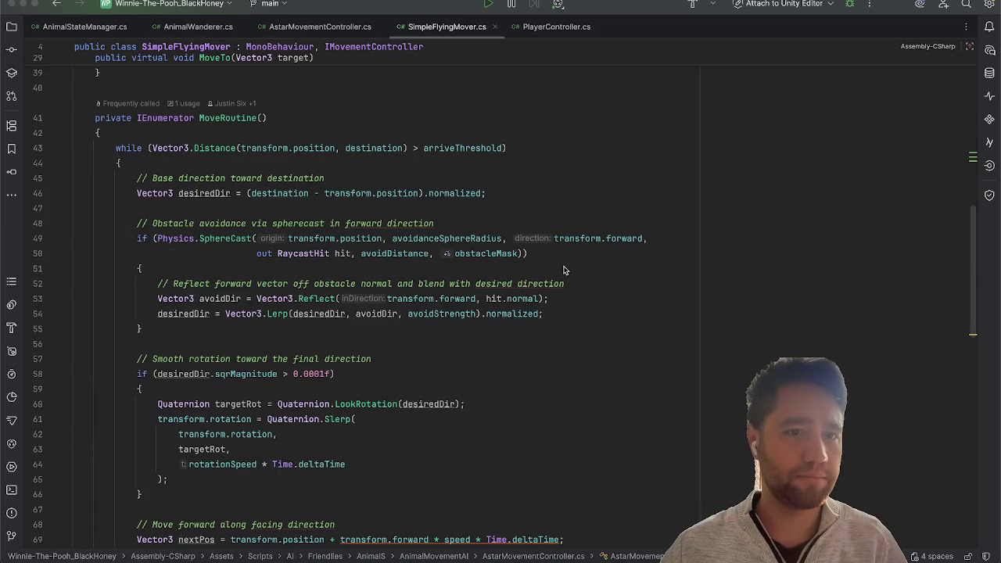
Step: Scroll up in SimpleFlyingMover.cs, then minimize Rider to get back to the Unity Editor
scroll(563, 270, up, 15)
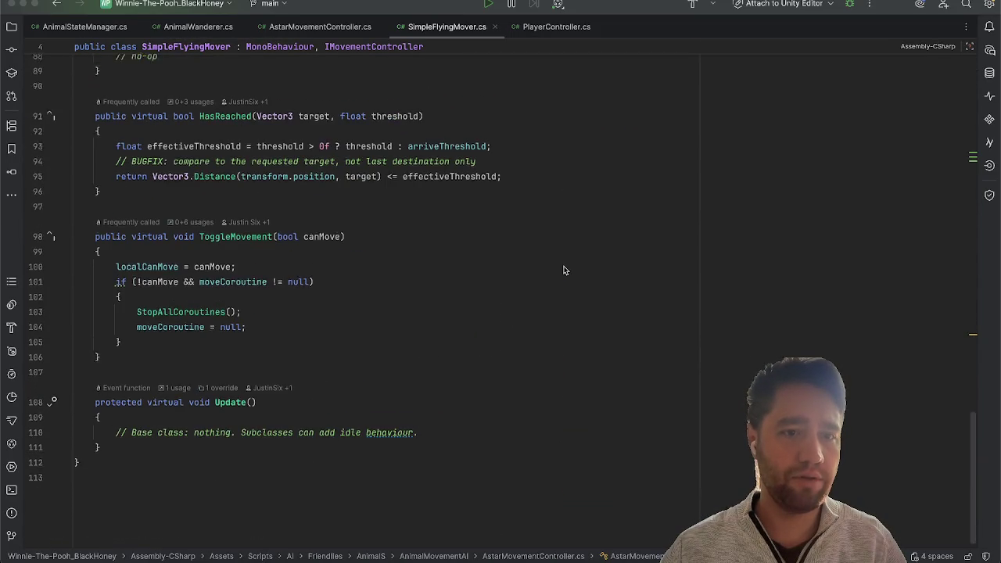
click(24, 4)
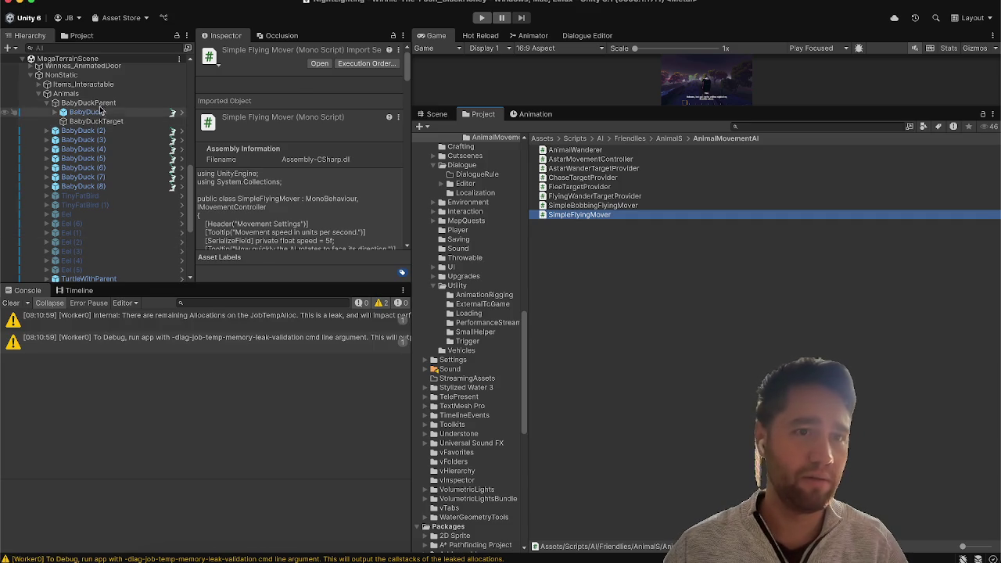
Step: Save BabyDuckParent as a prefab in the Prefabs/AI/Animals folder
click(100, 103)
click(15, 303)
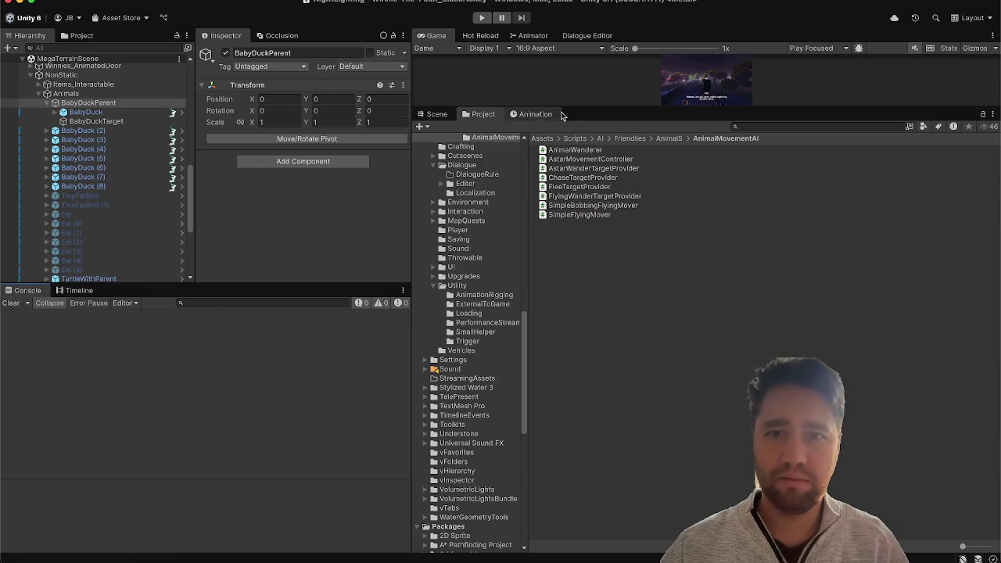
mouse_move(571, 123)
mouse_down()
mouse_move(571, 337)
mouse_move(571, 312)
mouse_up()
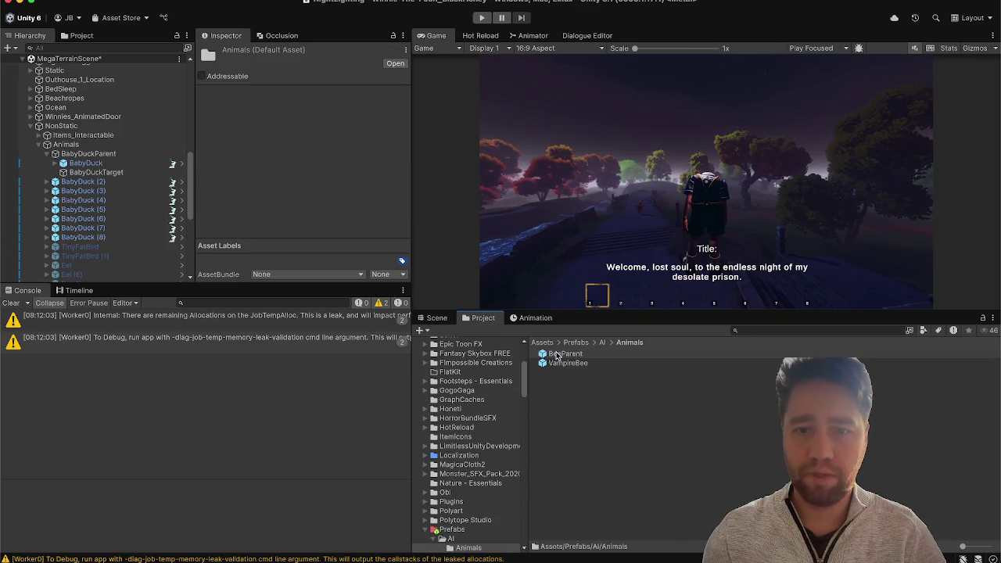
click(12, 302)
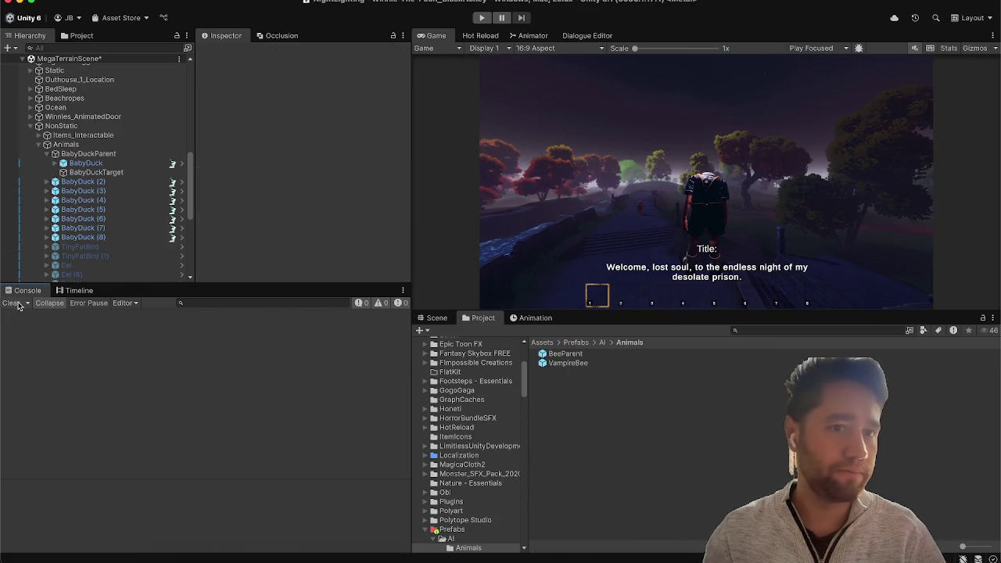
click(88, 155)
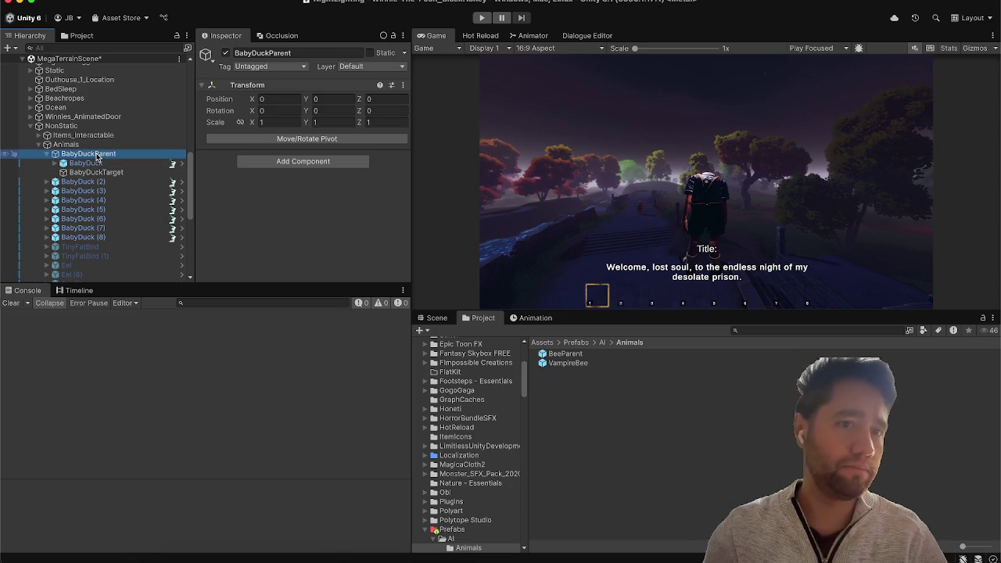
drag(376, 314, 575, 427)
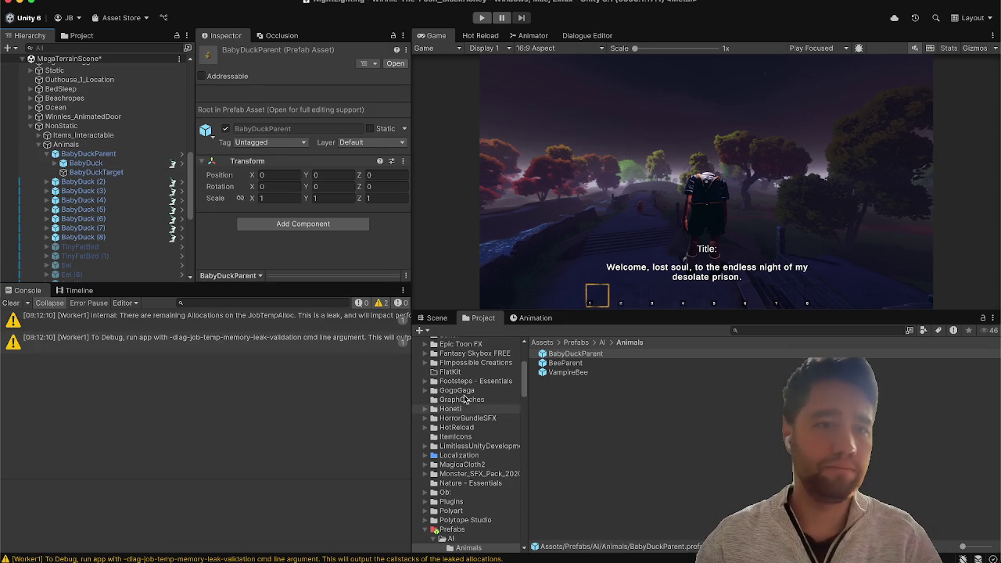
Step: Delete the BabyDuck (2) through BabyDuck (8) copies from the scene
click(136, 185)
shift+click(117, 237)
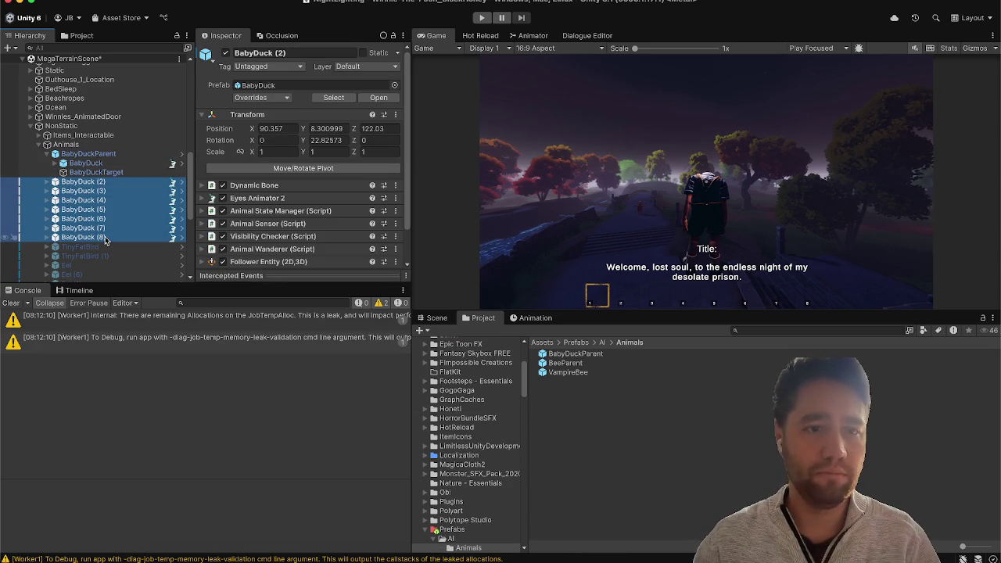
key(Delete)
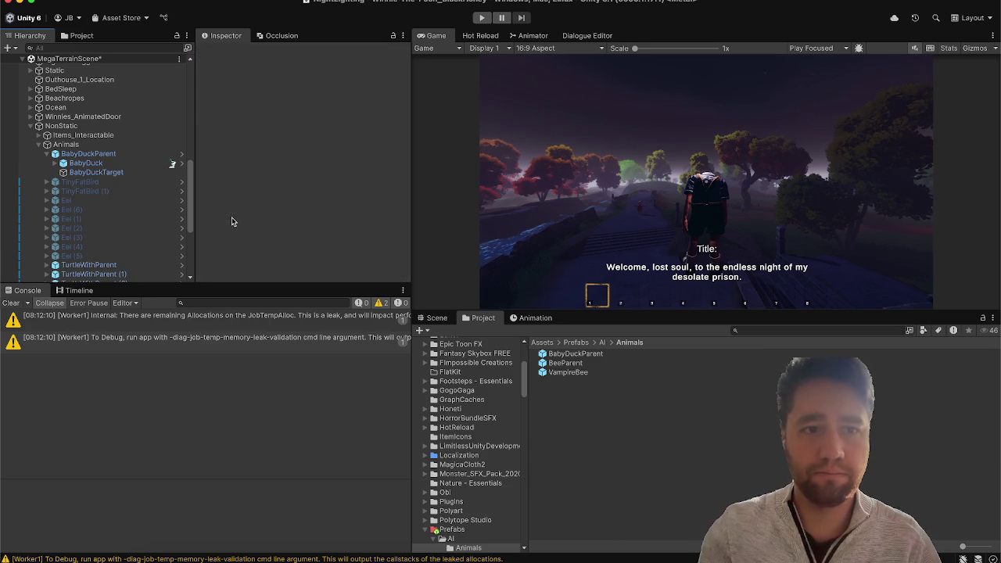
click(109, 154)
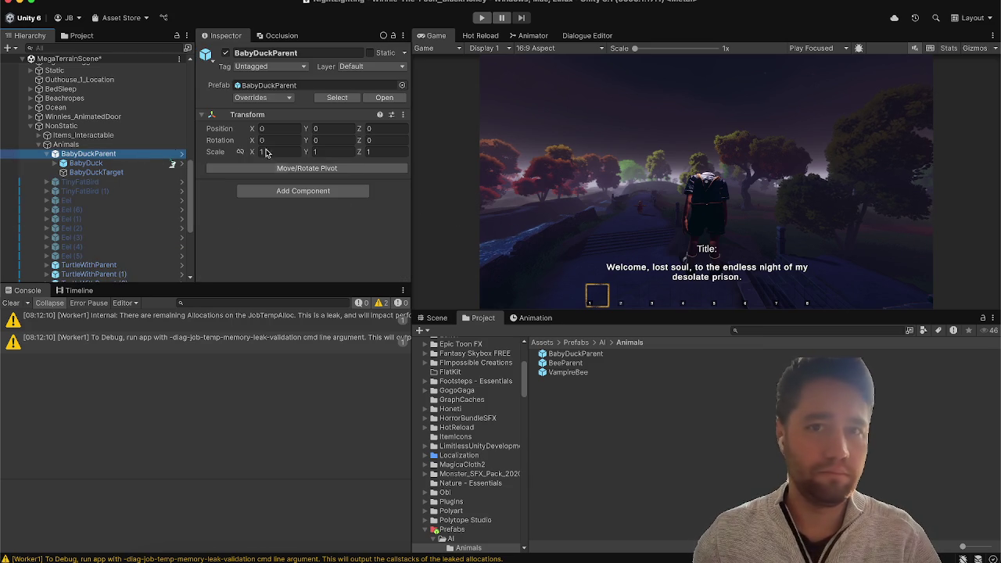
Step: Dock the Scene view beside the Game tab and frame the baby duck to view the pond from above
mouse_move(430, 317)
mouse_down()
mouse_move(492, 103)
mouse_move(484, 34)
mouse_up()
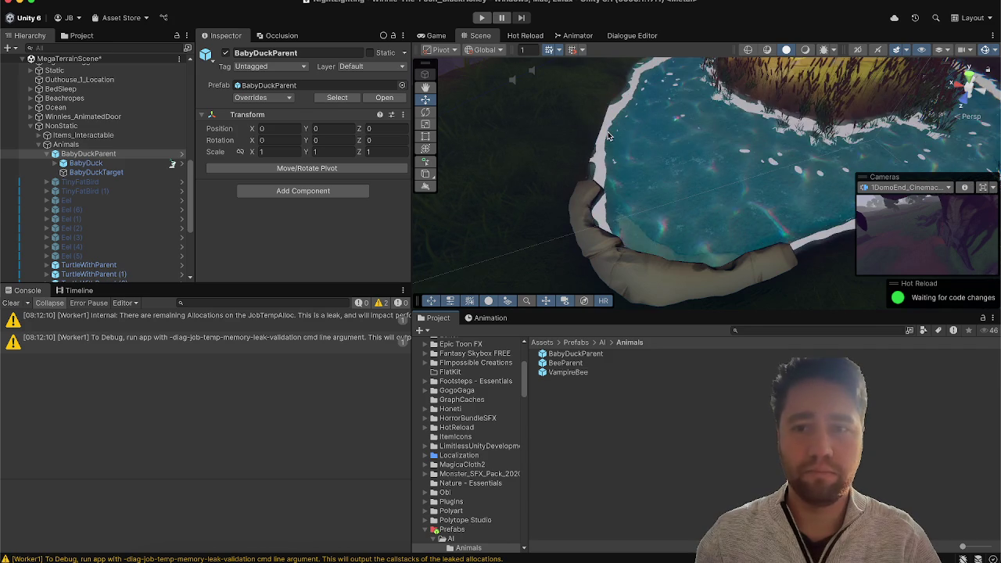
click(92, 163)
double_click(97, 167)
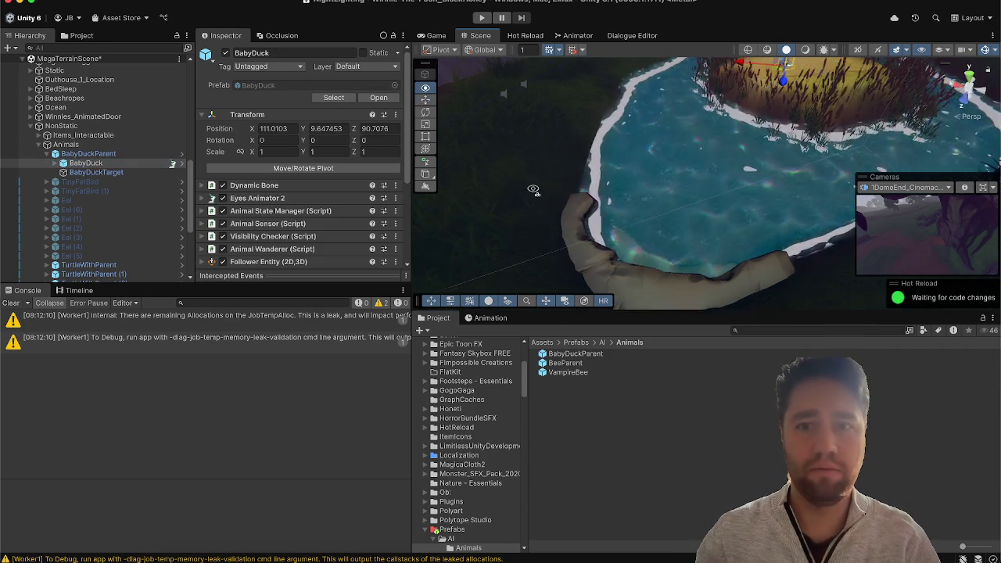
mouse_move(620, 188)
mouse_down()
mouse_move(776, 279)
mouse_move(540, 211)
mouse_up()
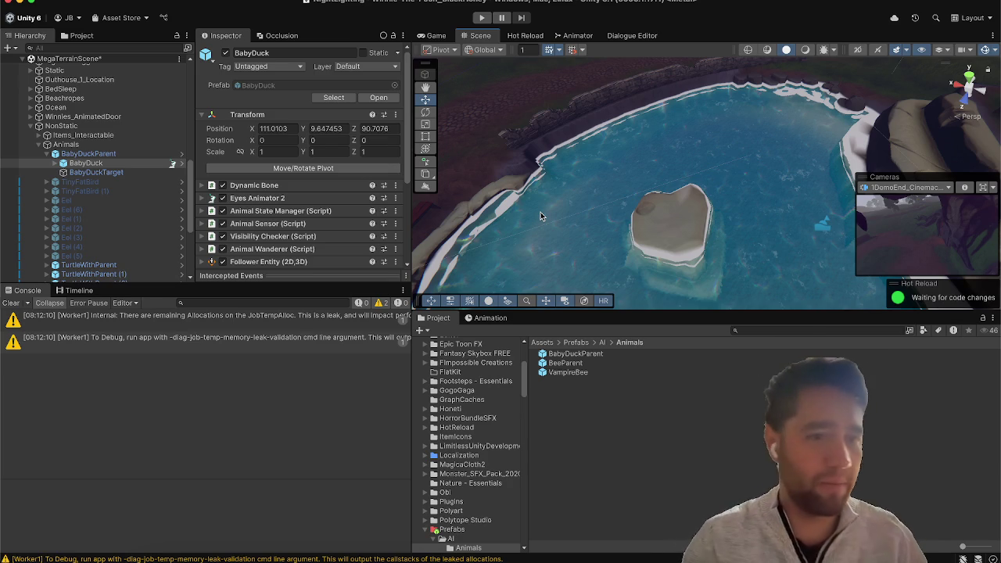
click(11, 303)
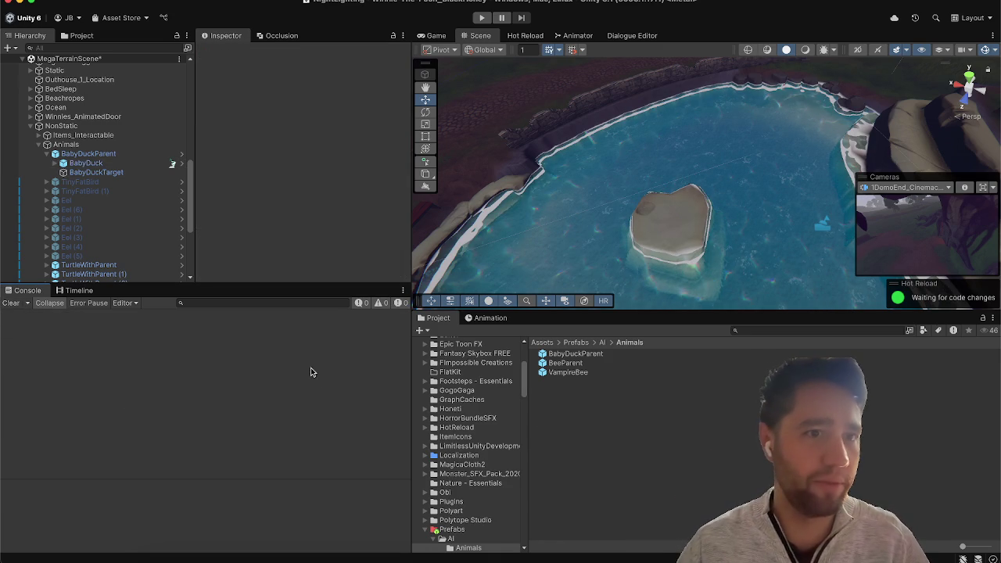
scroll(118, 221, down, 3)
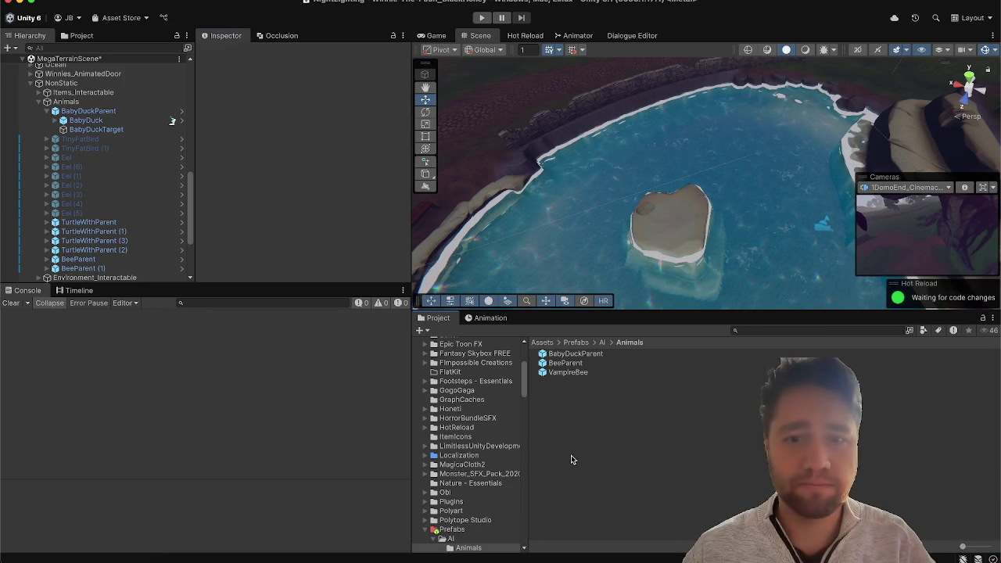
click(567, 355)
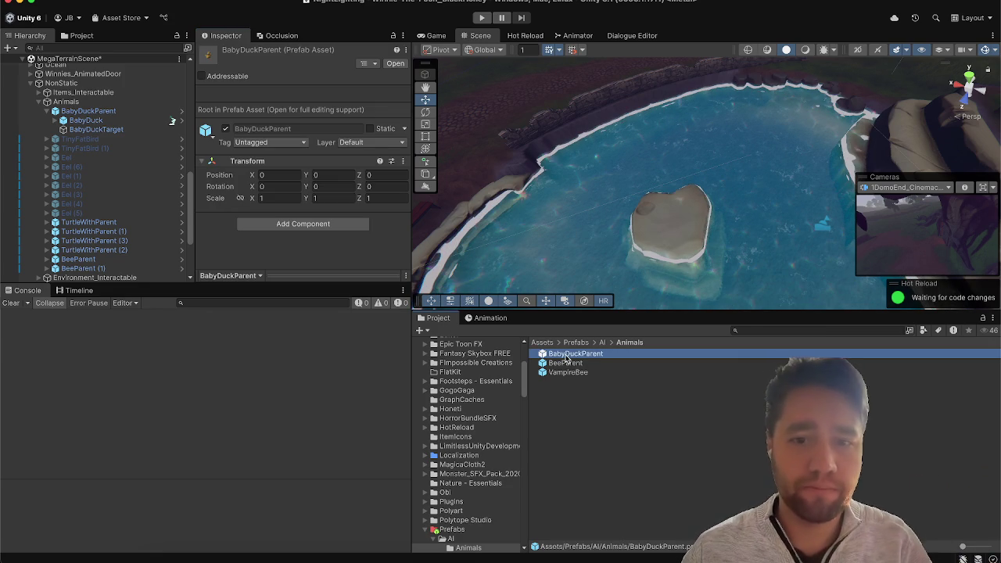
Step: Drop a BabyDuckParent into the scene and set Animals as the default parent
mouse_move(569, 355)
mouse_down()
mouse_move(670, 224)
mouse_move(662, 227)
mouse_up()
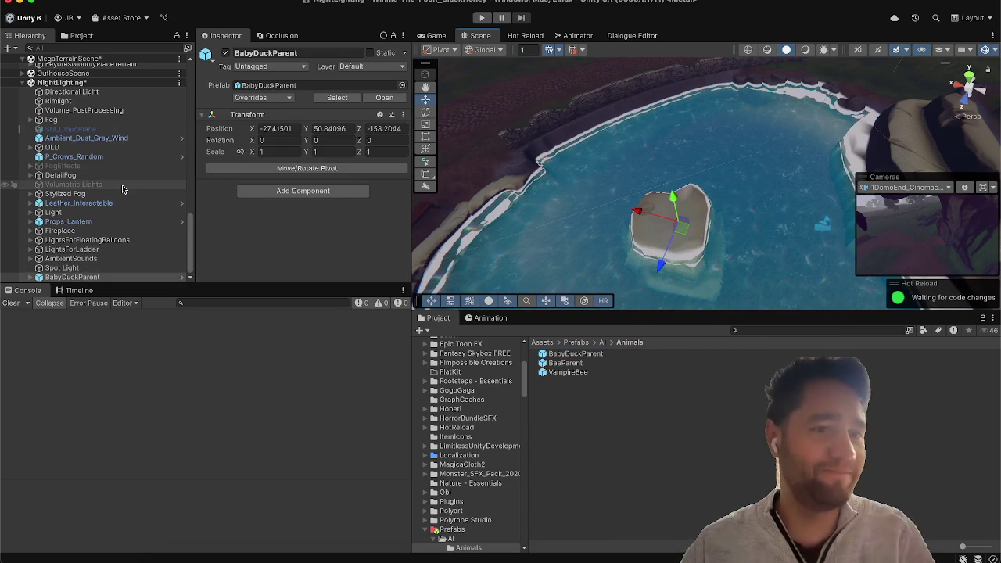
scroll(122, 189, up, 5)
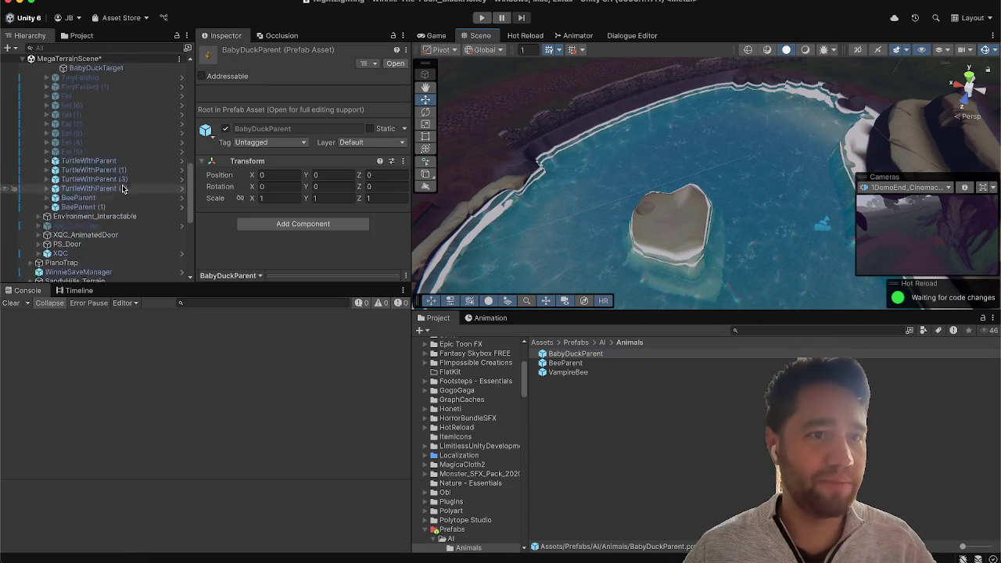
click(106, 205)
right_click(106, 205)
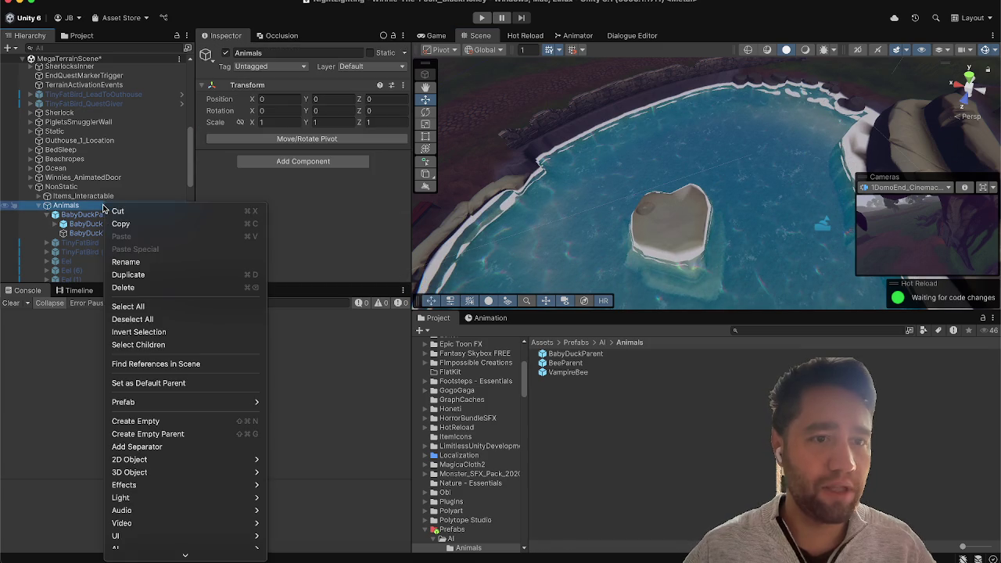
click(164, 386)
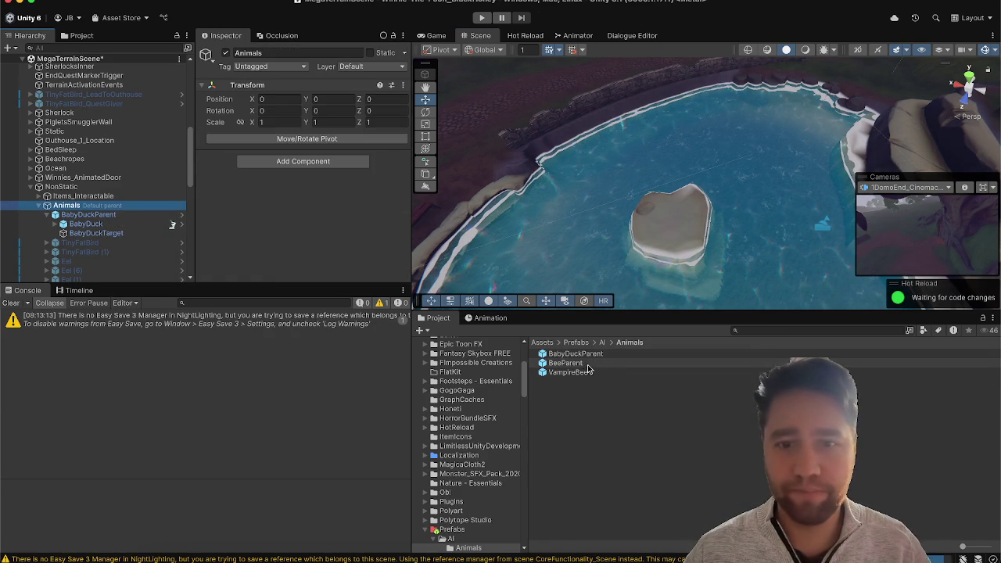
Step: Place BabyDuckParent (1) on the pond's rock island and raise it slightly
drag(576, 354, 663, 226)
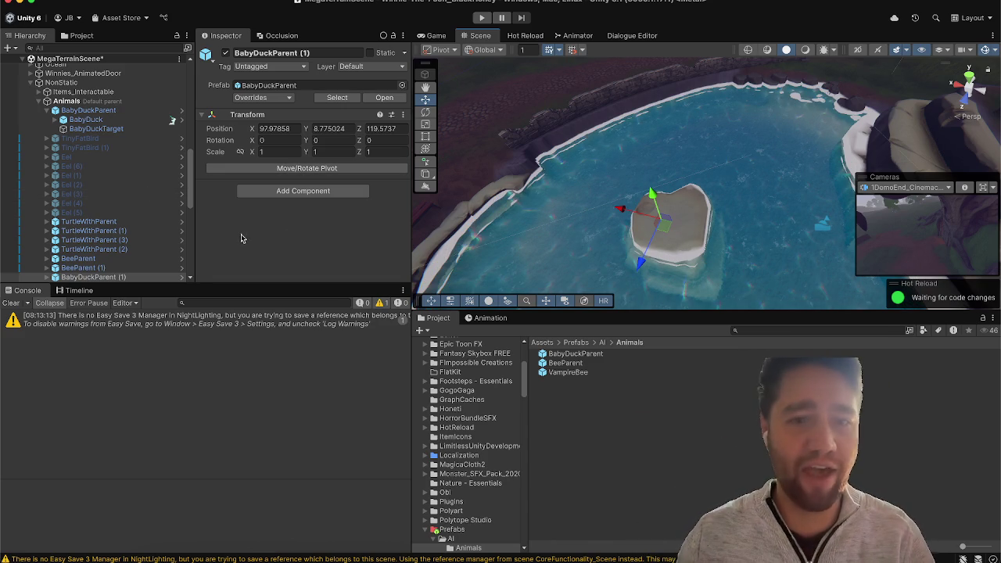
drag(650, 194, 655, 158)
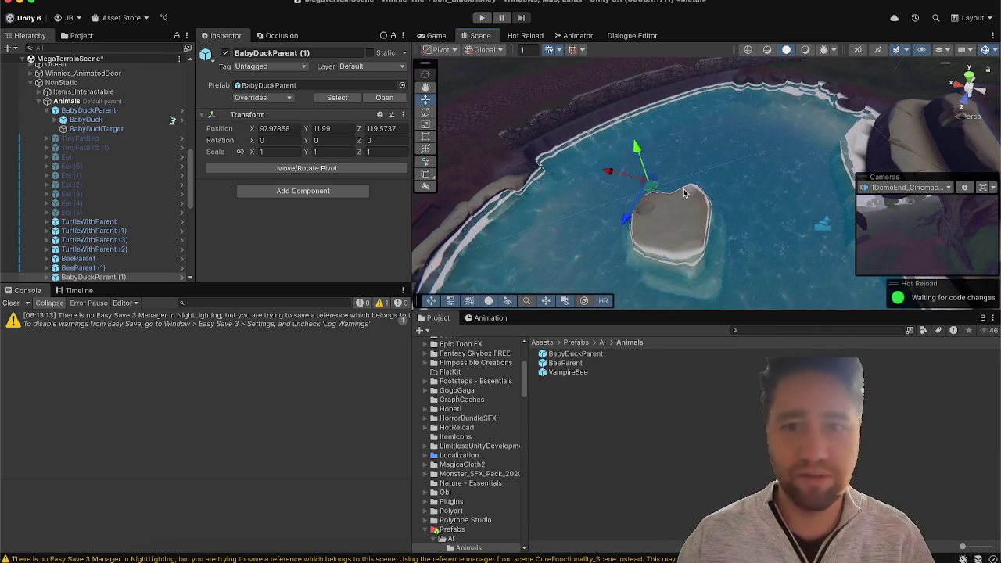
mouse_move(704, 235)
mouse_down()
mouse_move(726, 175)
mouse_move(768, 232)
mouse_move(704, 227)
mouse_up()
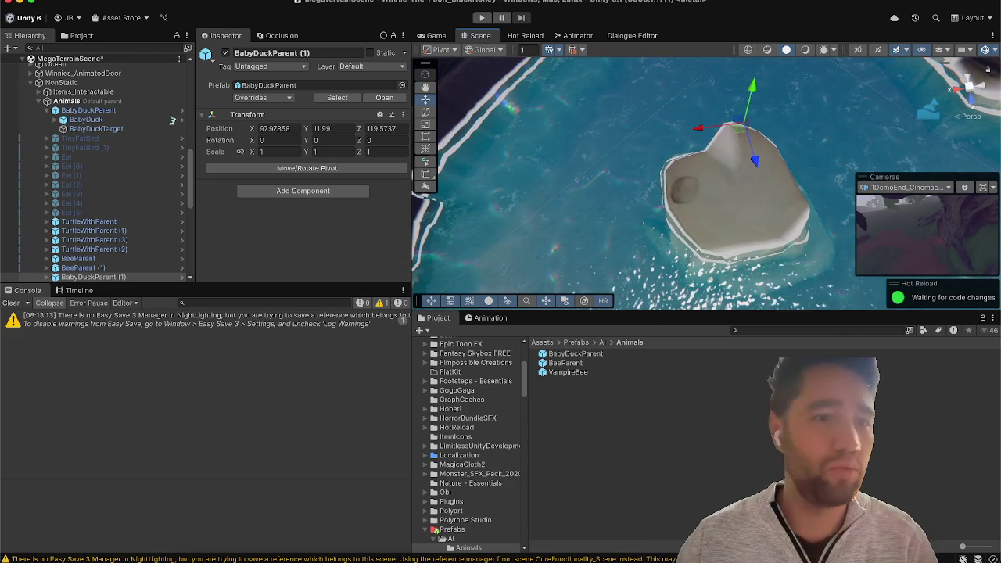
Step: Frame the new instance's duck, then delete BabyDuckParent (1) from the scene
scroll(86, 212, down, 3)
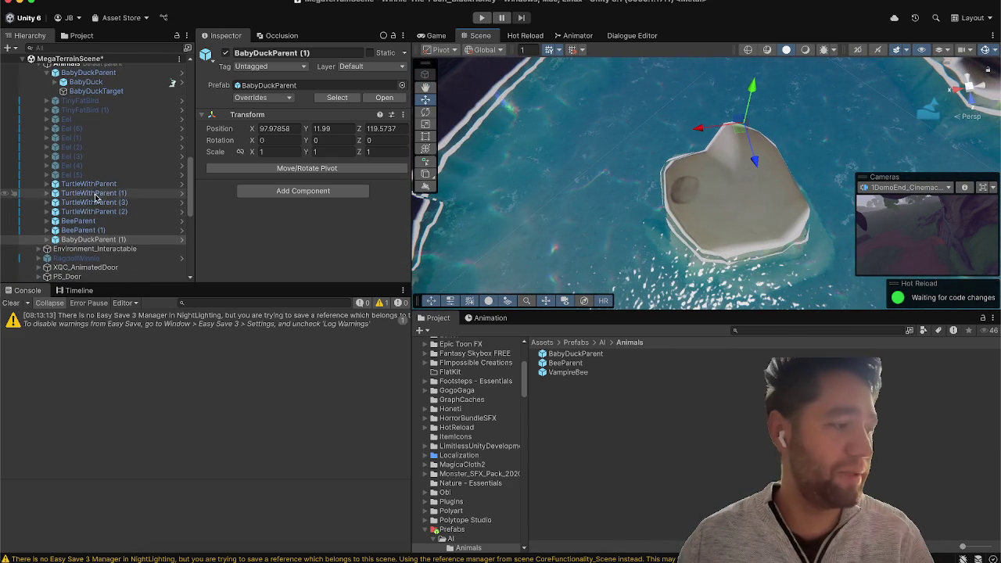
click(47, 239)
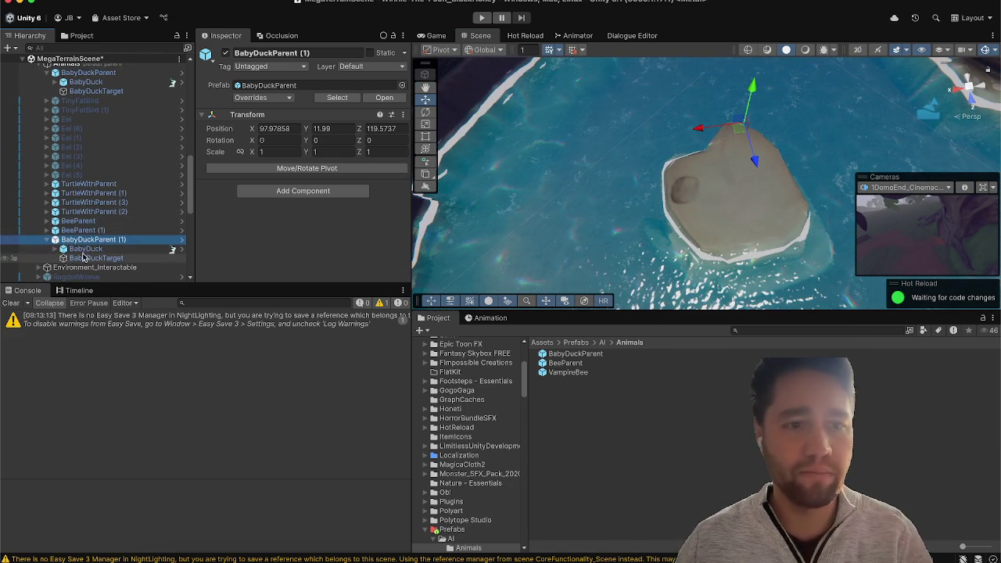
double_click(86, 248)
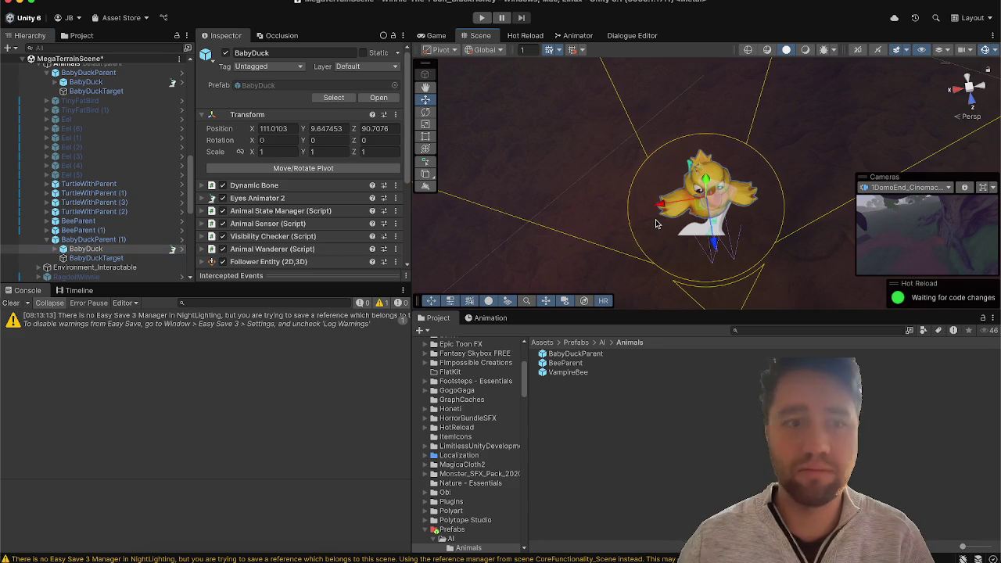
scroll(649, 188, down, 5)
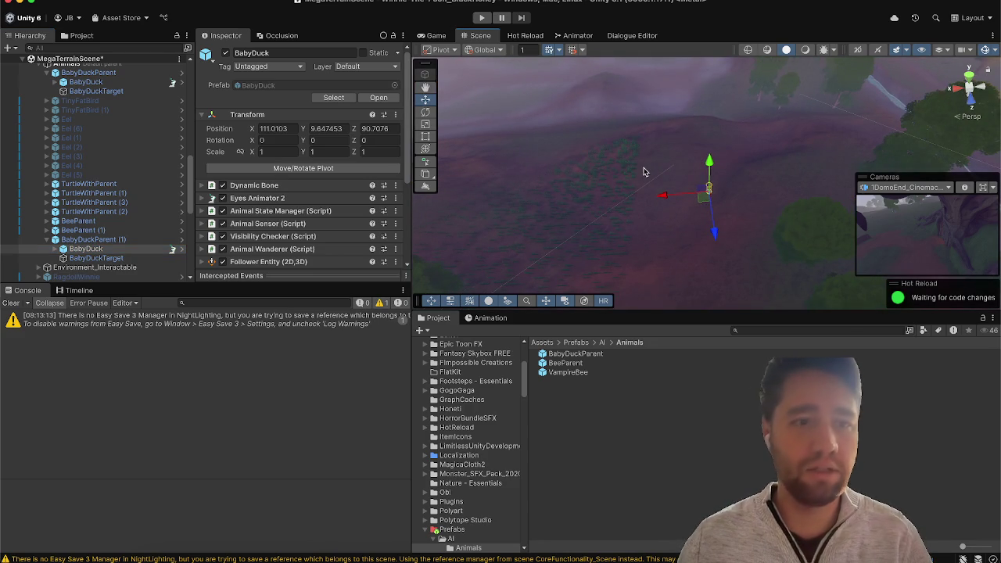
click(117, 240)
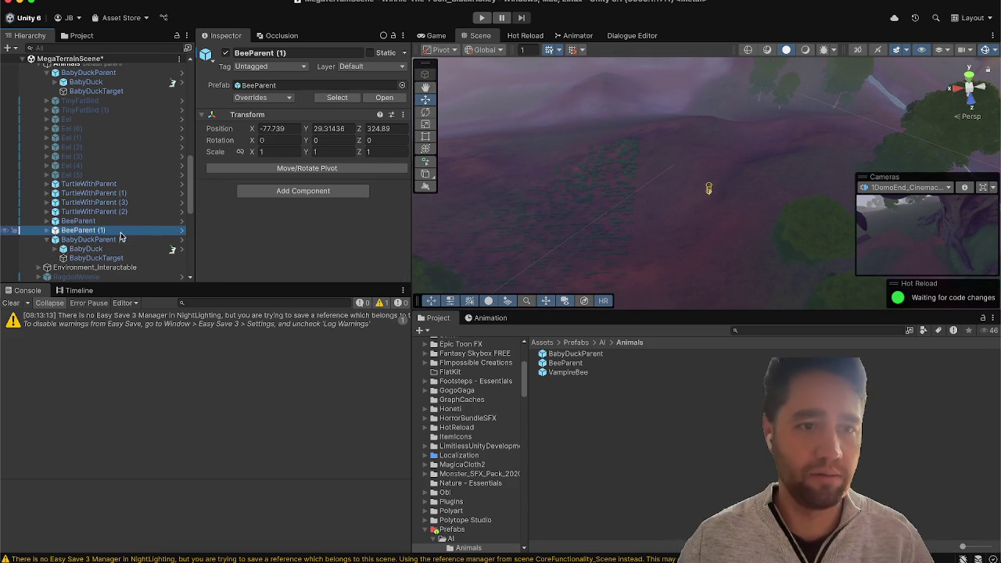
key(Delete)
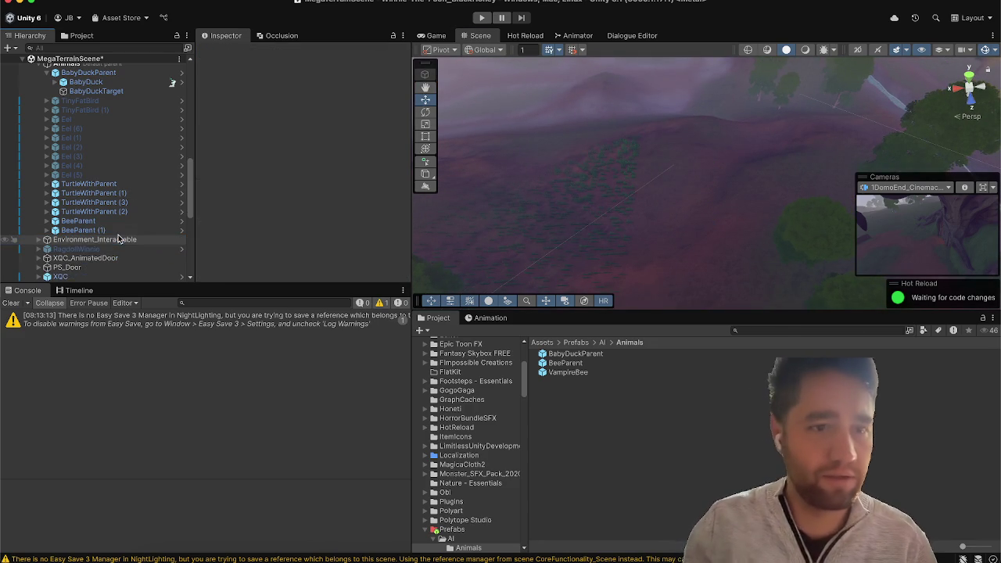
Step: In the BabyDuckParent prefab, zero BabyDuck's position to 0, 0, 0, then return to the terrain scene
scroll(127, 172, up, 3)
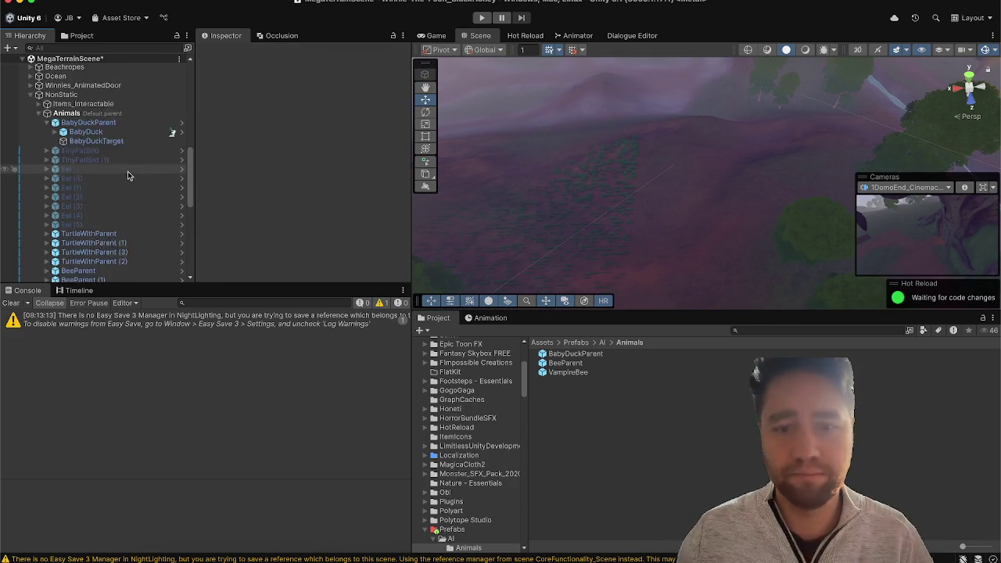
click(576, 354)
click(395, 63)
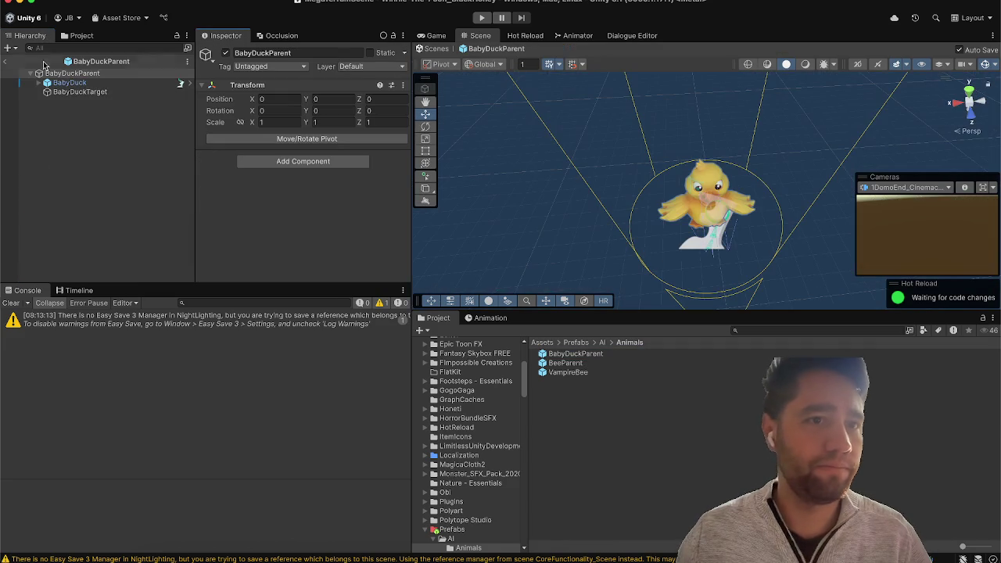
click(56, 83)
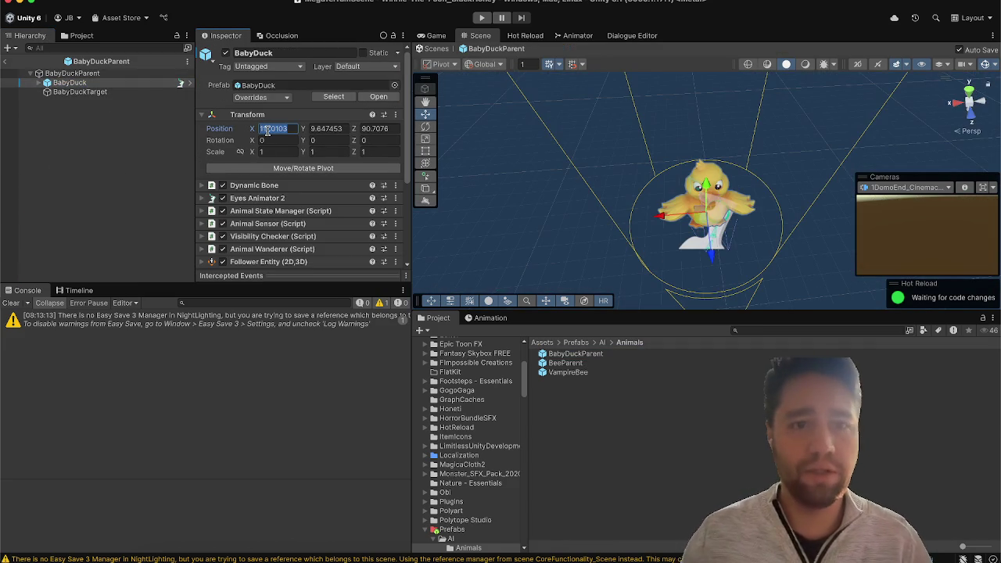
text(0)
key(Tab)
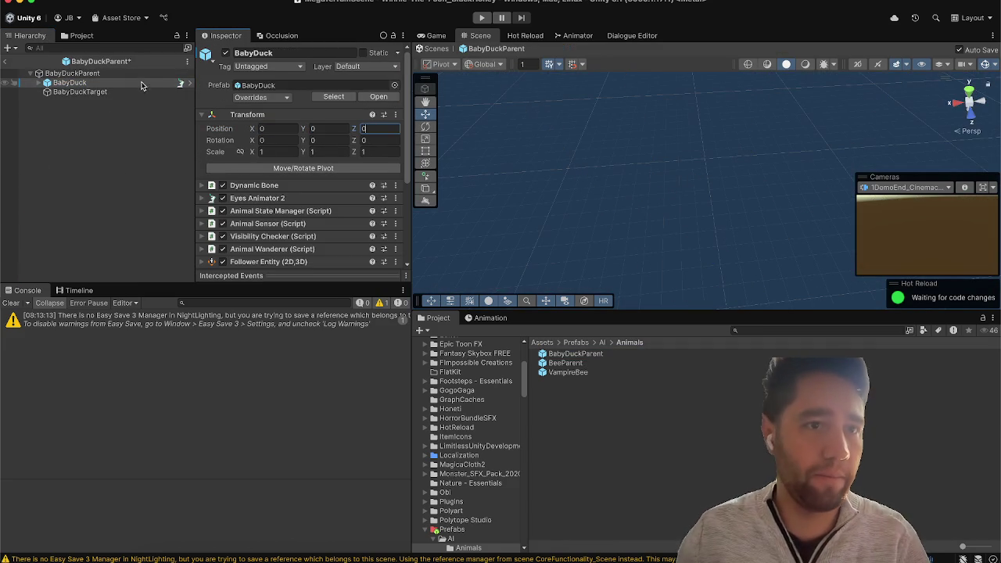
click(116, 92)
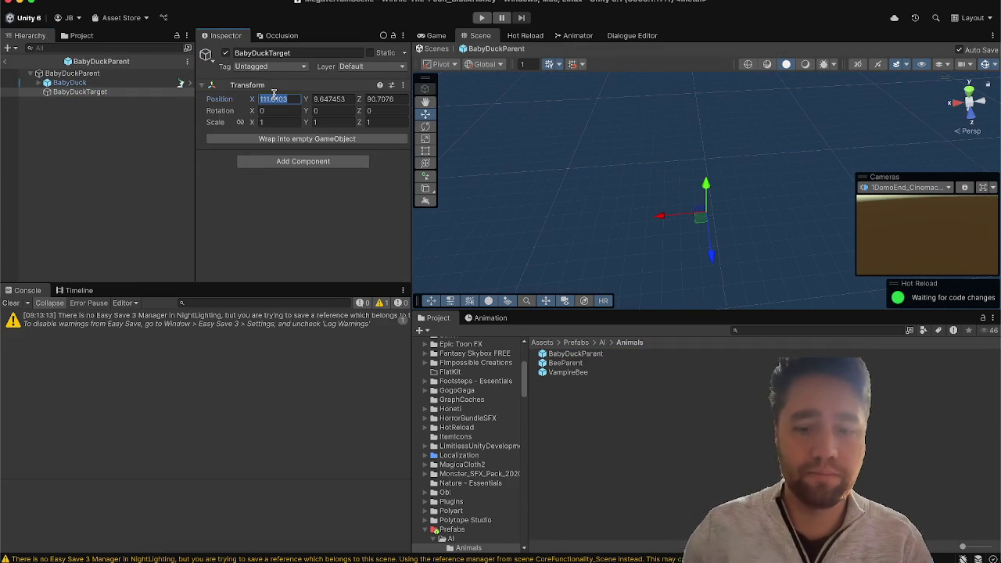
click(8, 62)
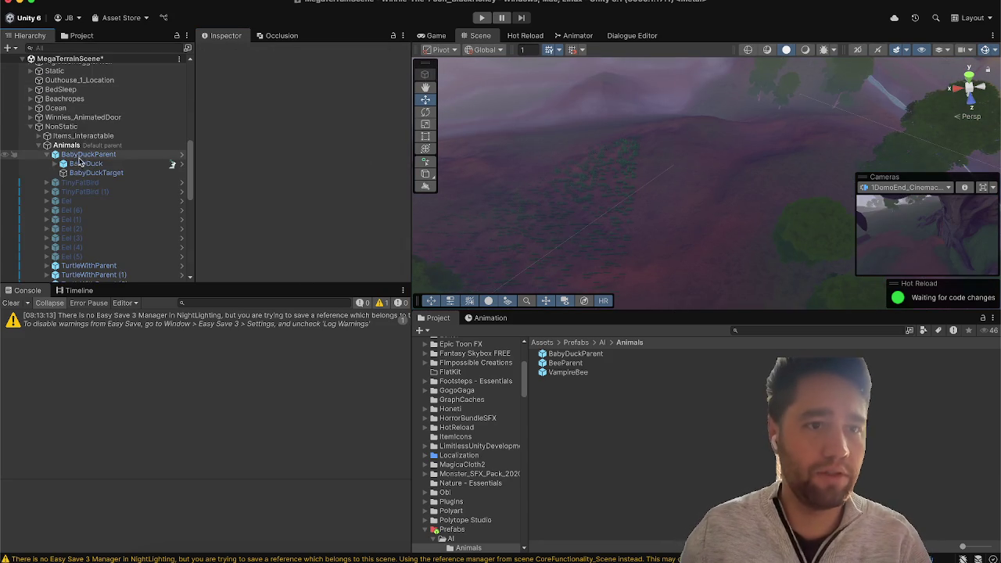
Step: Frame the duck and delete the original BabyDuckParent from the Animals group
click(86, 164)
key(f)
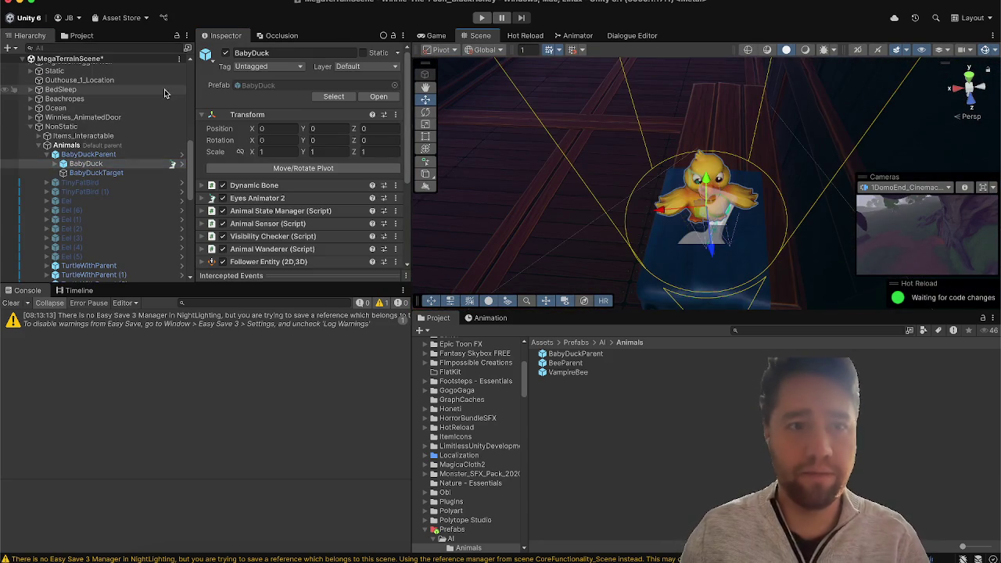
click(104, 154)
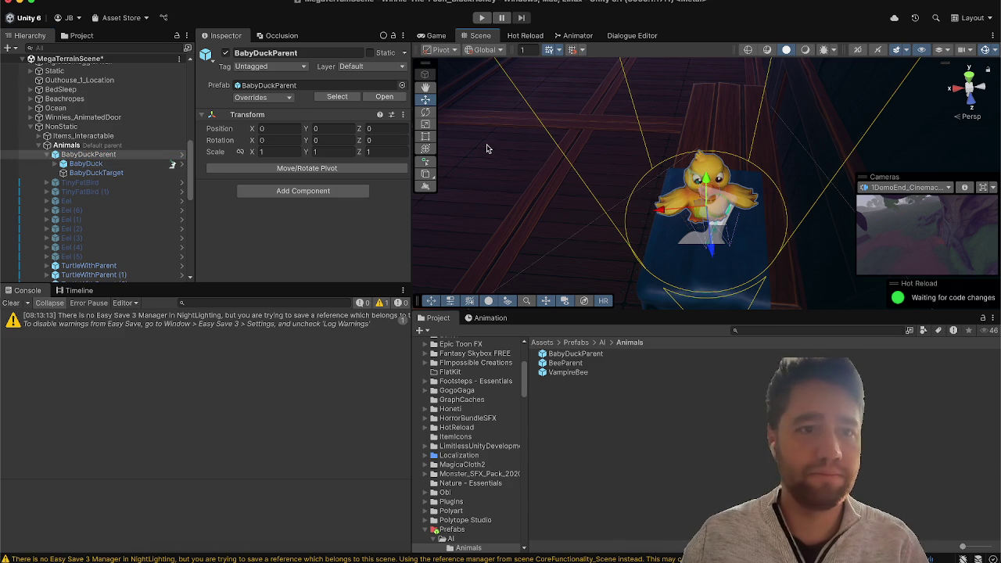
scroll(726, 188, down, 10)
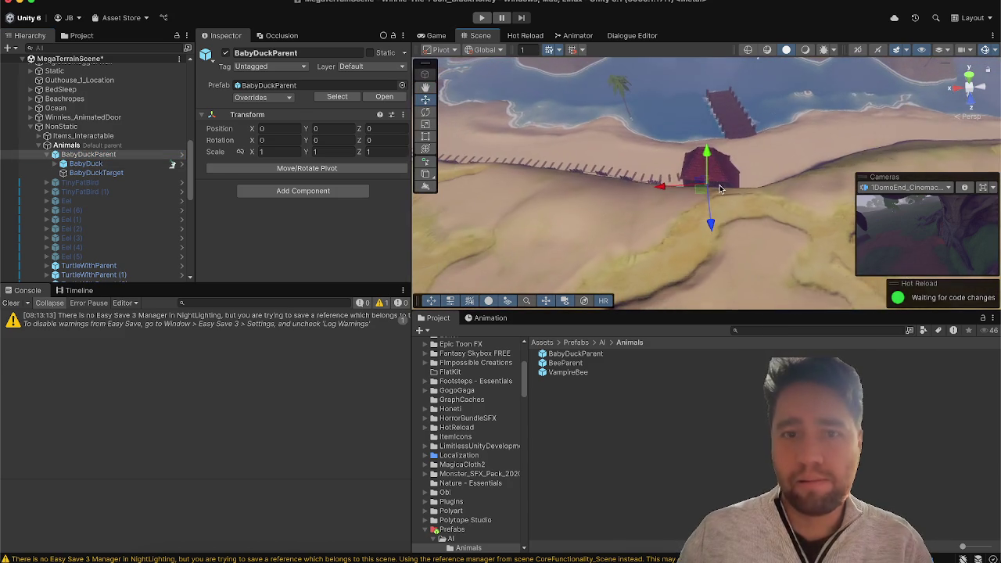
key(Delete)
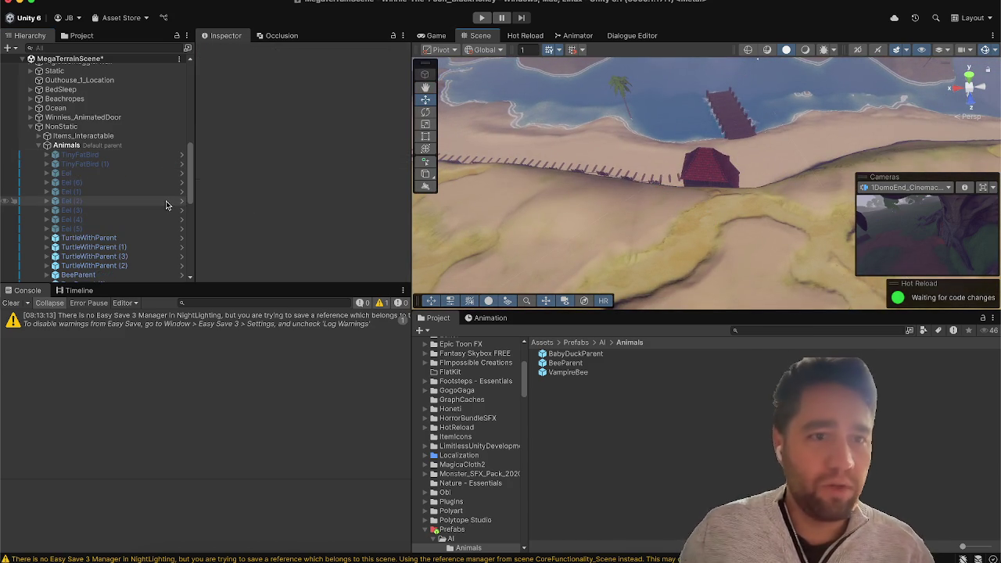
mouse_move(586, 190)
mouse_down()
mouse_move(313, 162)
mouse_move(134, 107)
mouse_move(68, 38)
mouse_move(201, 31)
mouse_move(130, 28)
mouse_up()
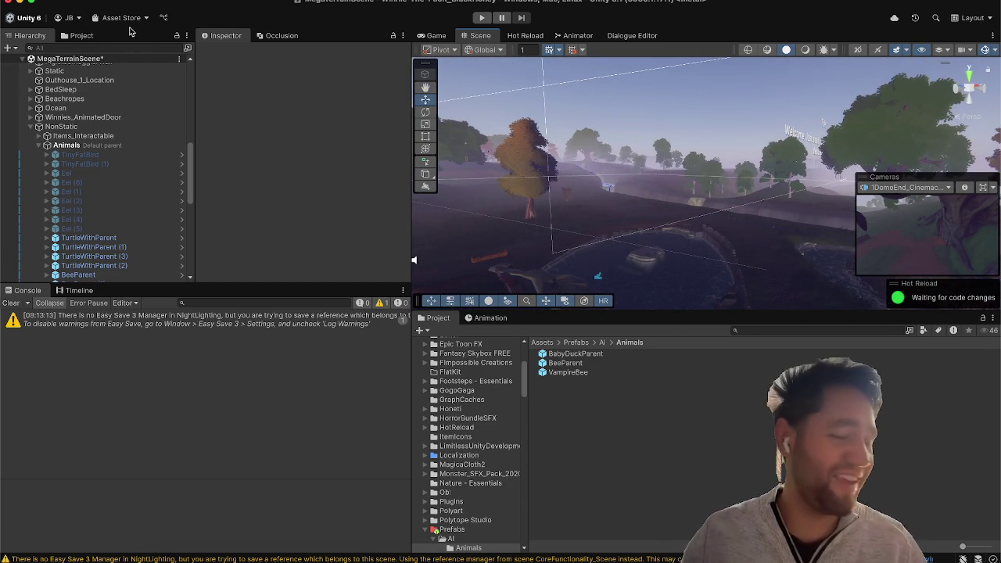
Step: Drop four BabyDuckParent copies onto the rock in the pond
mouse_move(520, 121)
mouse_down()
mouse_move(503, 153)
mouse_move(637, 234)
mouse_move(618, 258)
mouse_up()
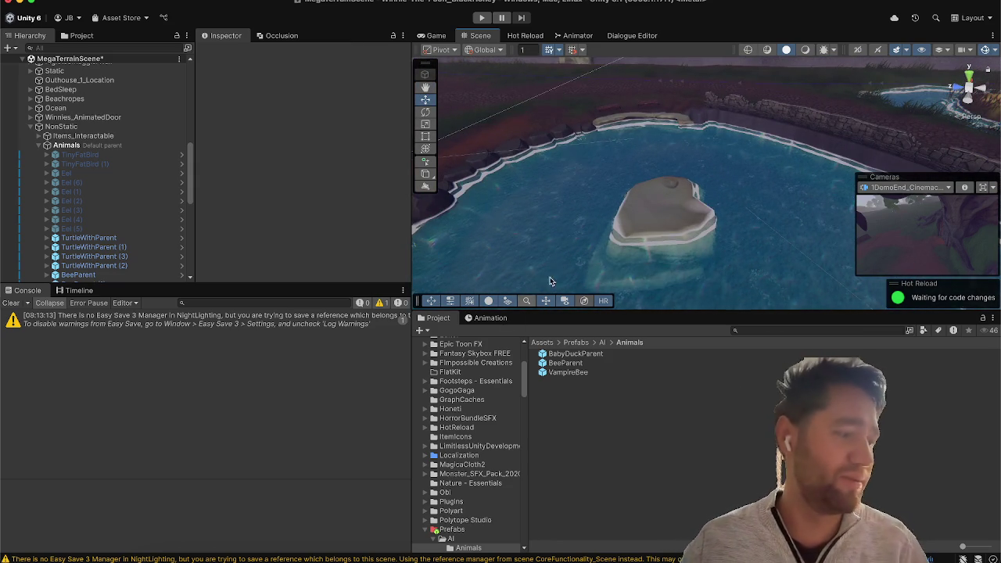
mouse_move(574, 355)
mouse_down()
mouse_move(677, 202)
mouse_move(686, 241)
mouse_up()
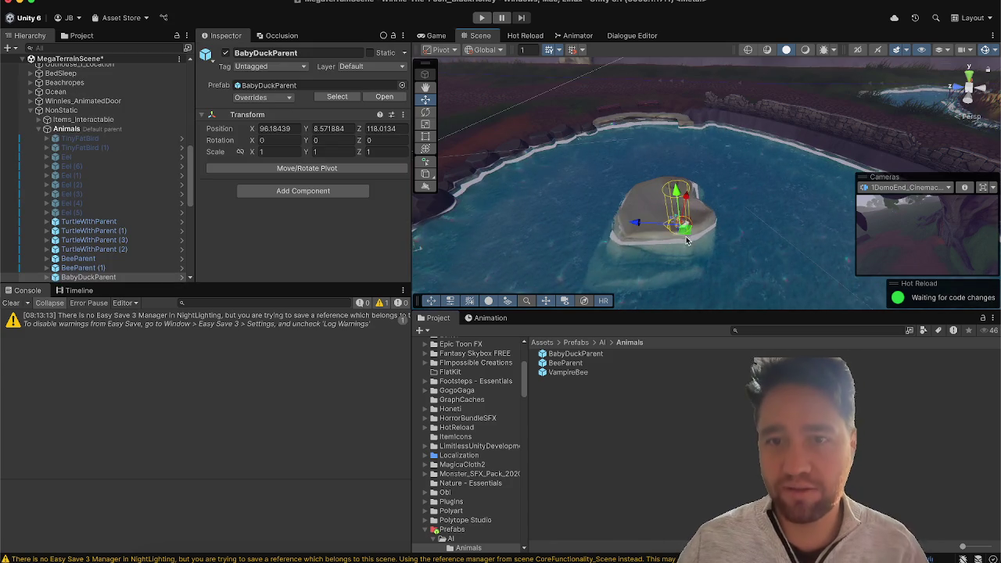
mouse_move(753, 211)
mouse_down()
mouse_move(919, 152)
mouse_move(884, 217)
mouse_up()
mouse_move(570, 356)
mouse_down()
mouse_move(738, 226)
mouse_move(752, 200)
mouse_up()
mouse_move(600, 353)
mouse_down()
mouse_move(735, 234)
mouse_move(739, 258)
mouse_move(770, 215)
mouse_up()
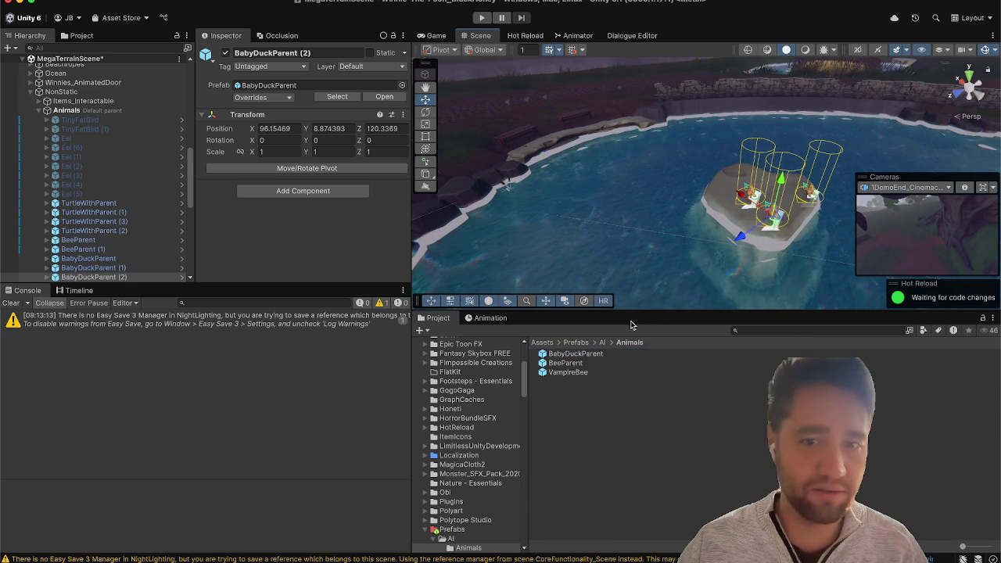
mouse_move(596, 353)
mouse_down()
mouse_move(743, 234)
mouse_move(743, 258)
mouse_move(736, 244)
mouse_move(993, 108)
mouse_move(821, 270)
mouse_up()
Step: Add a fifth BabyDuckParent on the pond's sandy island and view it from above
scroll(821, 270, up, 5)
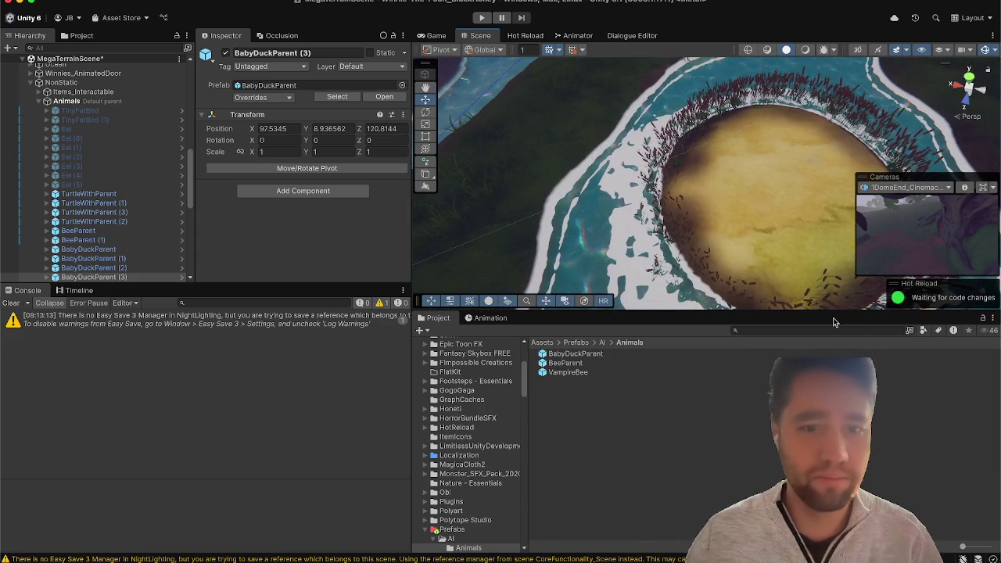
mouse_move(571, 354)
mouse_down()
mouse_move(782, 252)
mouse_move(778, 208)
mouse_up()
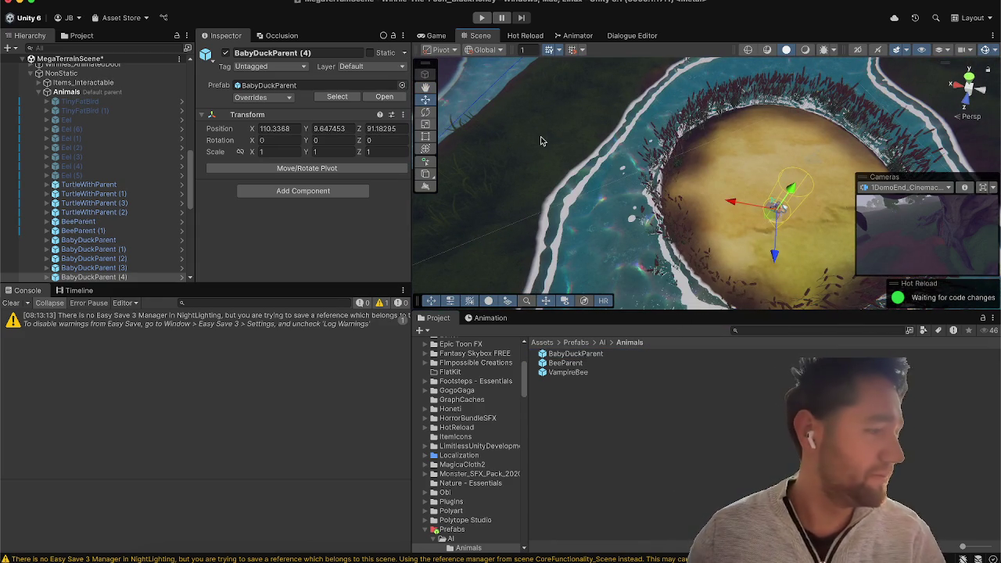
mouse_move(592, 156)
mouse_down()
mouse_move(744, 200)
mouse_move(762, 111)
mouse_move(727, 168)
mouse_up()
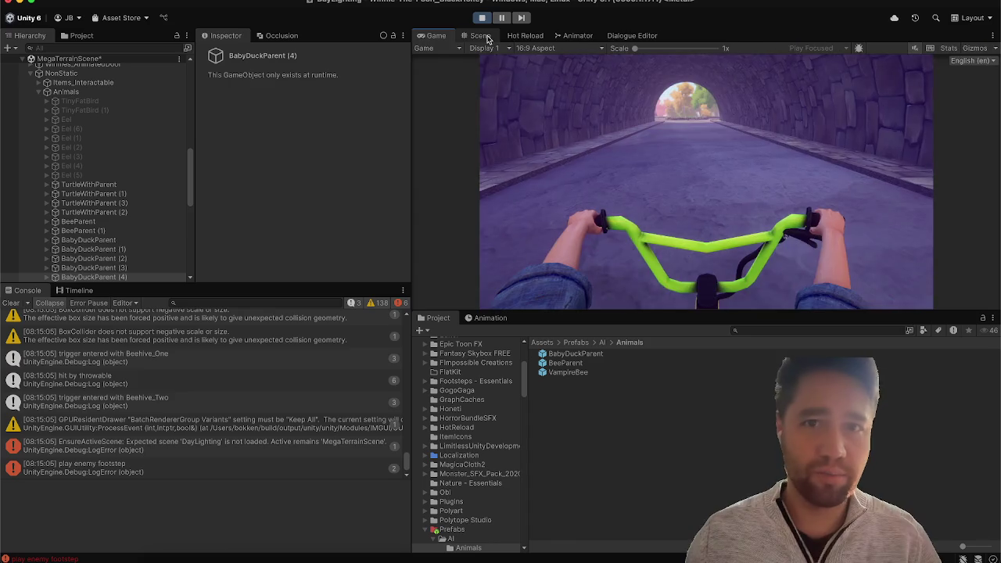
Step: Play the scene, frame and watch BabyDuckParent (4) on the island, then clear the console
click(480, 36)
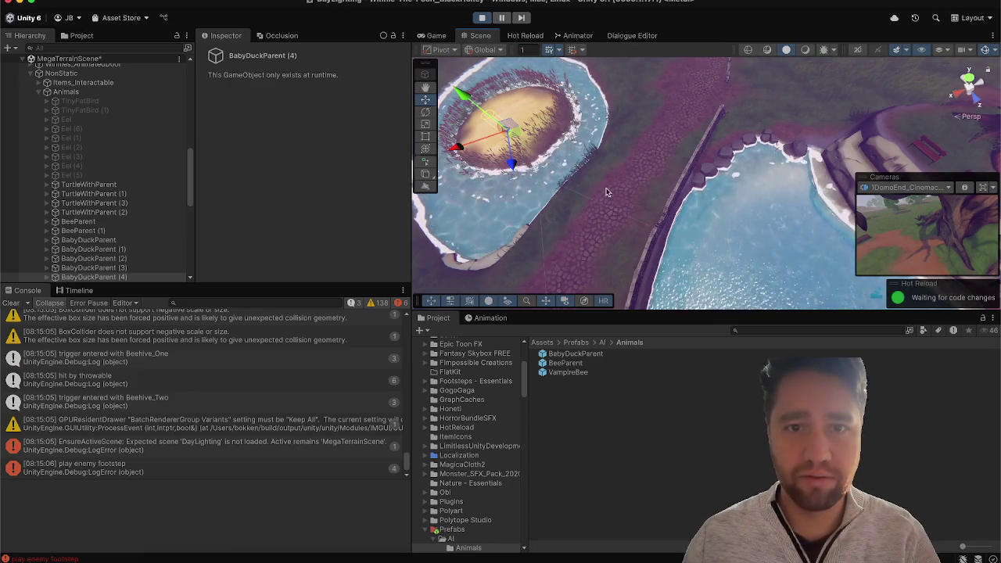
key(f)
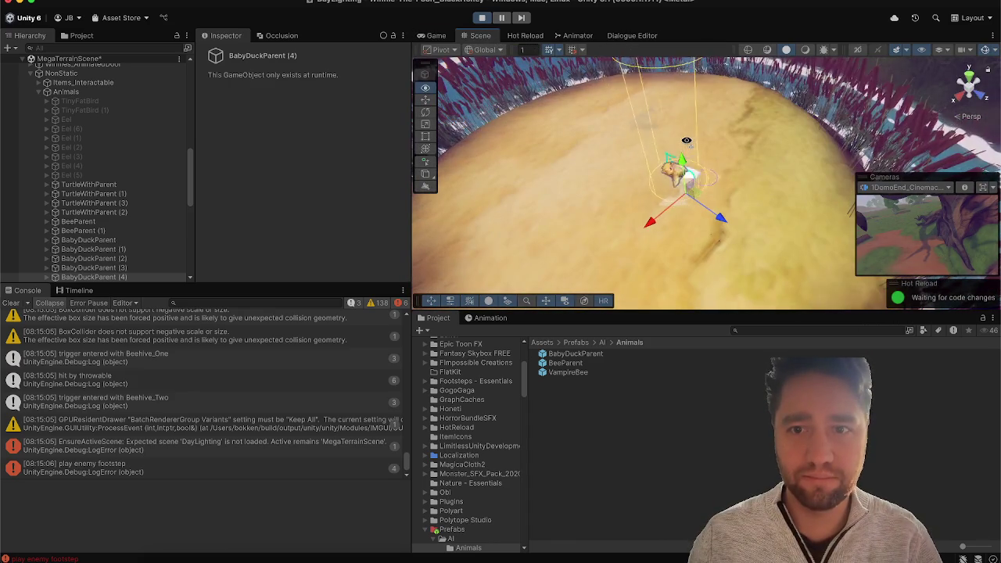
mouse_move(686, 149)
mouse_down()
mouse_move(663, 188)
mouse_move(636, 120)
mouse_up()
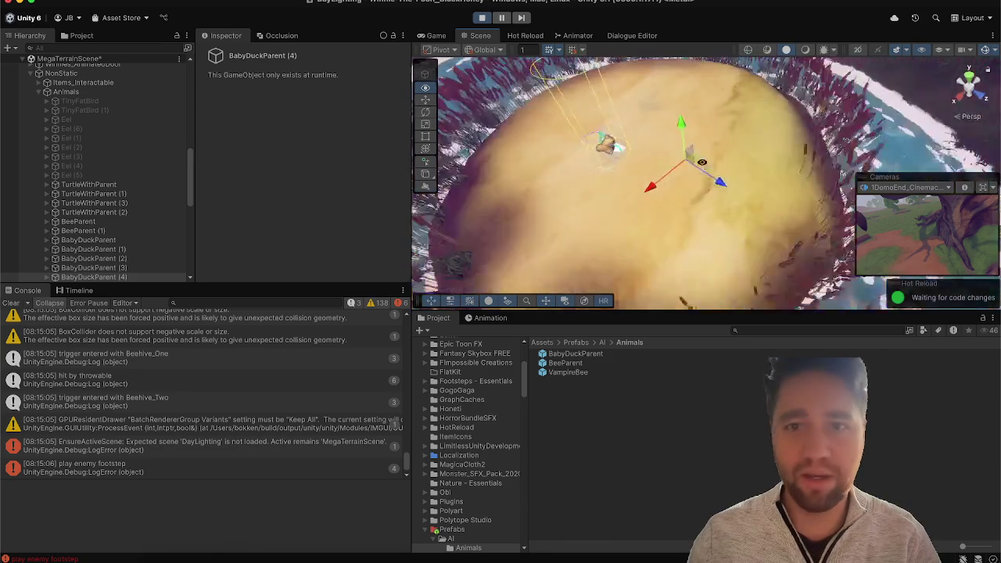
mouse_move(835, 140)
mouse_down()
mouse_move(696, 79)
mouse_move(560, 109)
mouse_move(496, 43)
mouse_move(531, 104)
mouse_move(542, 2)
mouse_move(447, 29)
mouse_move(477, 22)
mouse_up()
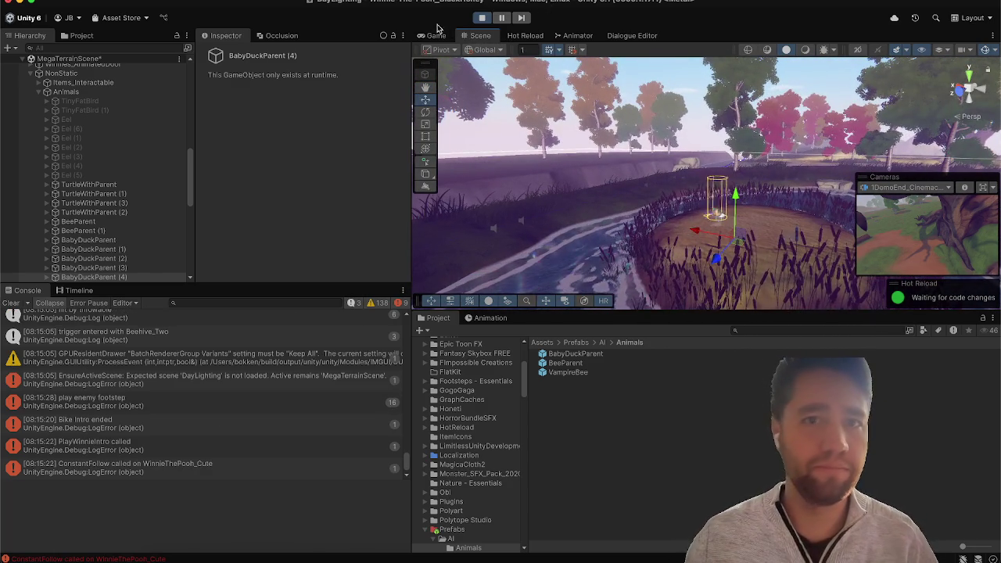
click(587, 423)
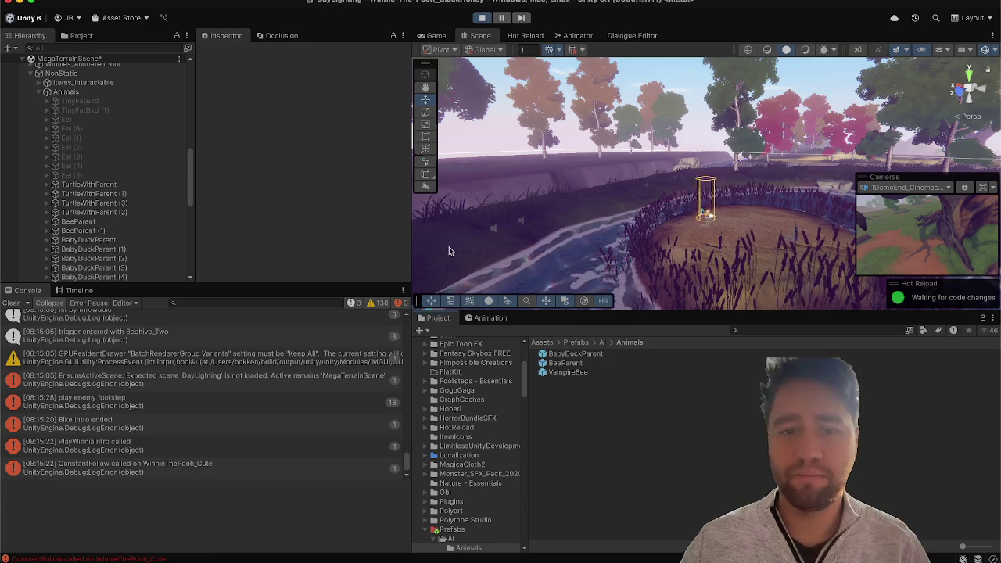
click(12, 303)
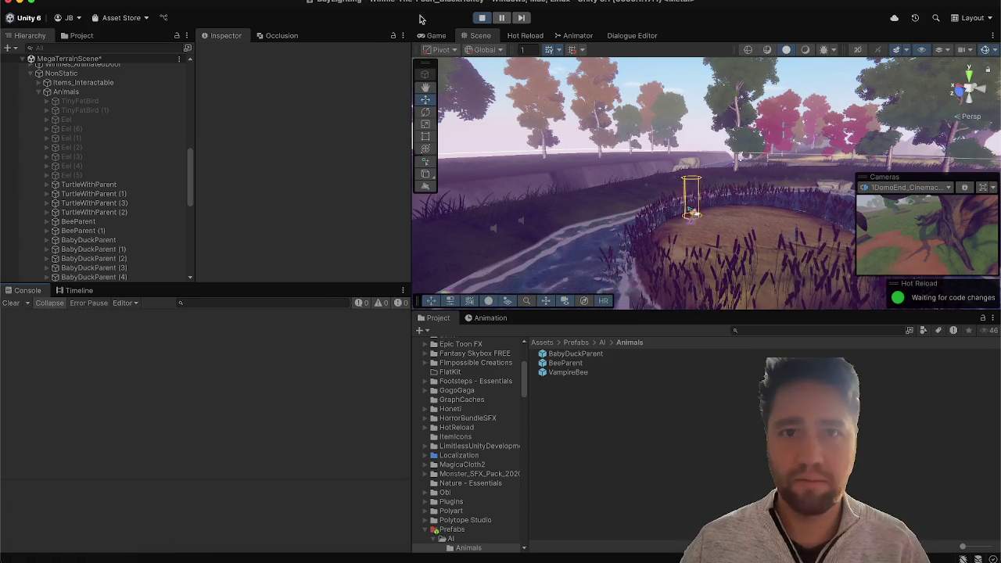
Step: Exit Play mode, clear the remaining console warnings, and orbit across the pond
click(484, 18)
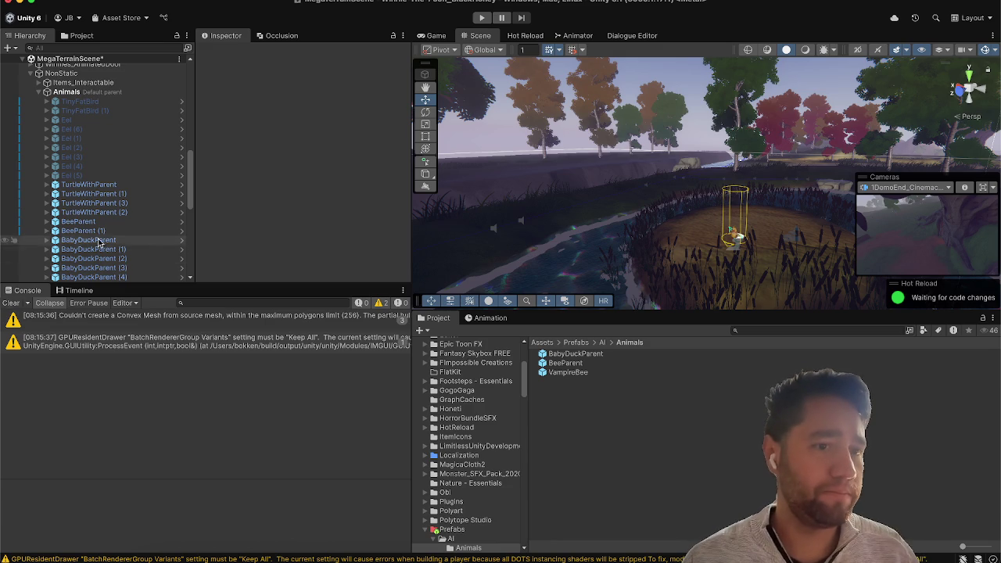
click(10, 303)
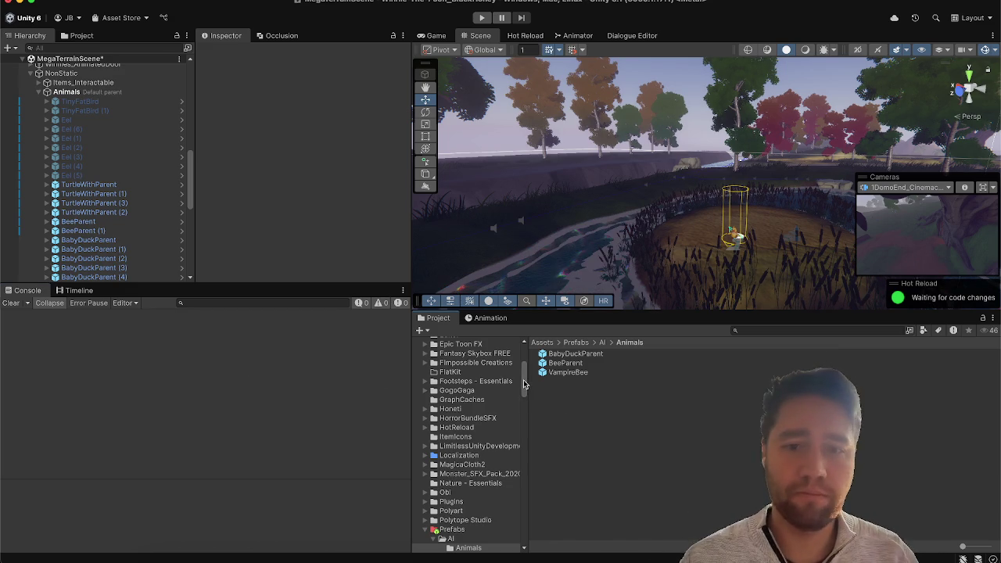
drag(524, 384, 524, 373)
mouse_move(649, 139)
mouse_down()
mouse_move(966, 98)
mouse_move(906, 105)
mouse_up()
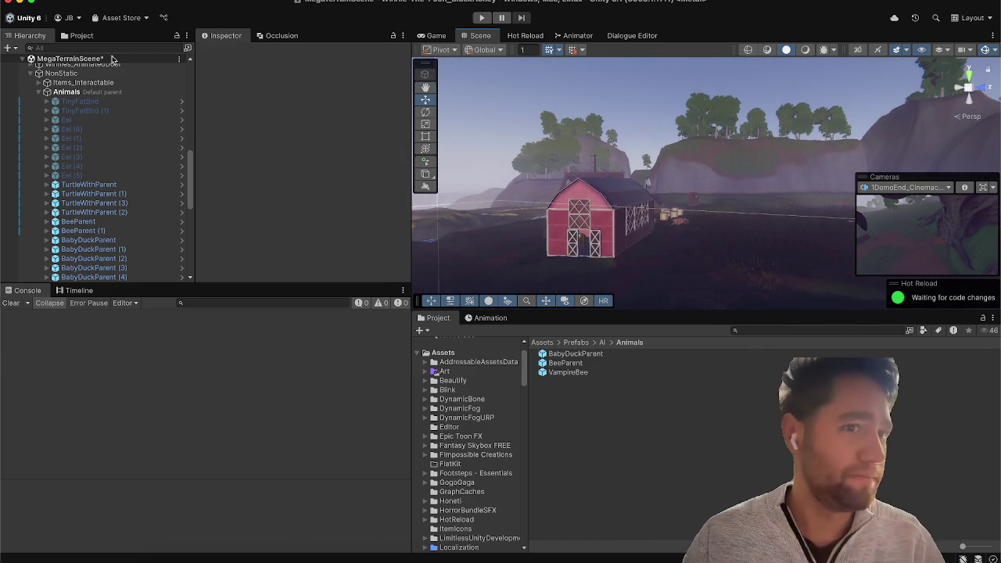
Step: Search the Hierarchy for 'wolf' and frame Werewolf_Enemy standing by the red barn
click(38, 91)
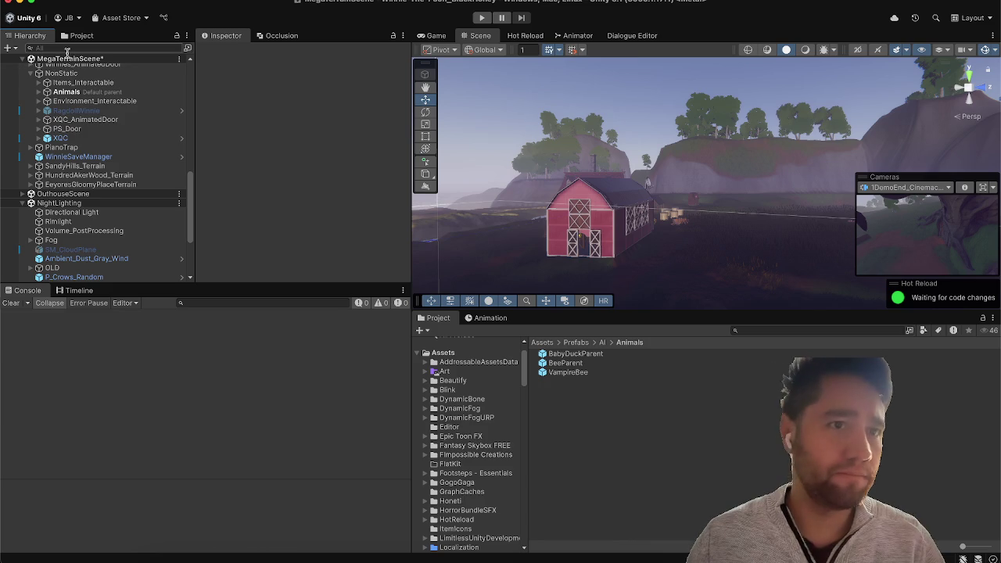
scroll(114, 224, down, 10)
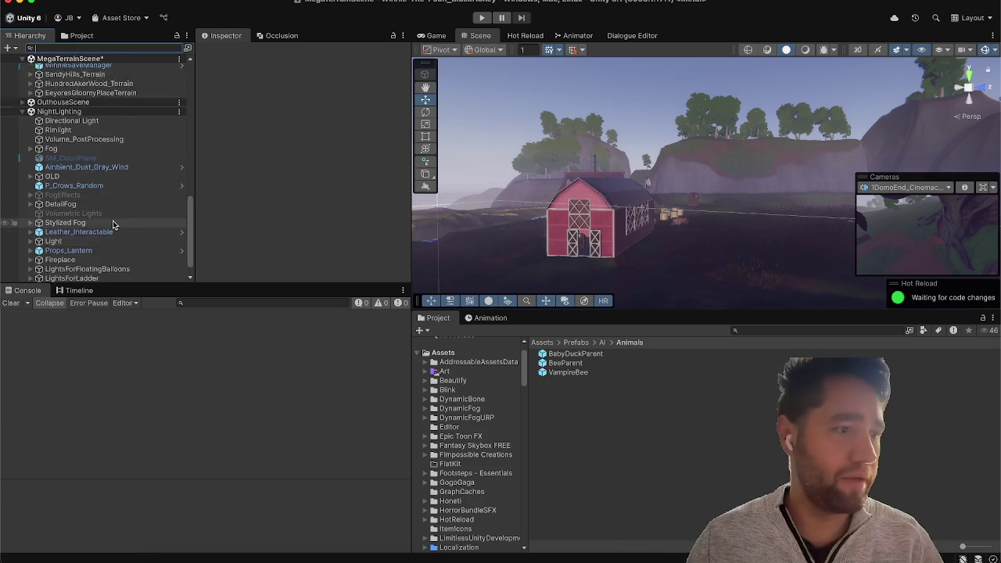
scroll(113, 225, up, 1)
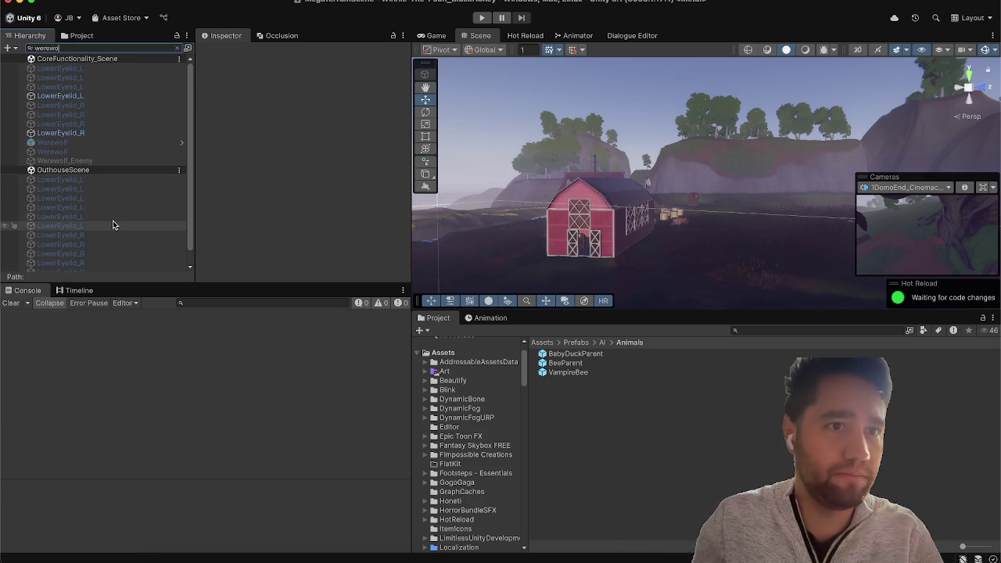
text(wolf)
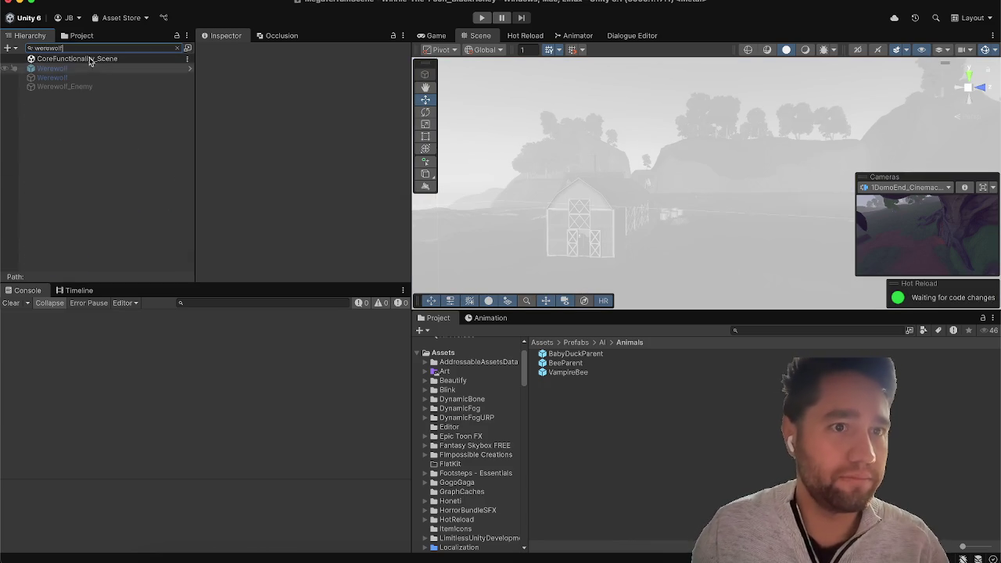
click(80, 68)
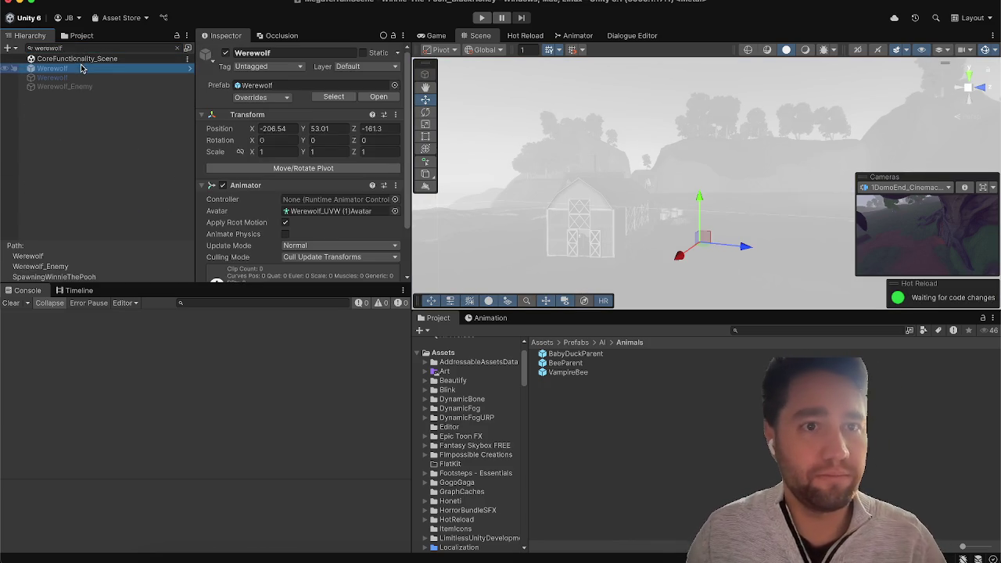
click(177, 50)
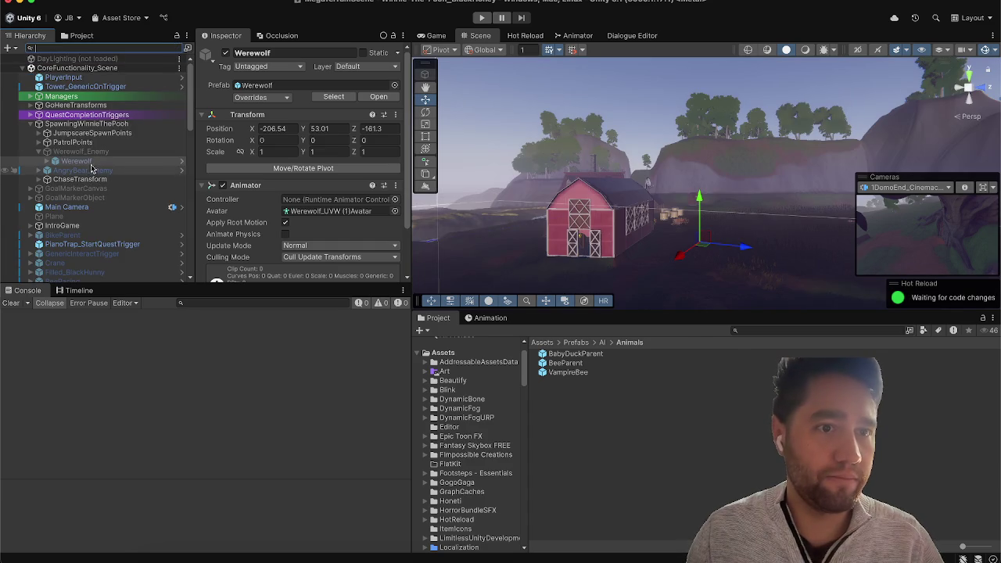
click(80, 151)
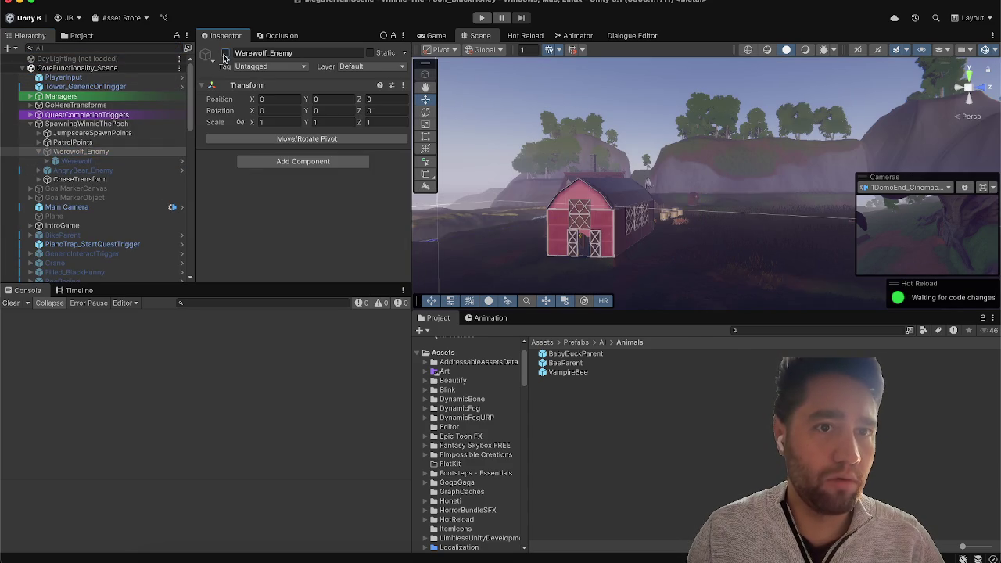
key(f)
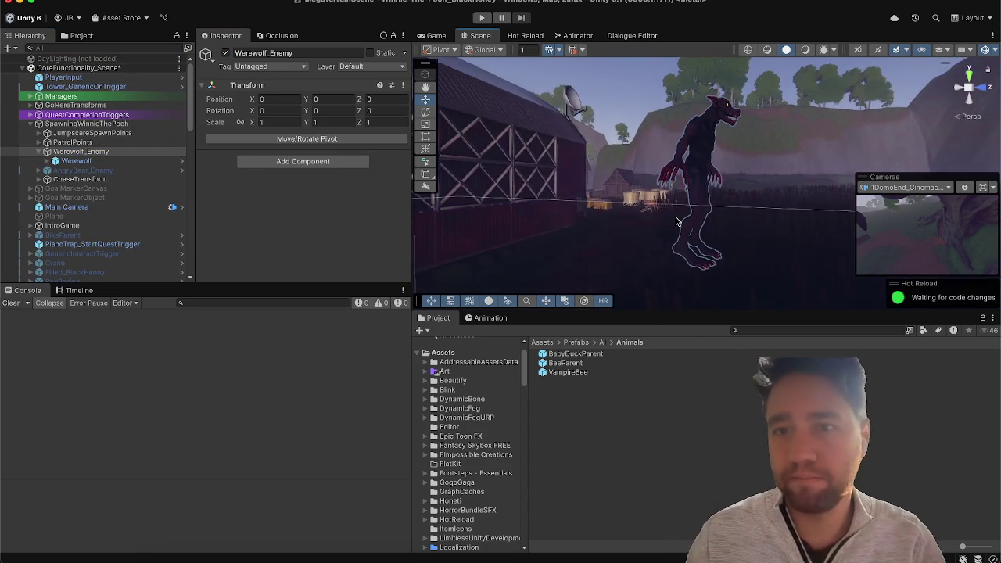
mouse_move(675, 224)
mouse_down()
mouse_move(581, 170)
mouse_move(452, 179)
mouse_up()
Step: Scroll the Hierarchy to review Werewolf_Enemy holding the Werewolf model
scroll(452, 179, down, 5)
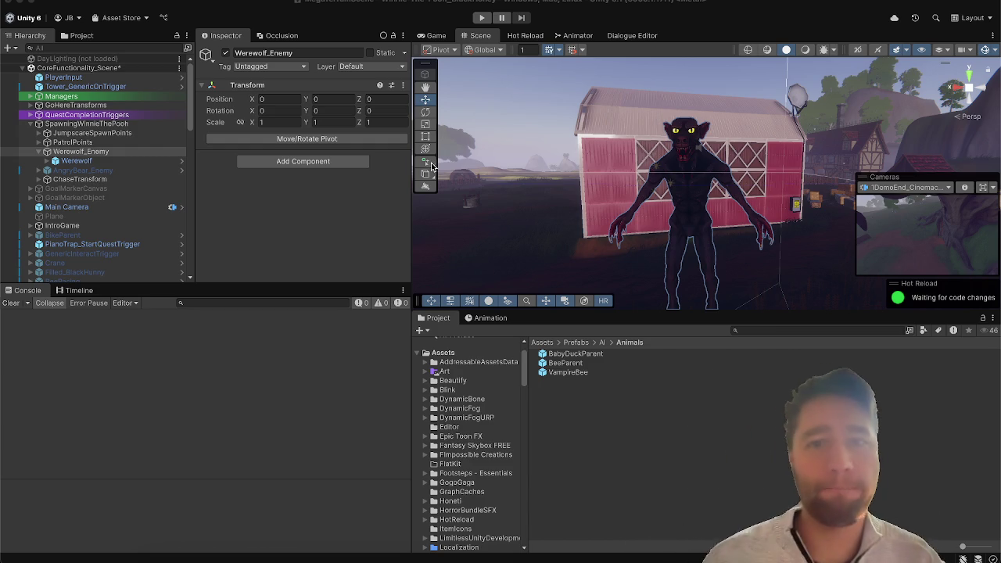
Step: Make NightLighting the active scene from its Hierarchy options menu
click(25, 69)
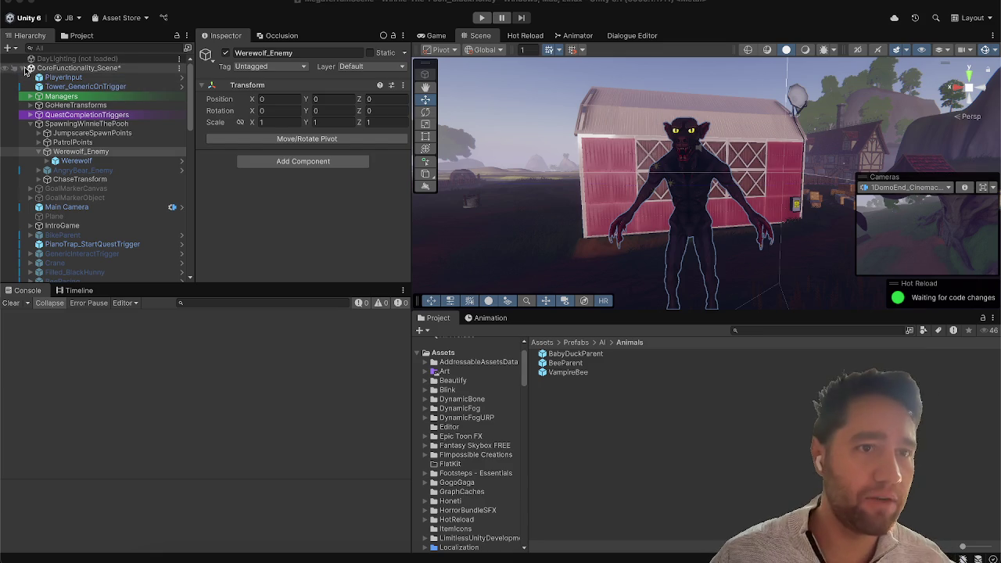
click(23, 68)
click(23, 96)
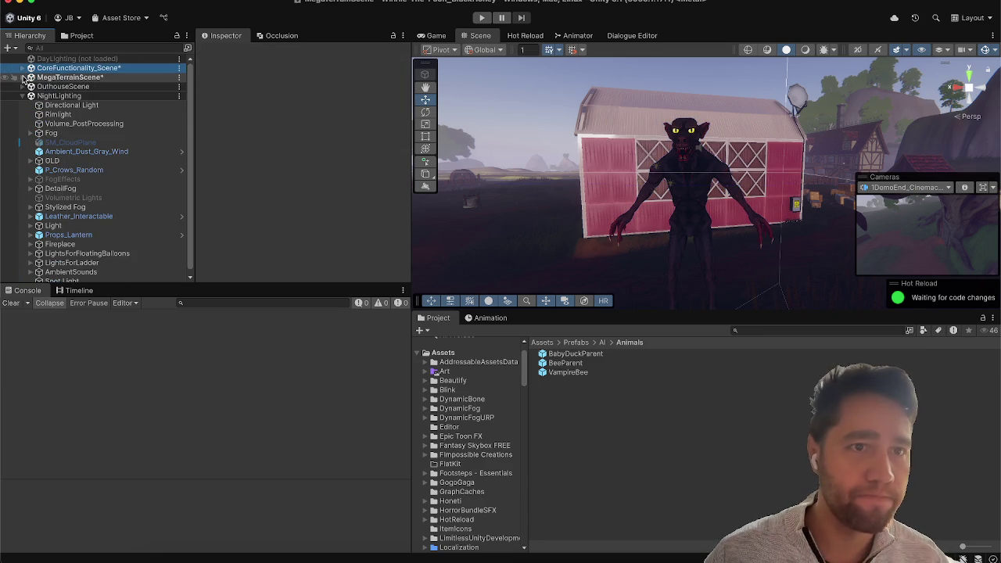
click(179, 96)
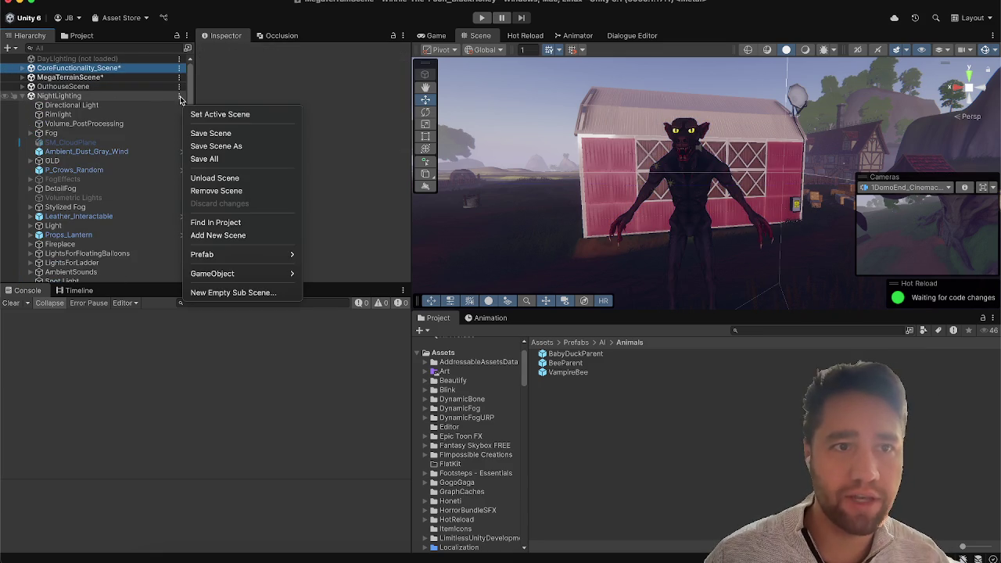
click(222, 116)
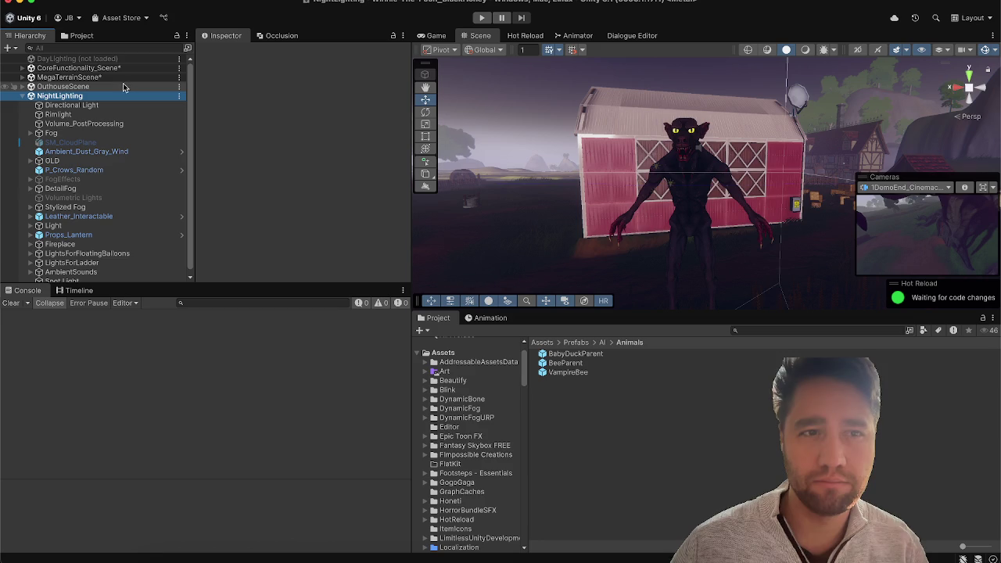
Step: Unload the NightLighting scene and re-expand CoreFunctionality_Scene
click(180, 95)
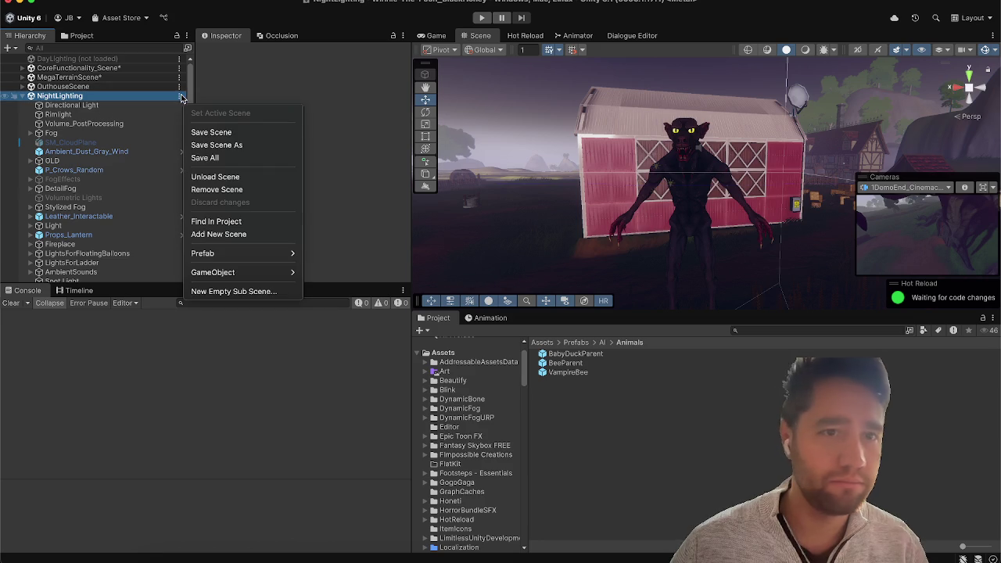
click(211, 178)
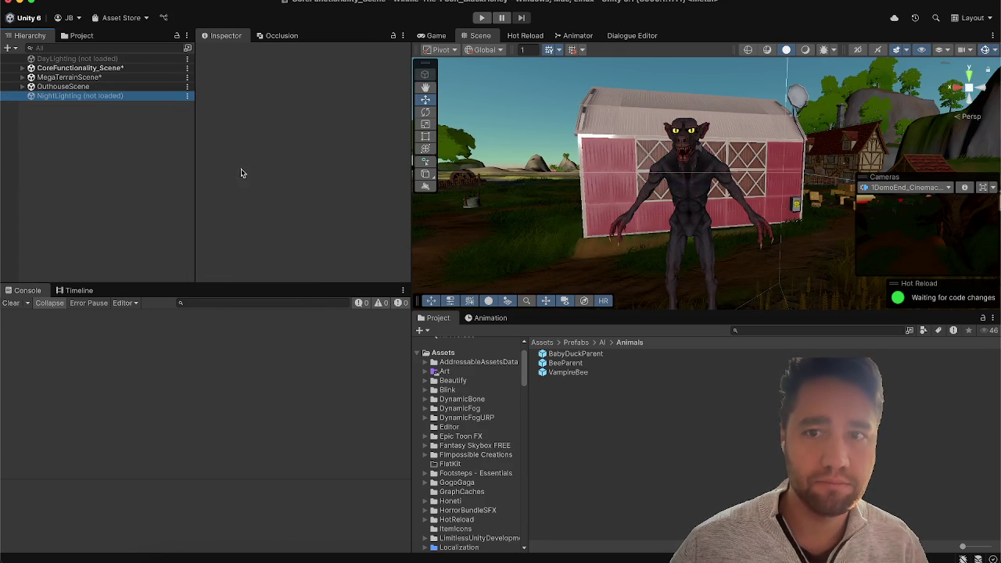
click(95, 132)
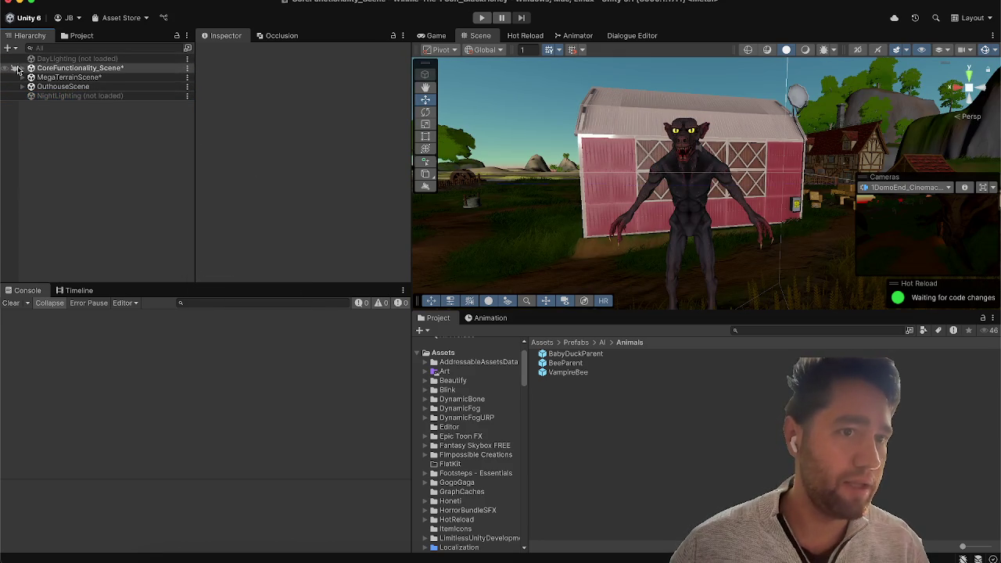
click(22, 69)
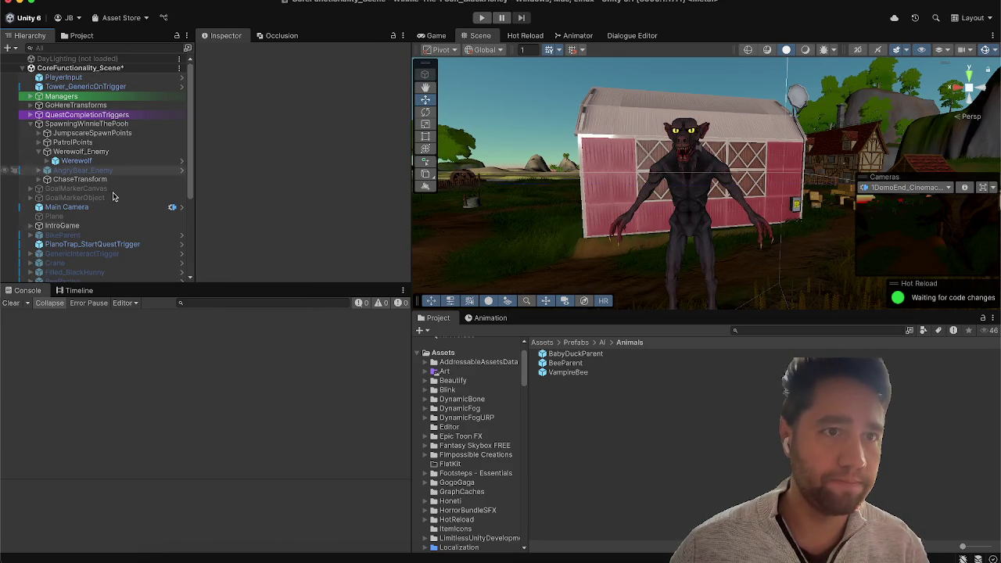
Step: Inspect AngryBear_Enemy, collapsing its Enemy Controller, Enemy Hit Detection and Enemy Sound Manager components
scroll(117, 140, down, 1)
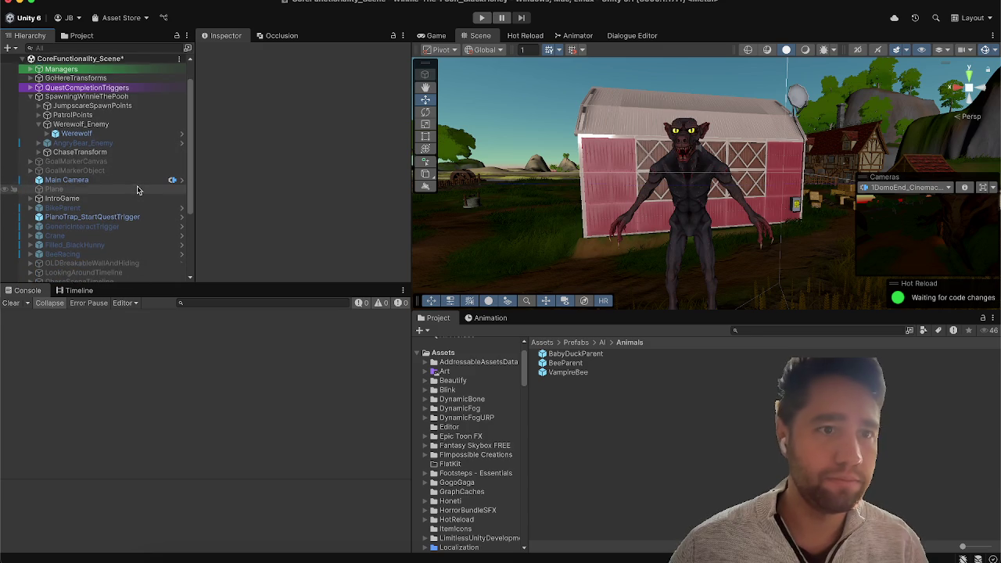
click(107, 142)
scroll(275, 197, down, 1)
click(281, 35)
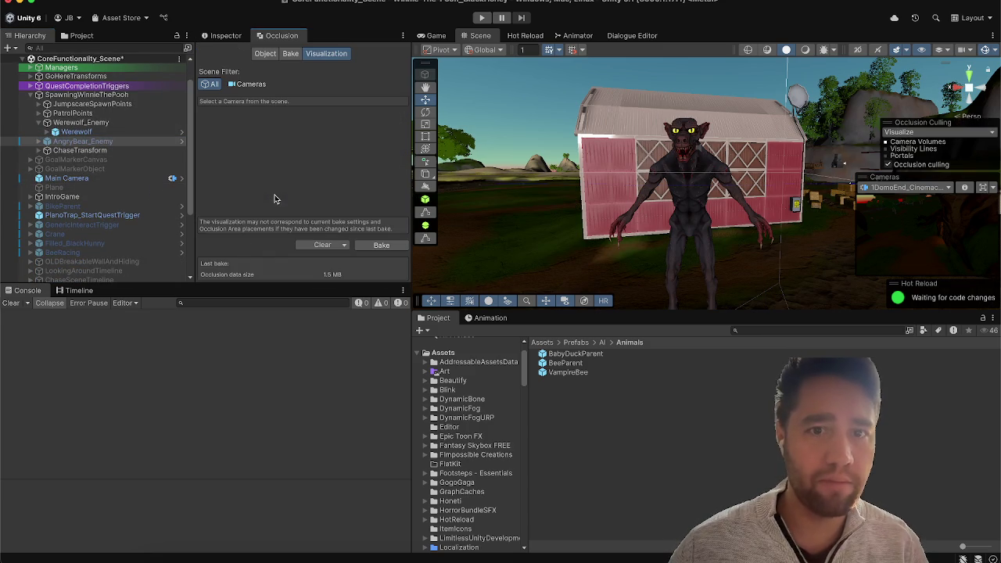
click(226, 35)
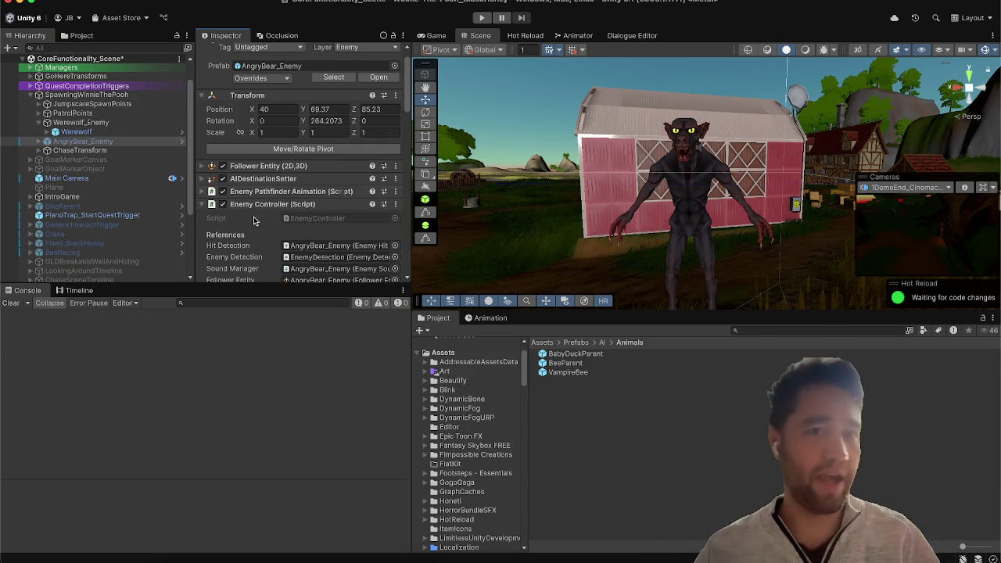
scroll(254, 222, down, 5)
scroll(255, 221, up, 6)
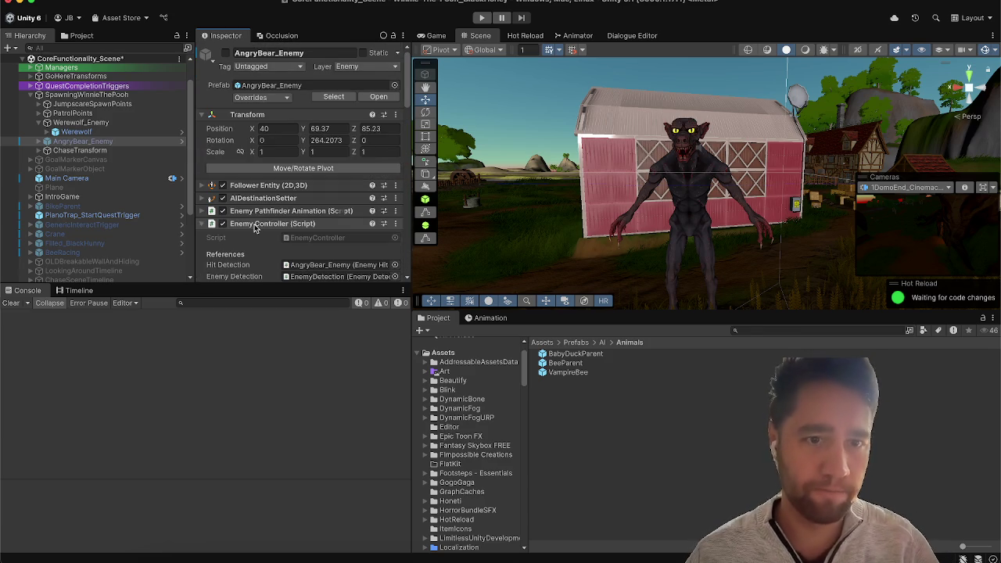
click(254, 225)
click(255, 237)
click(255, 250)
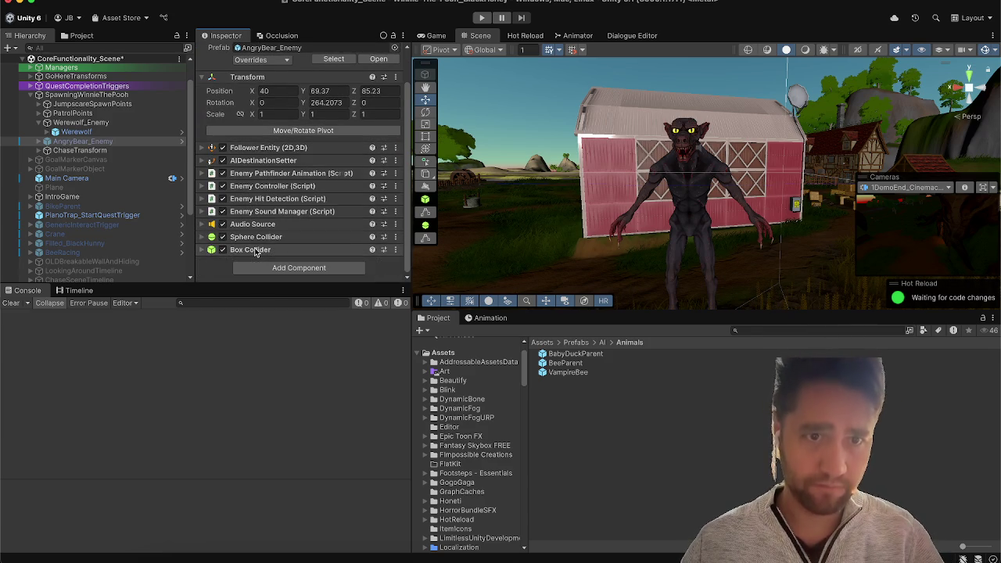
Step: Inspect the WinnieTheHorror (1) child, collapsing its Animator and Ragdoll Enabler components
click(39, 141)
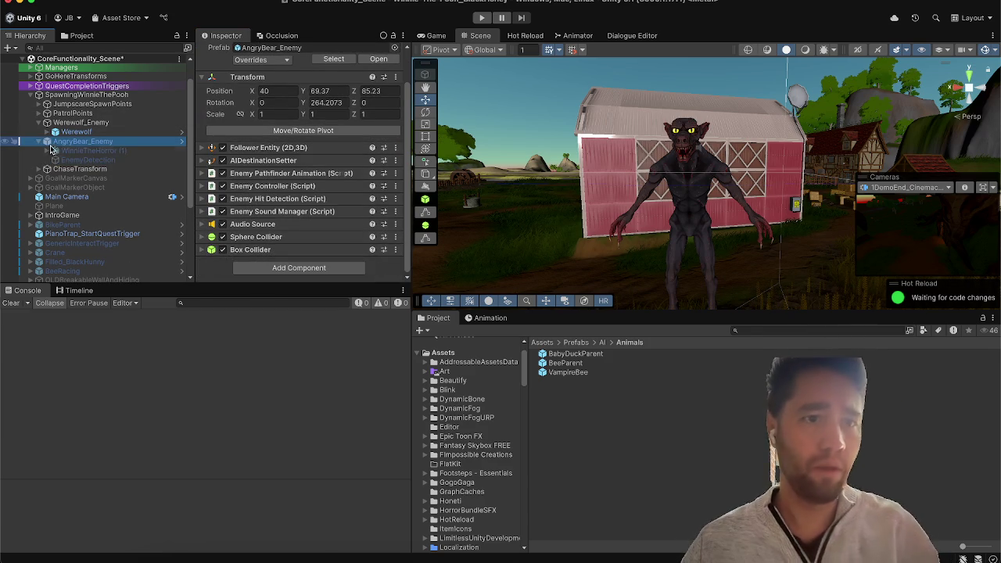
click(61, 151)
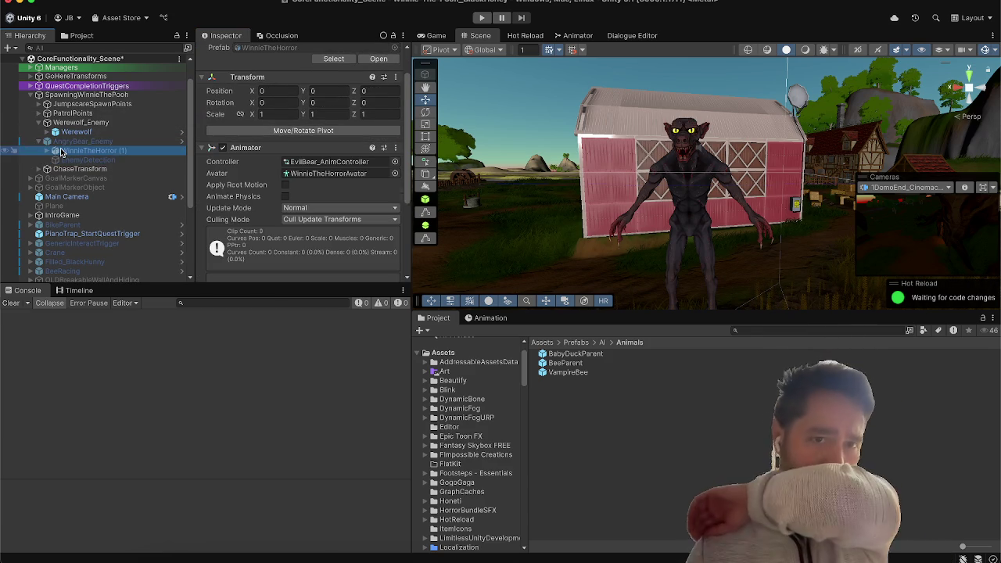
click(258, 147)
click(269, 171)
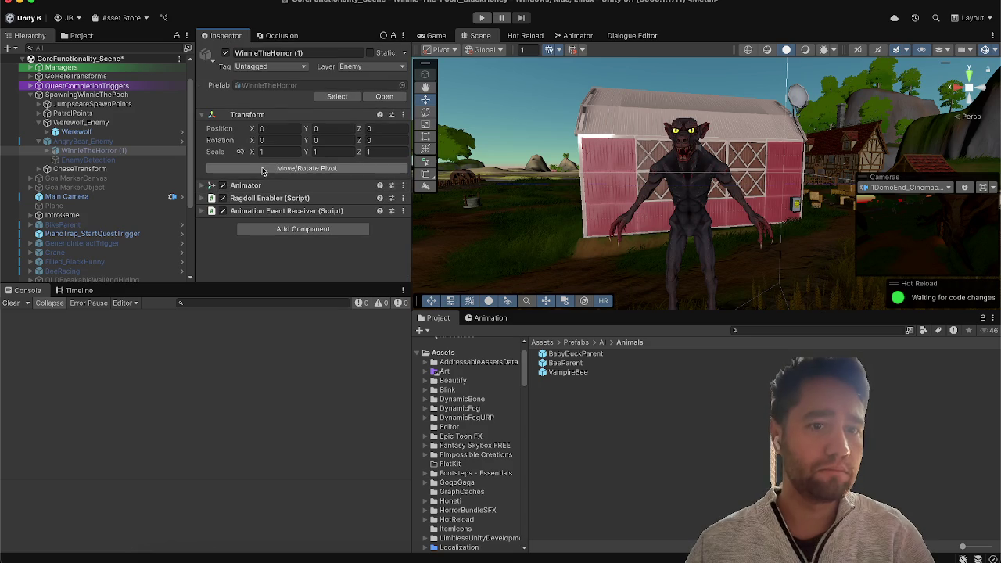
Step: Compare the bear and werewolf objects, then go up to the Prefabs/AI folder
click(98, 141)
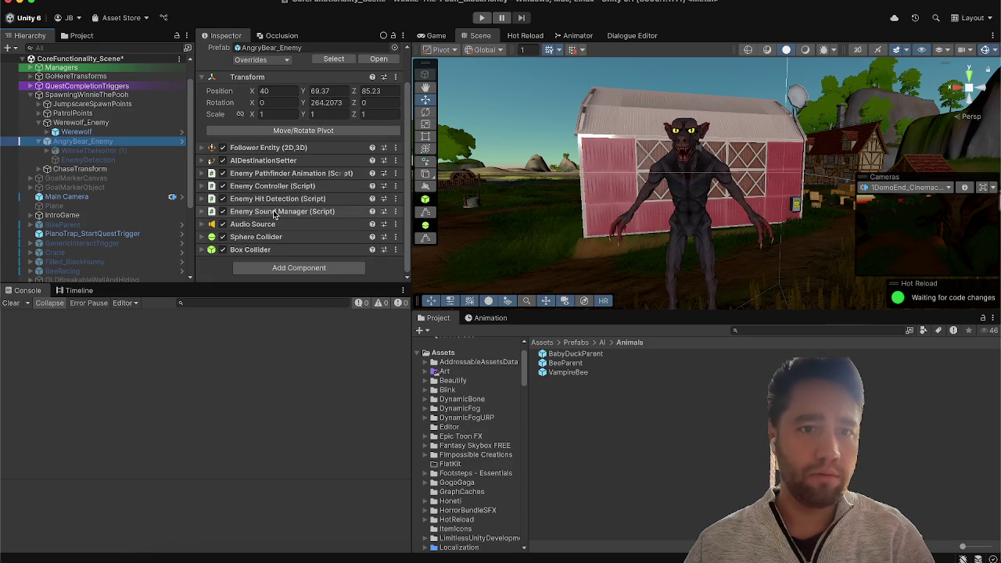
click(113, 151)
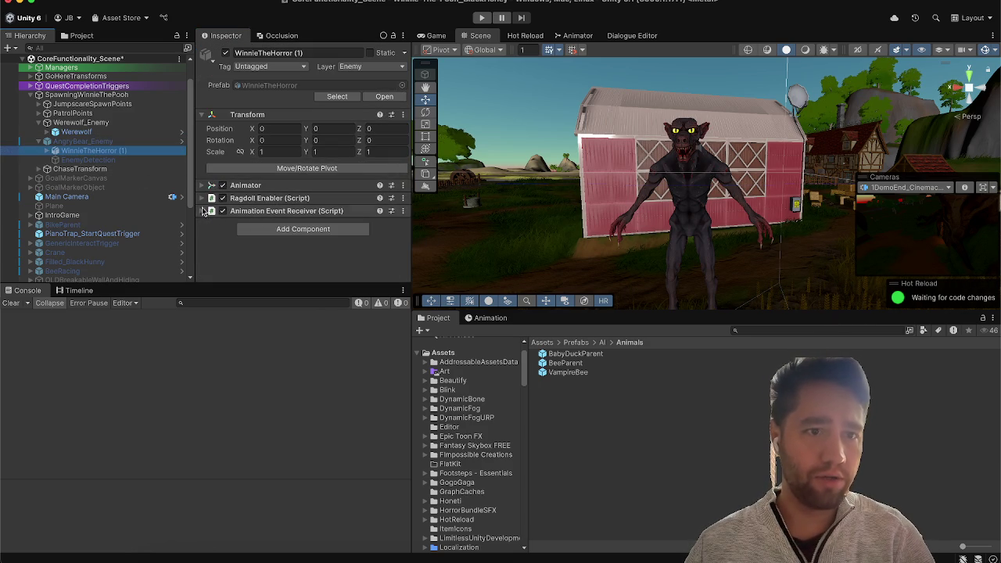
click(93, 132)
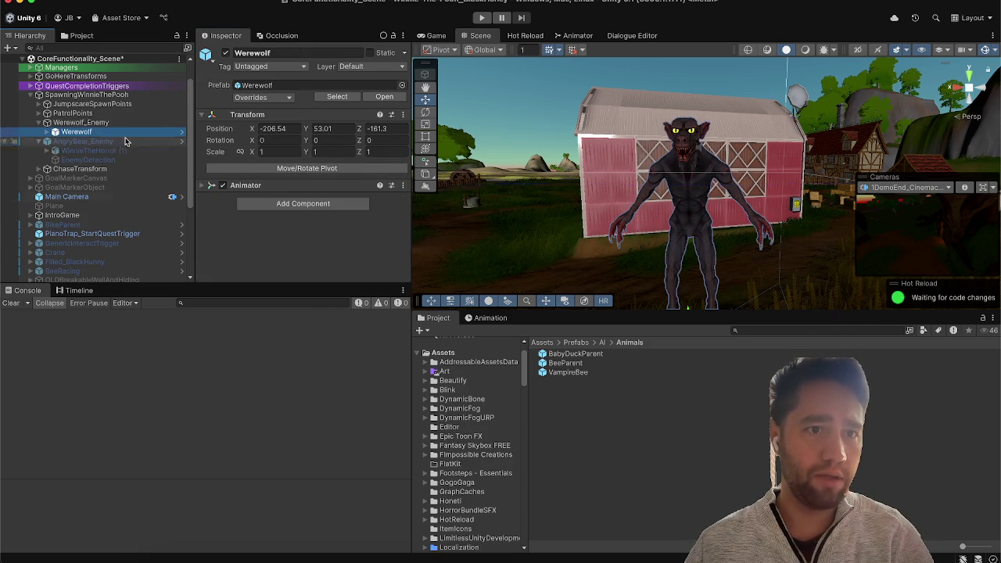
click(83, 123)
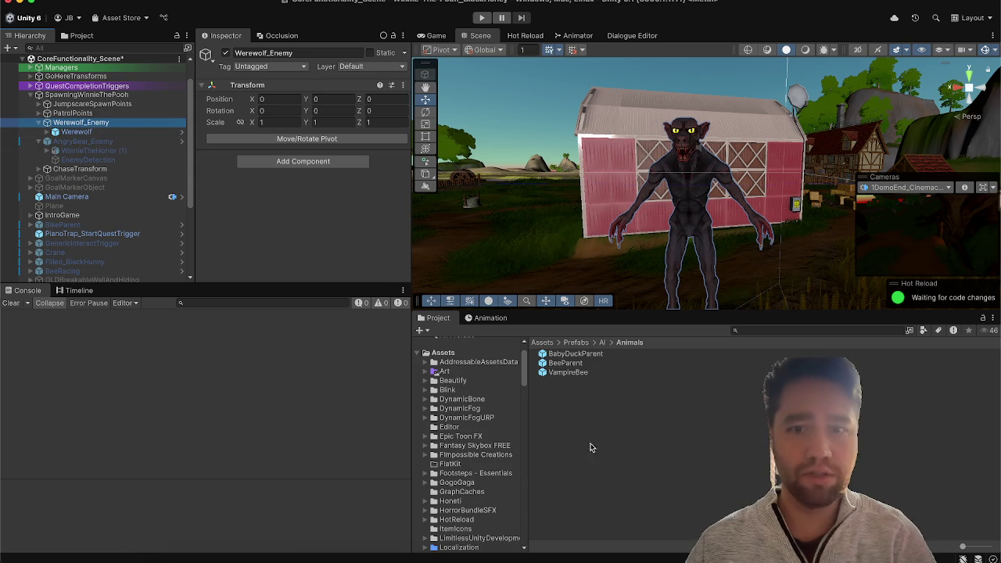
click(602, 342)
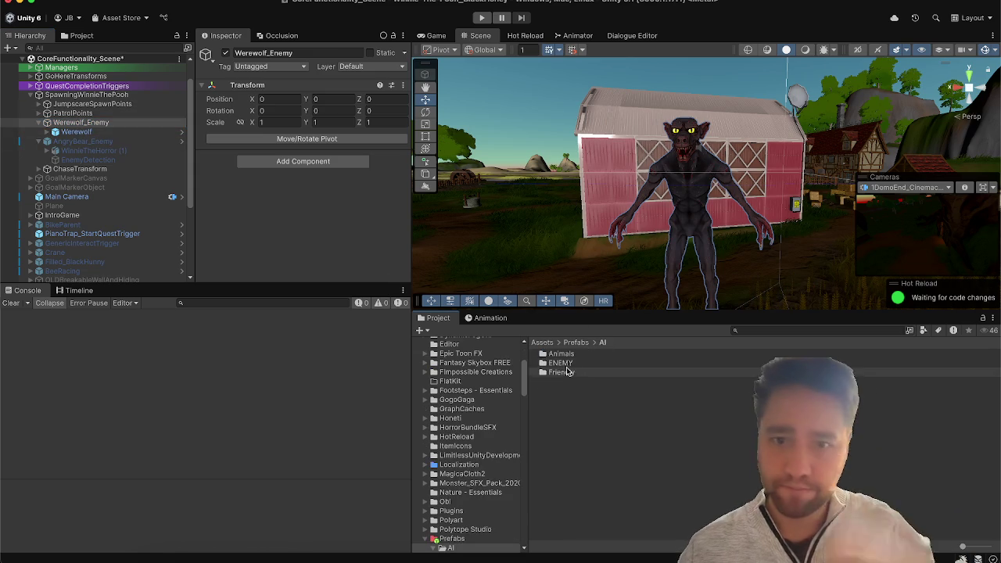
Step: Drag Werewolf_Enemy into Assets/Prefabs/AI/ENEMY to make a prefab, then select its scene instance
click(560, 364)
double_click(568, 366)
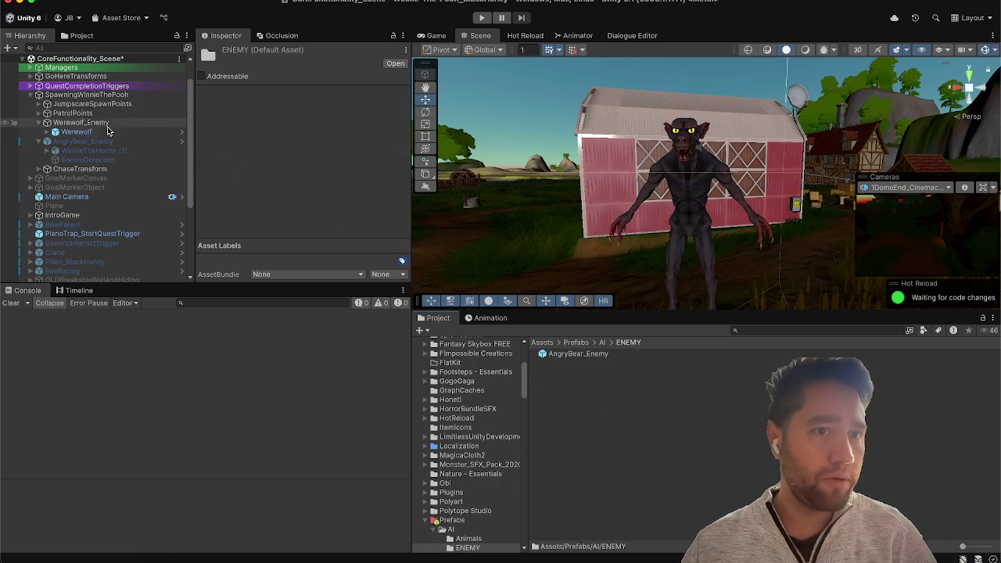
mouse_move(112, 125)
mouse_down()
mouse_move(617, 391)
mouse_move(603, 391)
mouse_move(607, 413)
mouse_up()
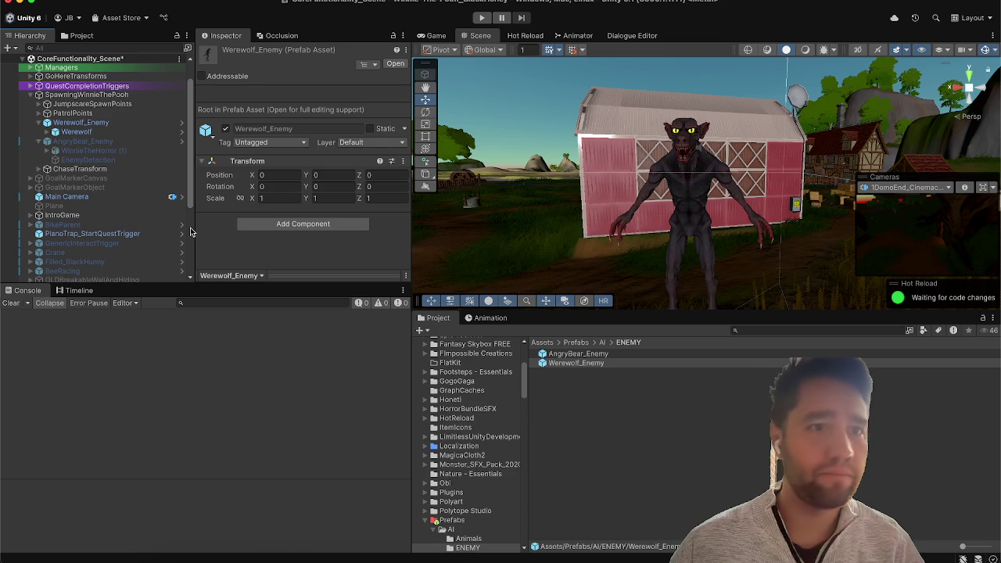
click(103, 123)
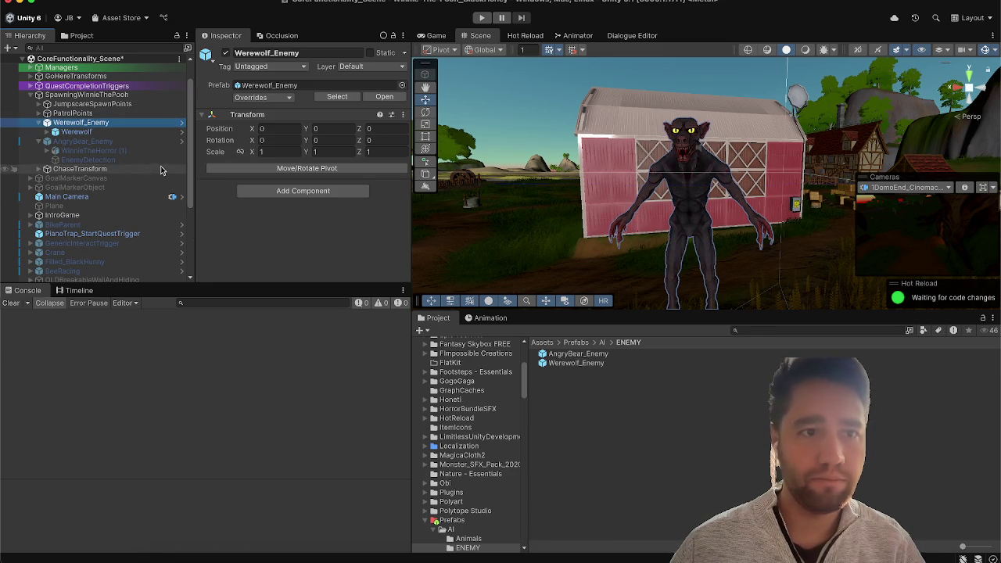
Step: Dock a second Inspector and lock the first one on AngryBear_Enemy for comparison
right_click(239, 39)
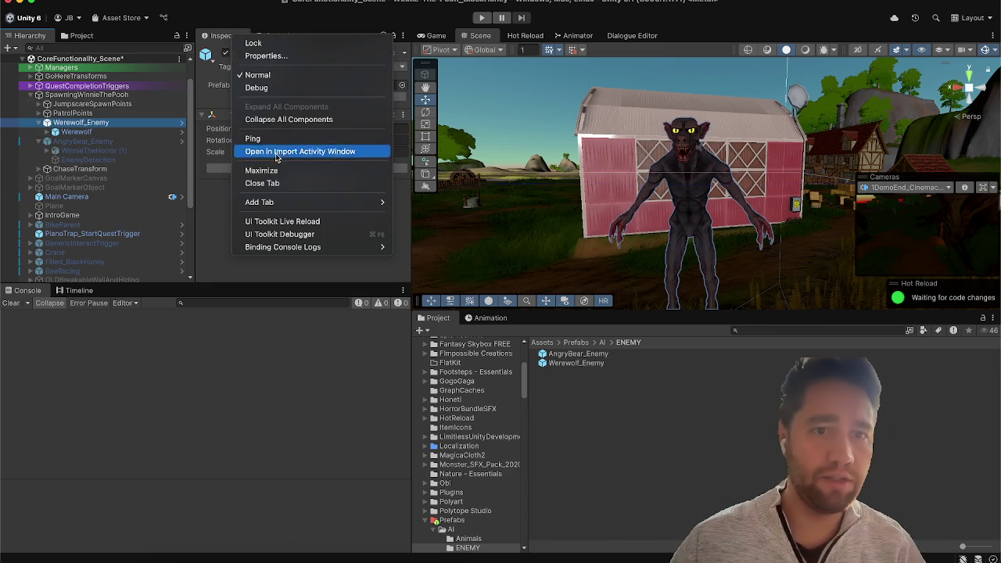
mouse_move(268, 201)
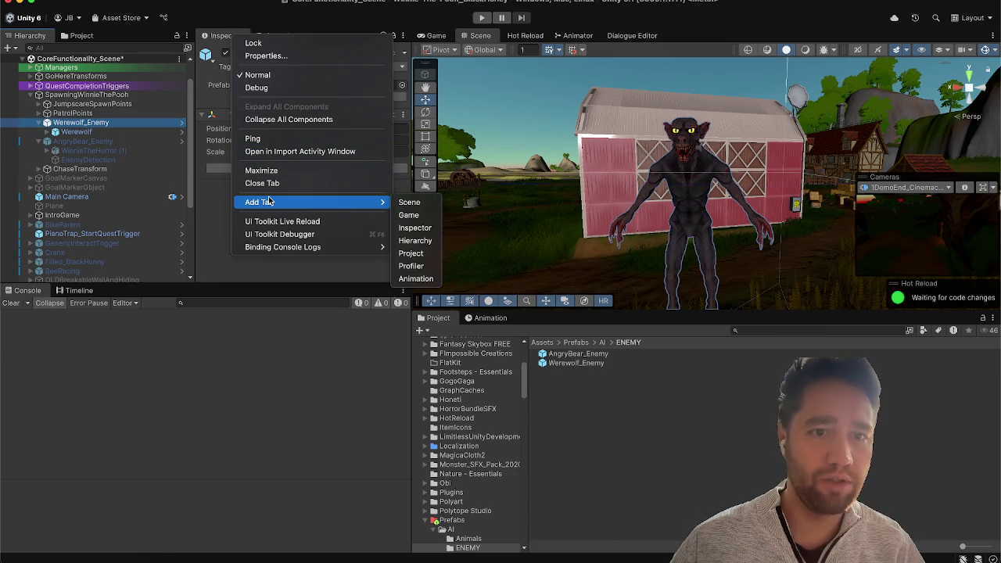
click(413, 227)
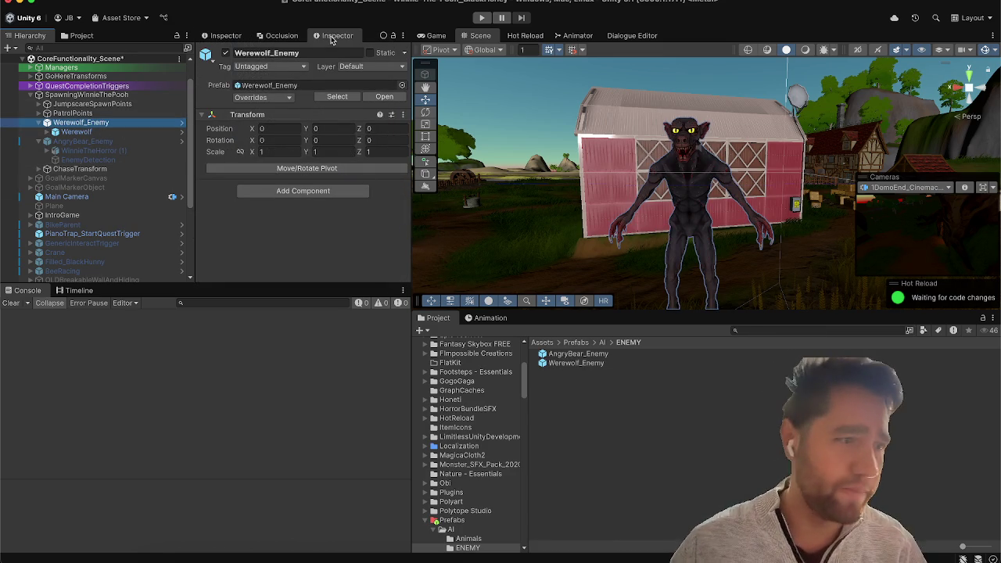
drag(332, 39, 407, 170)
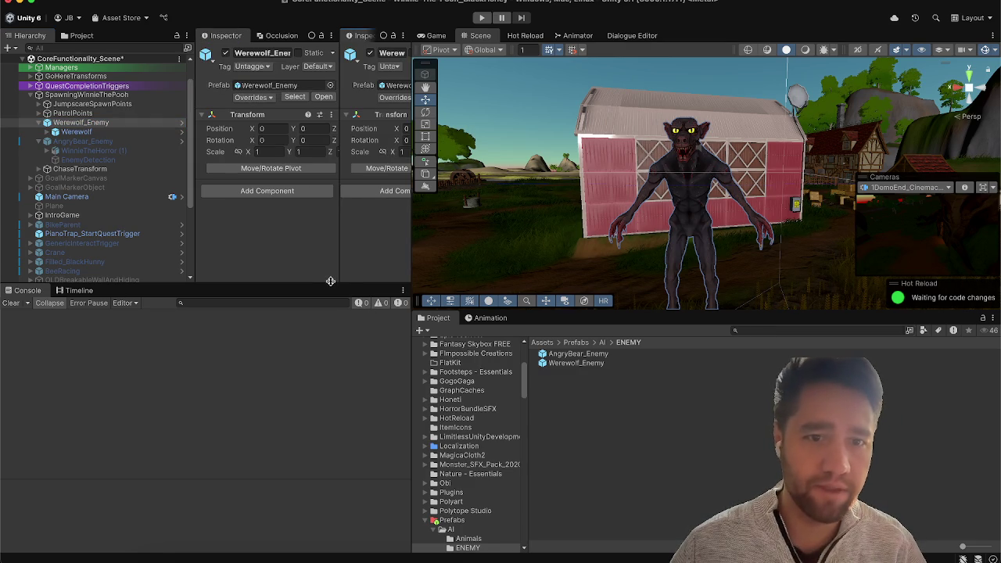
drag(331, 281, 332, 322)
drag(408, 257, 527, 251)
drag(439, 248, 382, 226)
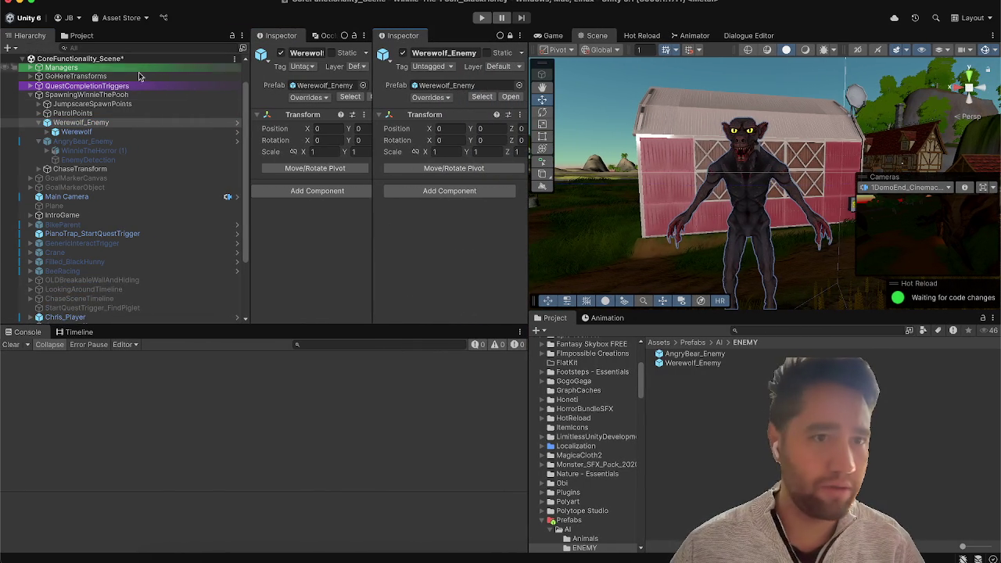
click(86, 141)
click(354, 35)
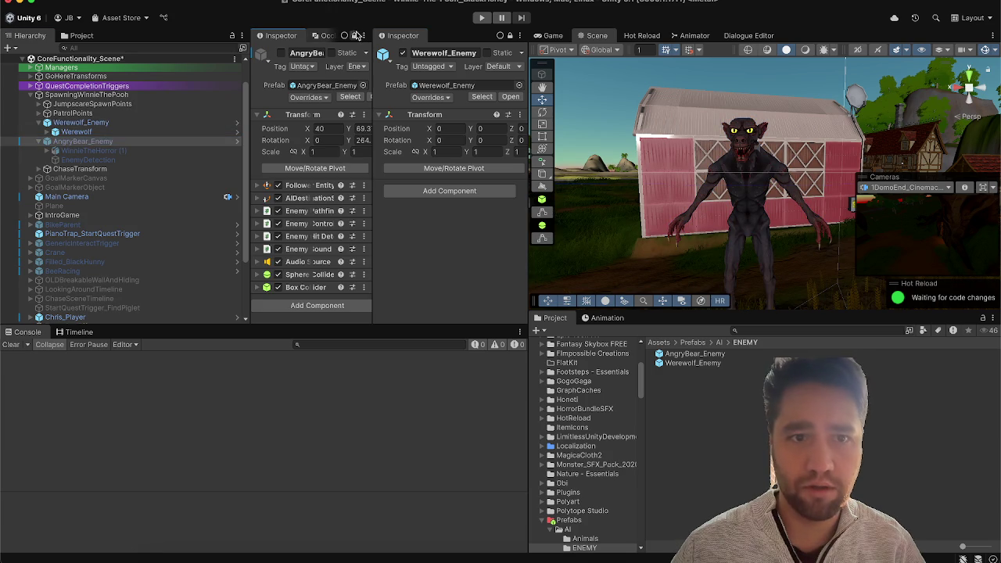
drag(251, 190, 178, 190)
Step: Add Follower Entity, AIDestinationSetter and Enemy Pathfinder Animation to Werewolf_Enemy
click(409, 192)
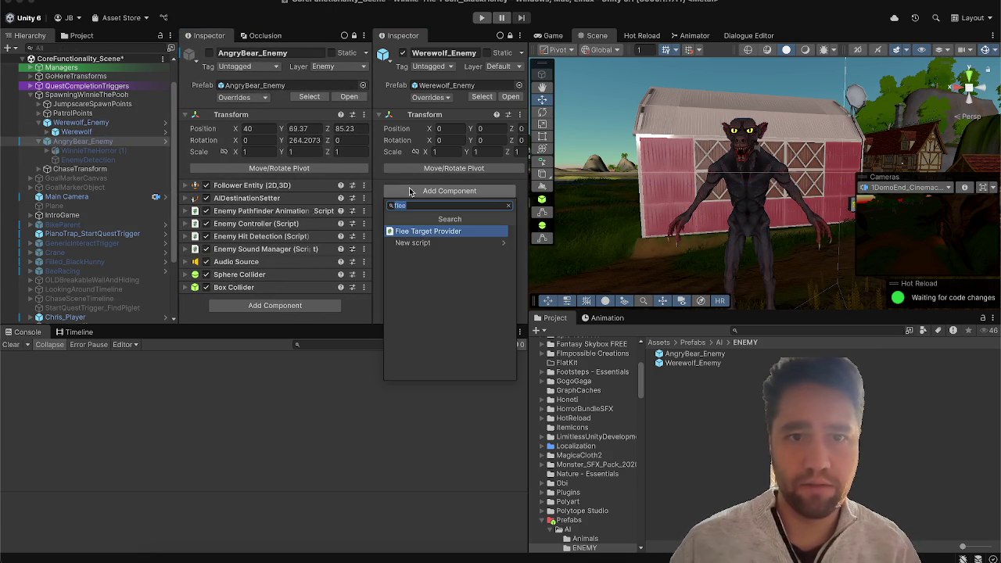
text(follower)
key(Return)
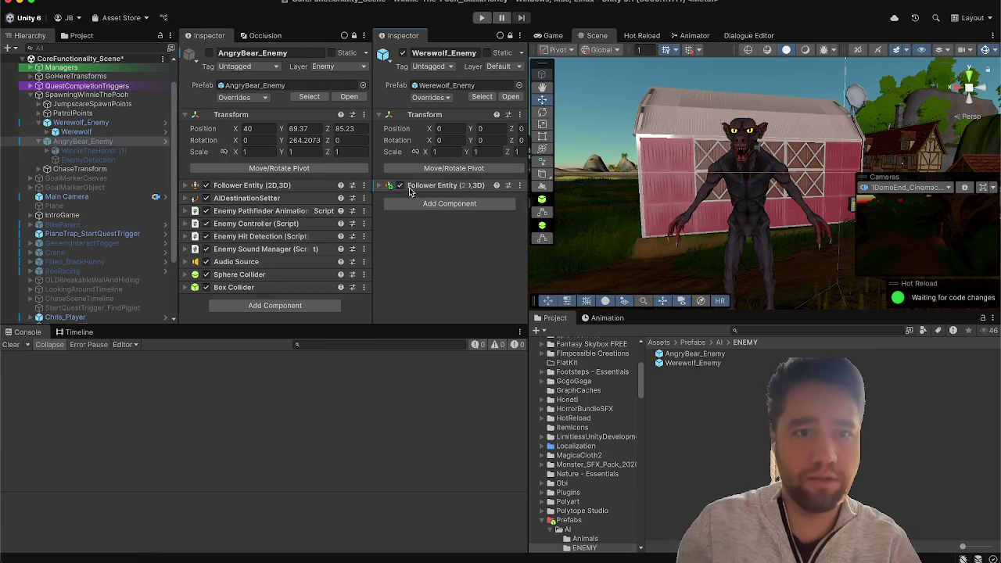
click(419, 203)
text(aid)
key(Return)
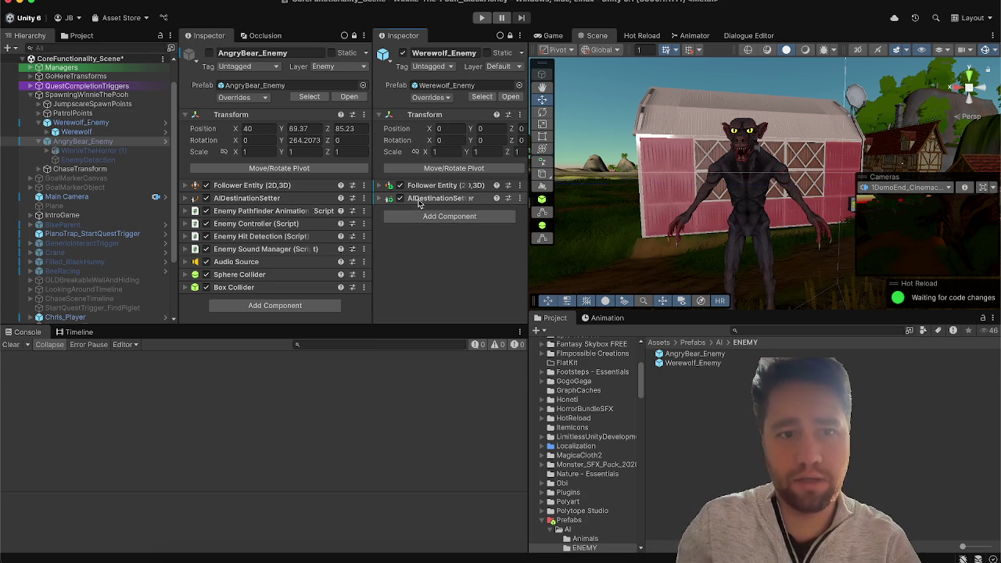
click(422, 216)
text(ebnem)
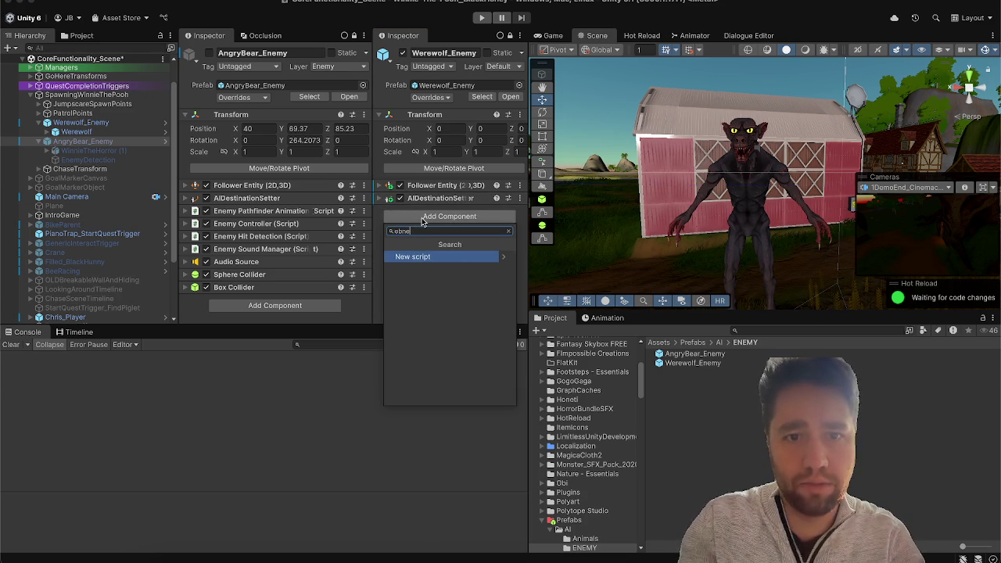
key(BackSpace)
key(BackSpace)
key(BackSpace)
text(nemypath)
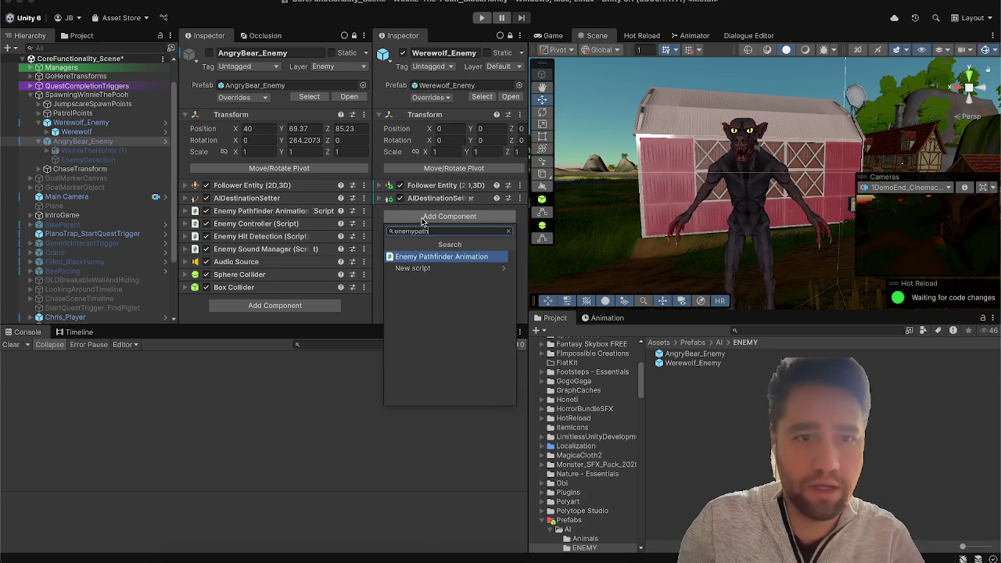
drag(422, 222, 422, 222)
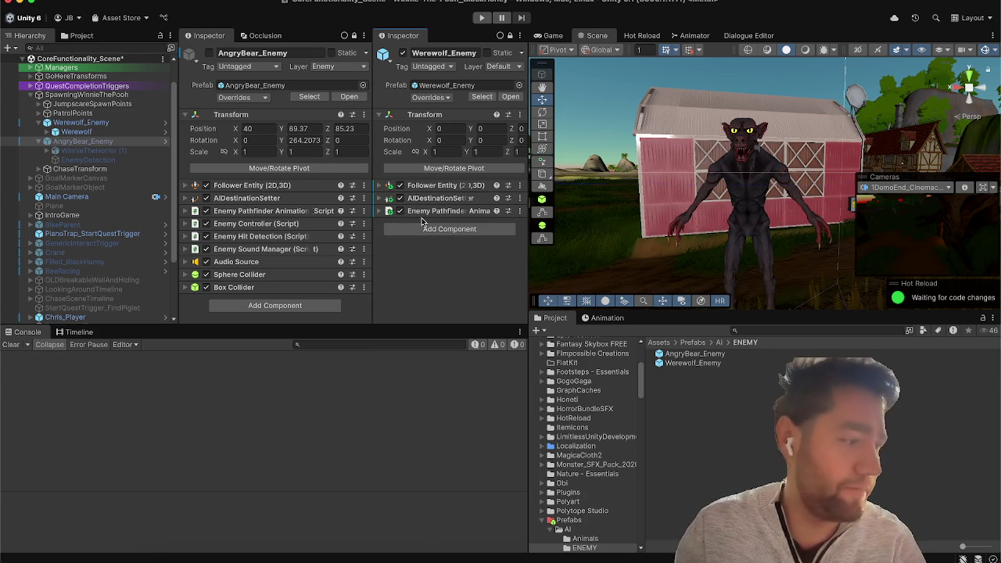
Step: Add Enemy Controller, Enemy Hit Detection and Enemy Sound Manager to the werewolf
click(447, 230)
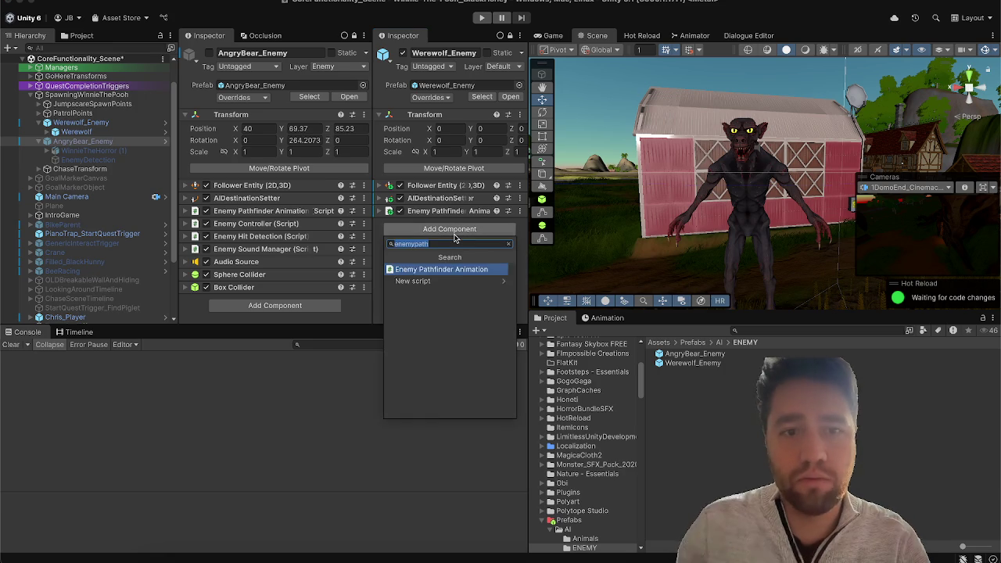
text(enemy)
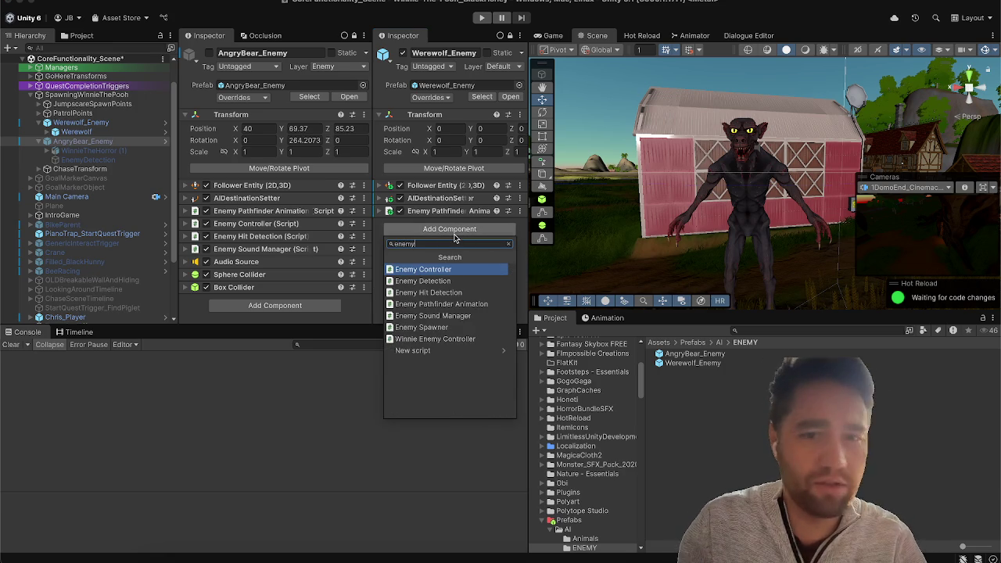
key(Return)
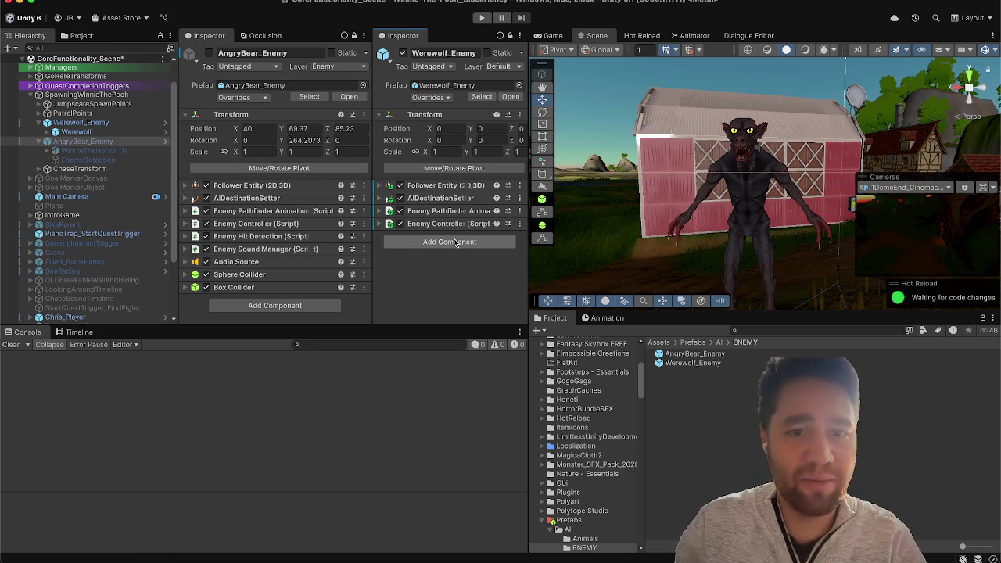
click(461, 242)
key(BackSpace)
key(BackSpace)
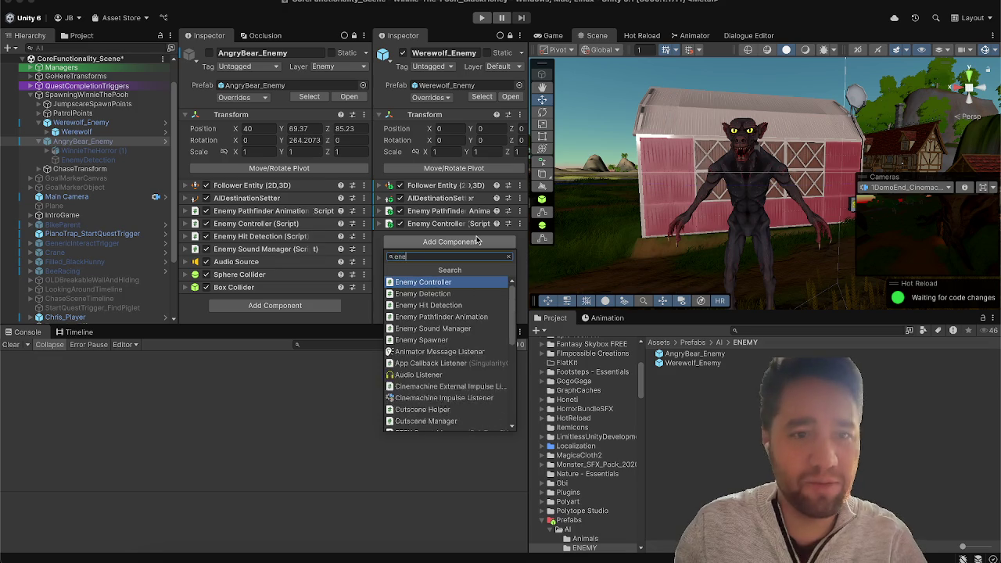
text(my hit)
key(Return)
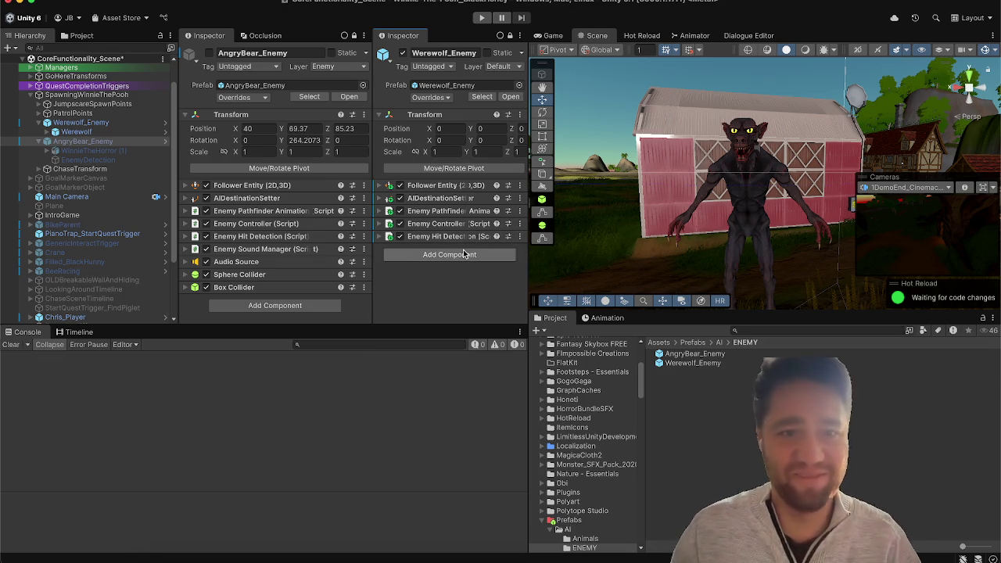
click(463, 251)
key(BackSpace)
key(BackSpace)
key(BackSpace)
text(soun)
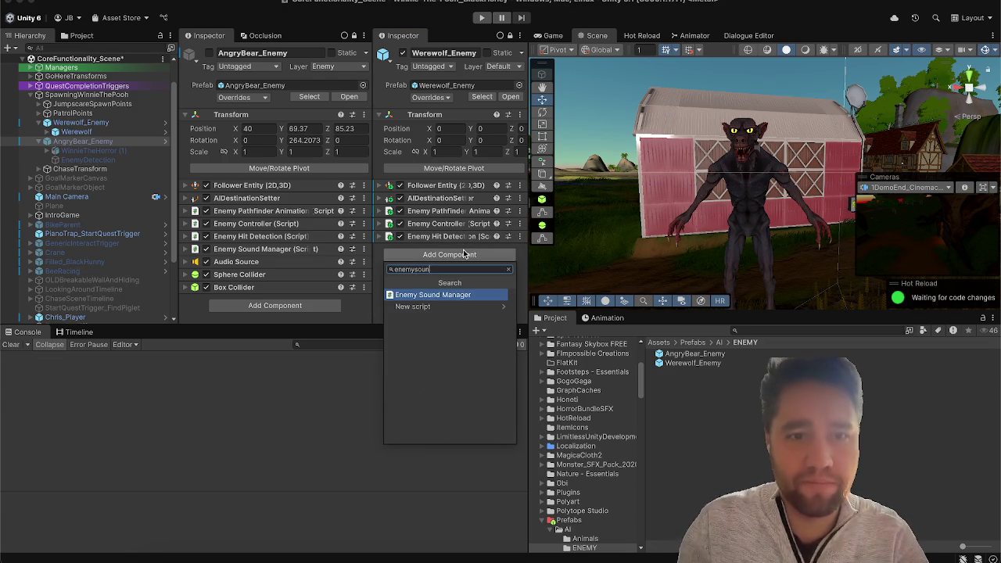
key(Return)
Step: Add an Audio Source, a Sphere Collider and a Box Collider to the werewolf
click(457, 280)
text(audio)
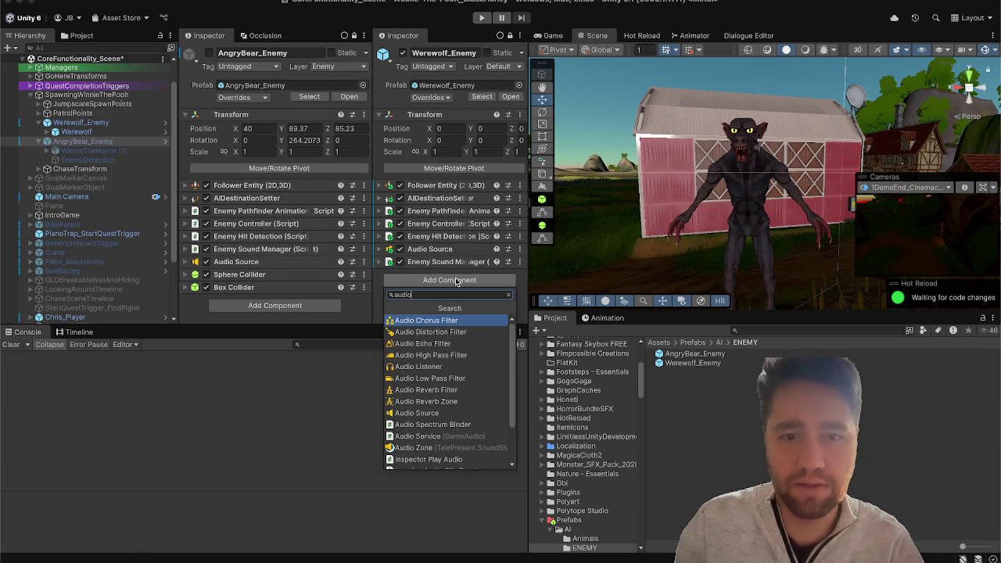
text( so)
key(Return)
click(451, 292)
text(sphere)
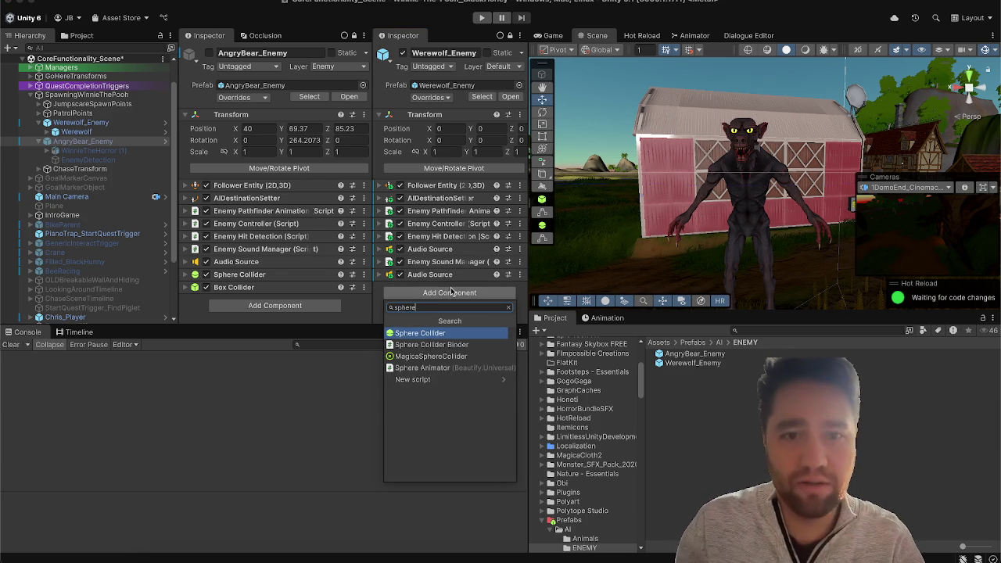
key(Return)
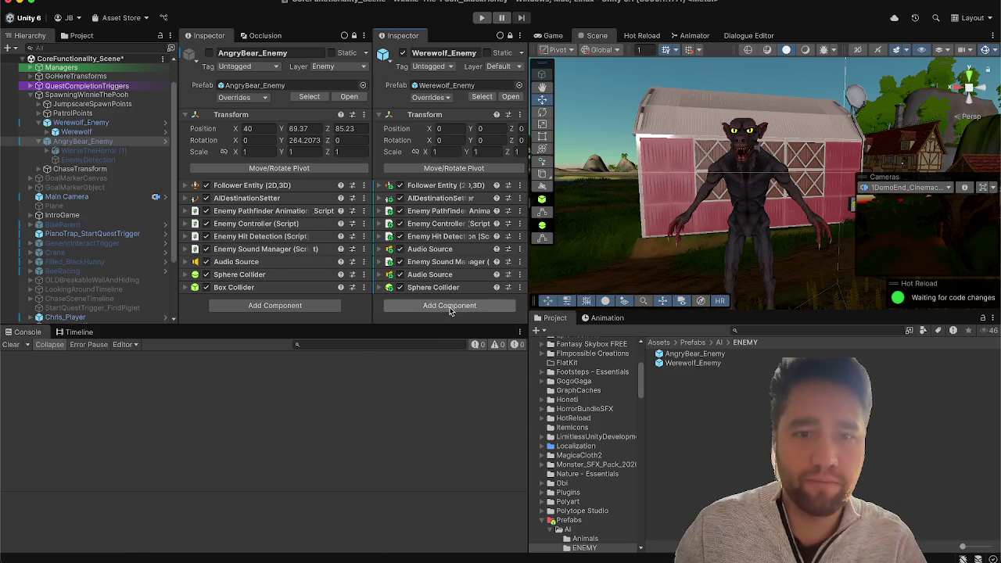
click(451, 305)
text(box)
key(Return)
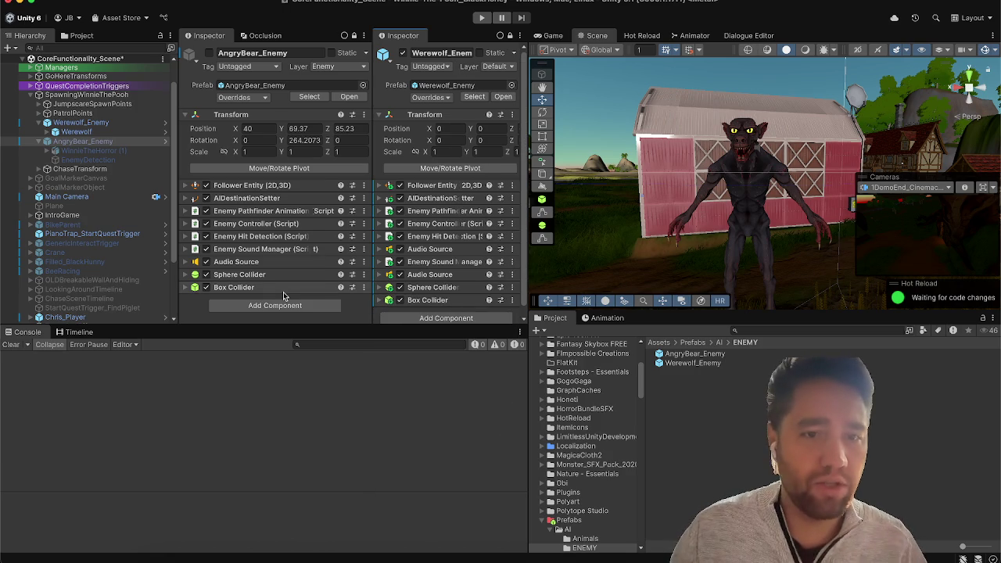
click(288, 288)
Step: Reactivate AngryBear_Enemy and frame it from above in the Scene view
click(208, 52)
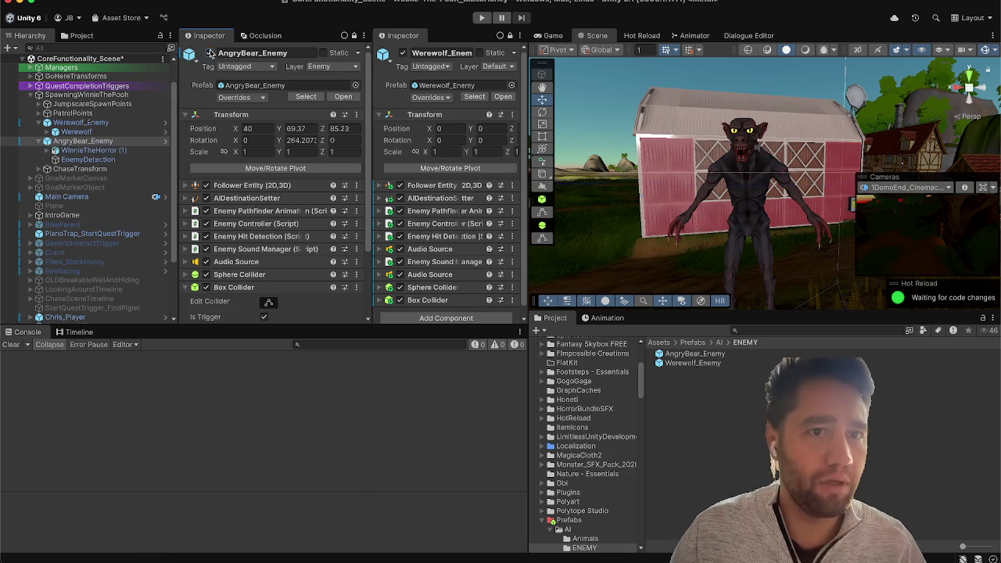
click(96, 142)
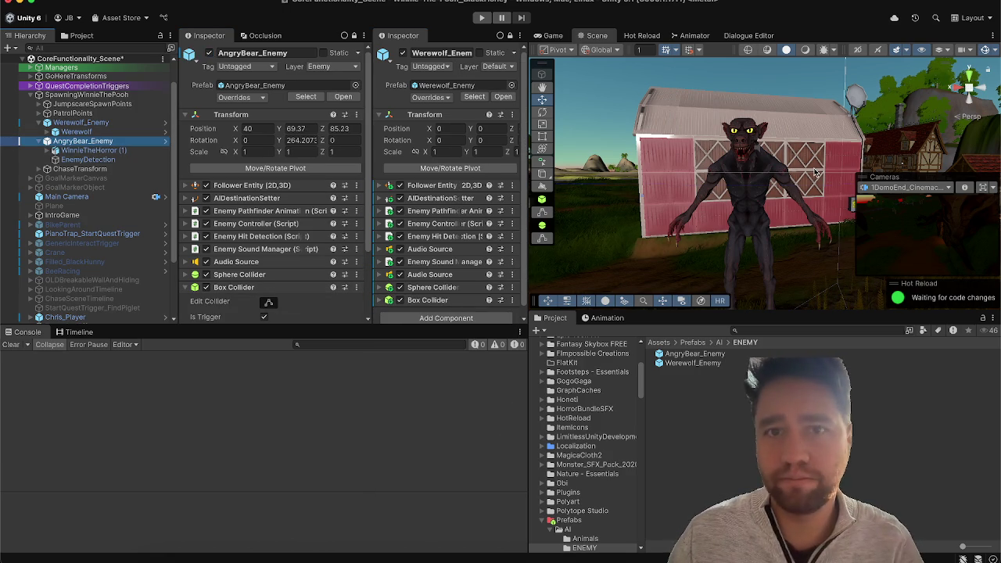
key(f)
scroll(814, 160, up, 10)
drag(551, 87, 571, 222)
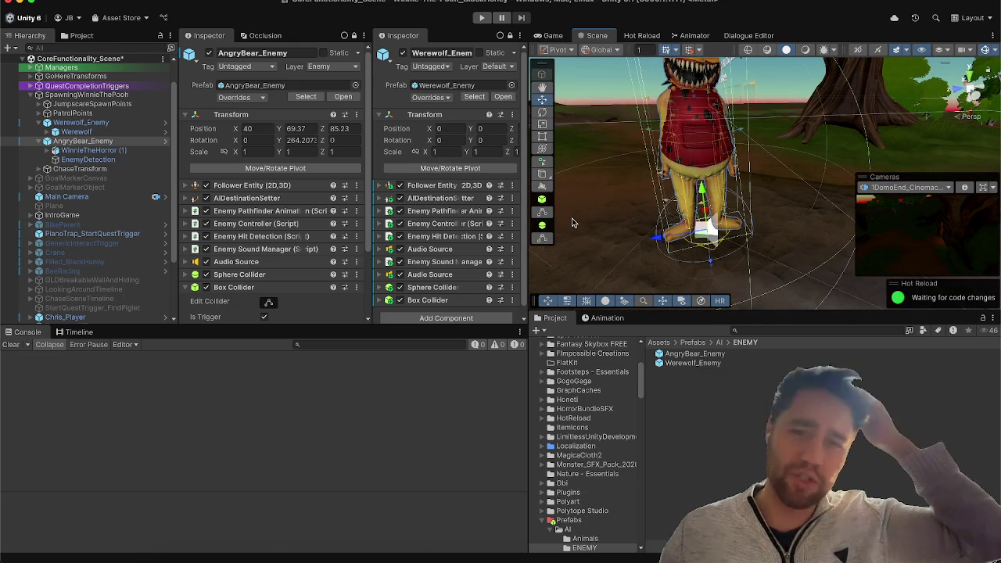
Step: Show the bear's Sphere Collider bounds for editing, then frame Werewolf_Enemy
click(257, 276)
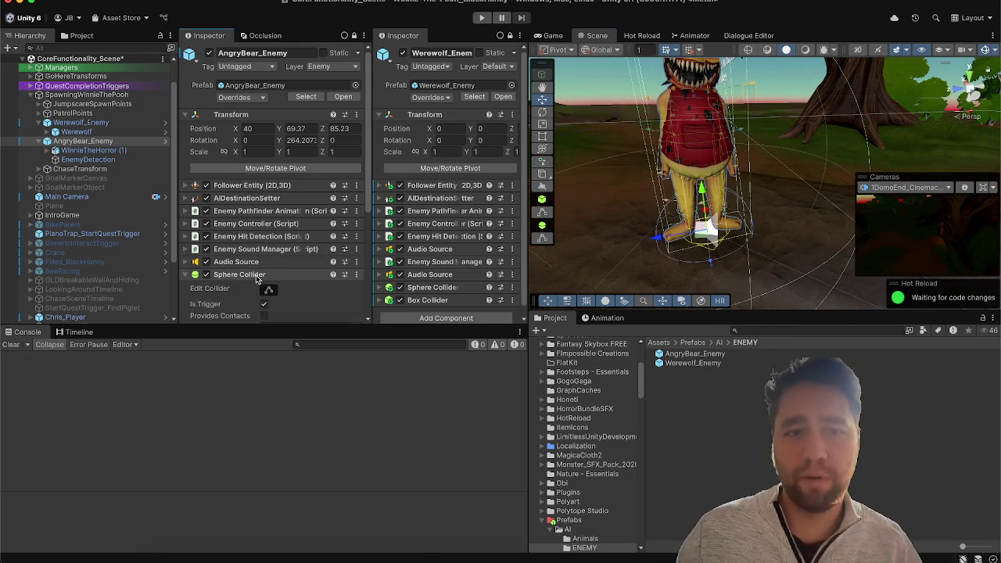
click(268, 290)
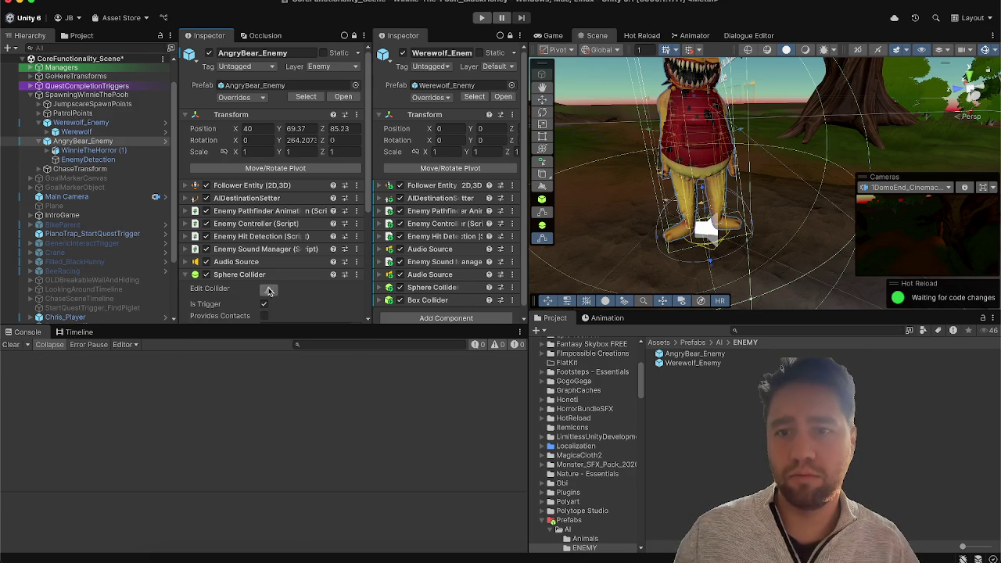
key(f)
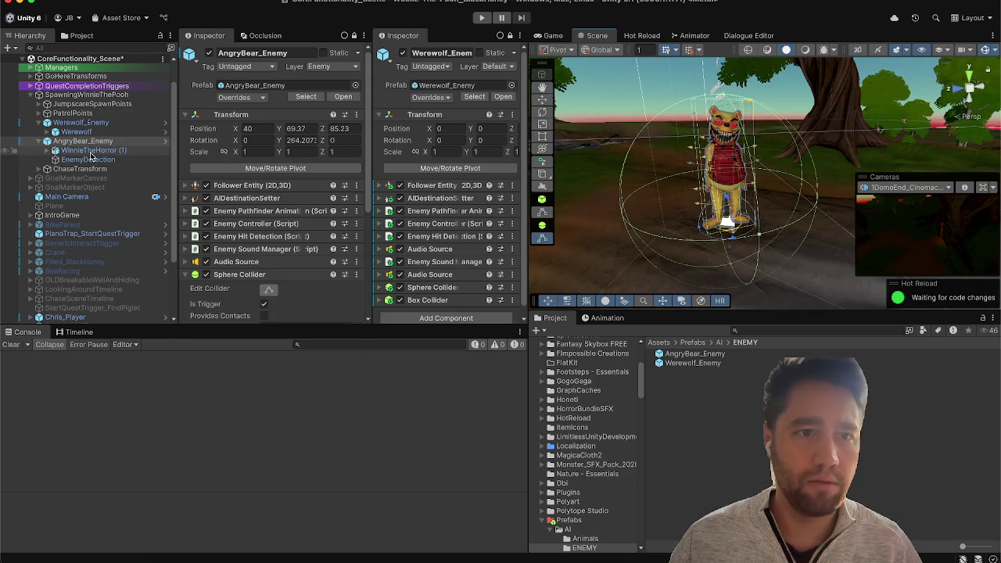
click(80, 123)
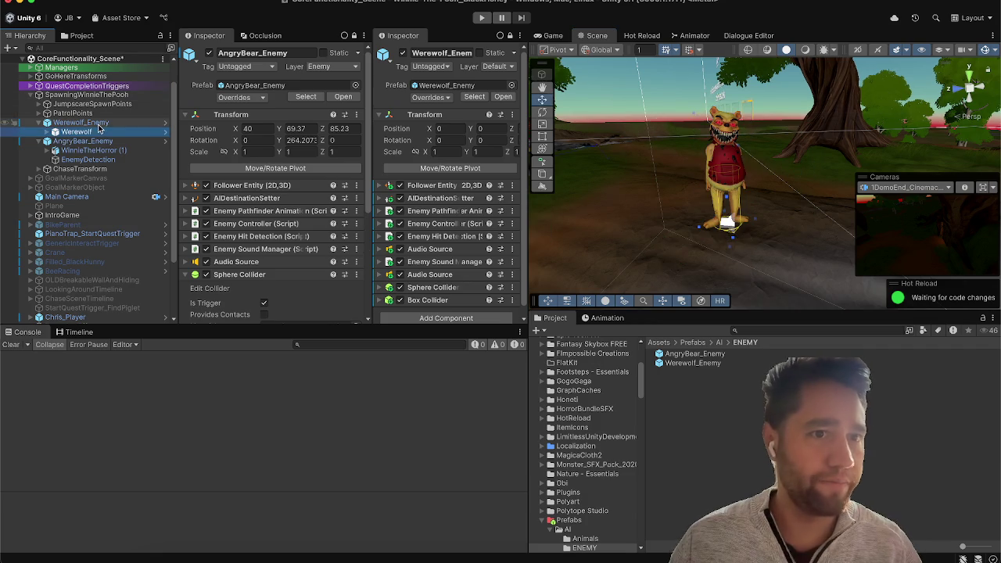
key(f)
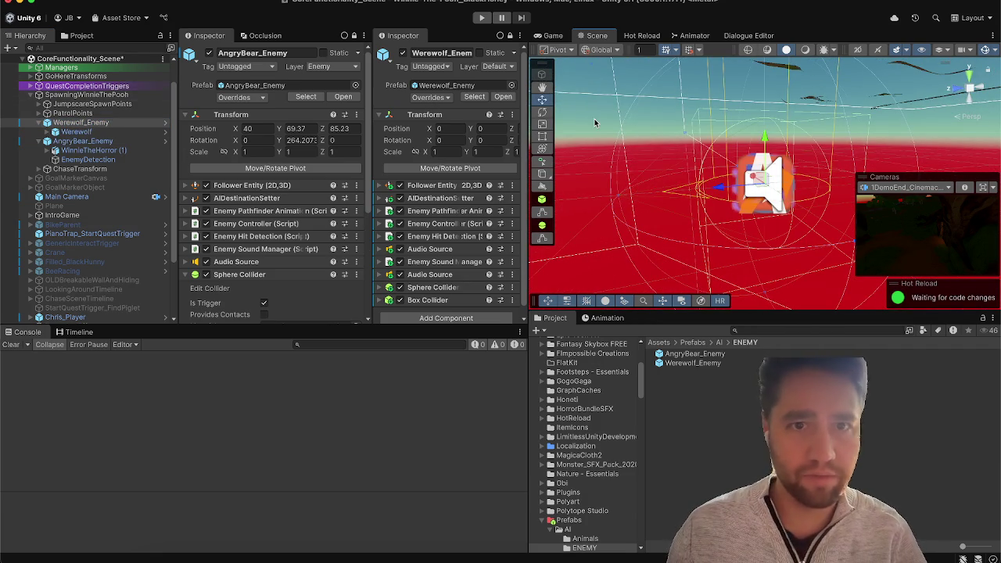
Step: Set the tool handle position to Center and unlock the left Inspector
click(556, 49)
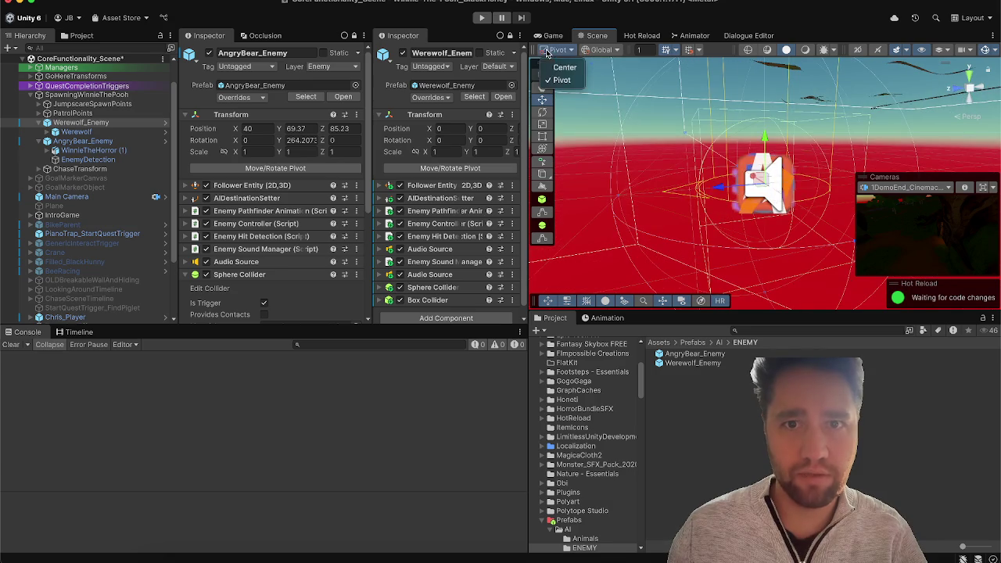
click(564, 68)
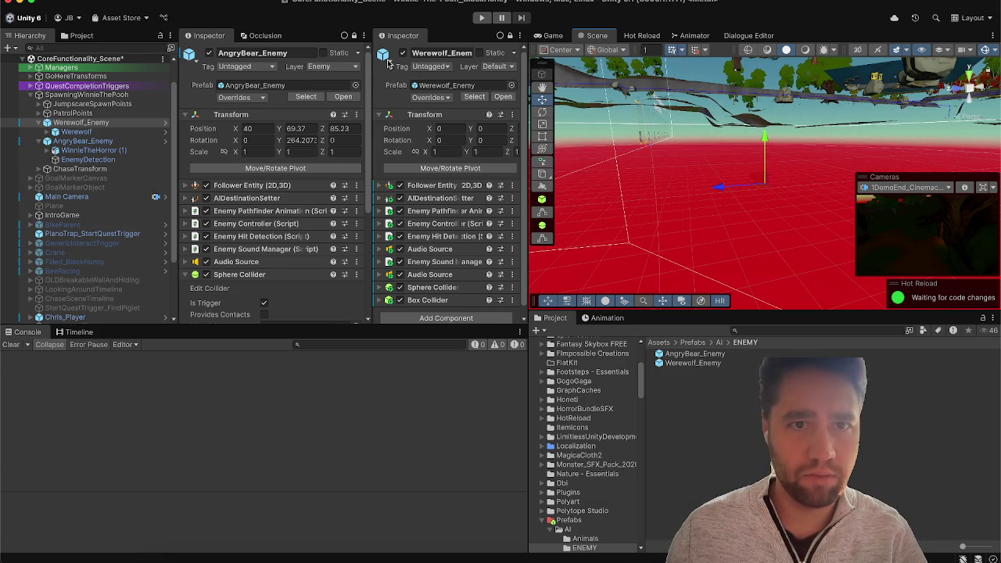
click(354, 36)
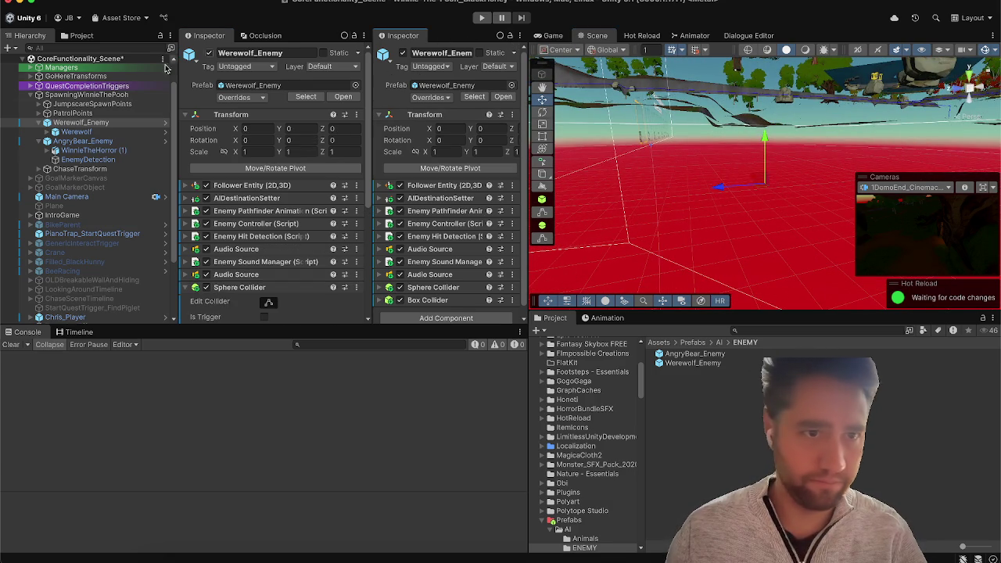
Step: Zero the child Werewolf model's position, then frame Werewolf_Enemy on the terrain
click(77, 131)
click(461, 128)
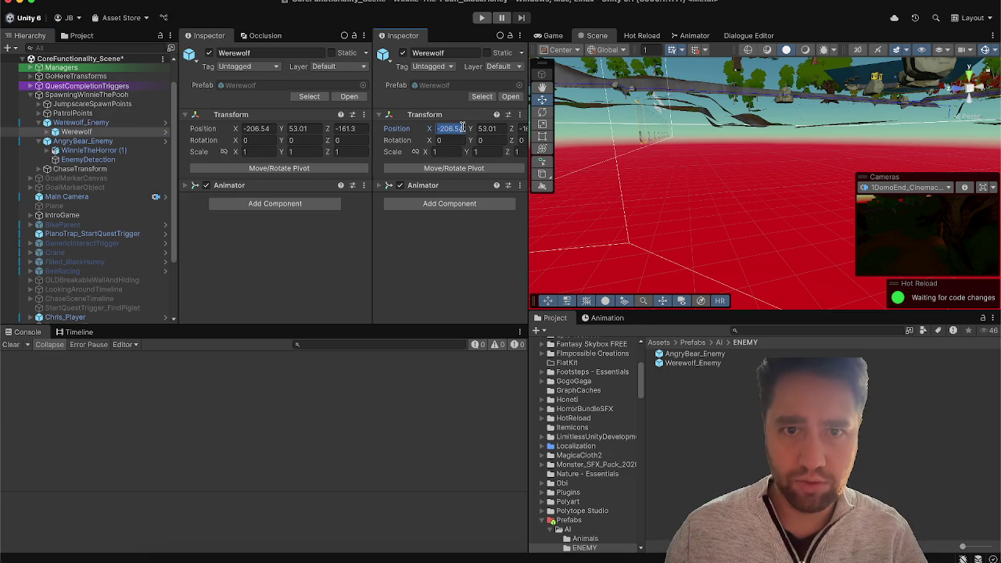
text(0)
key(Tab)
text(0)
key(Tab)
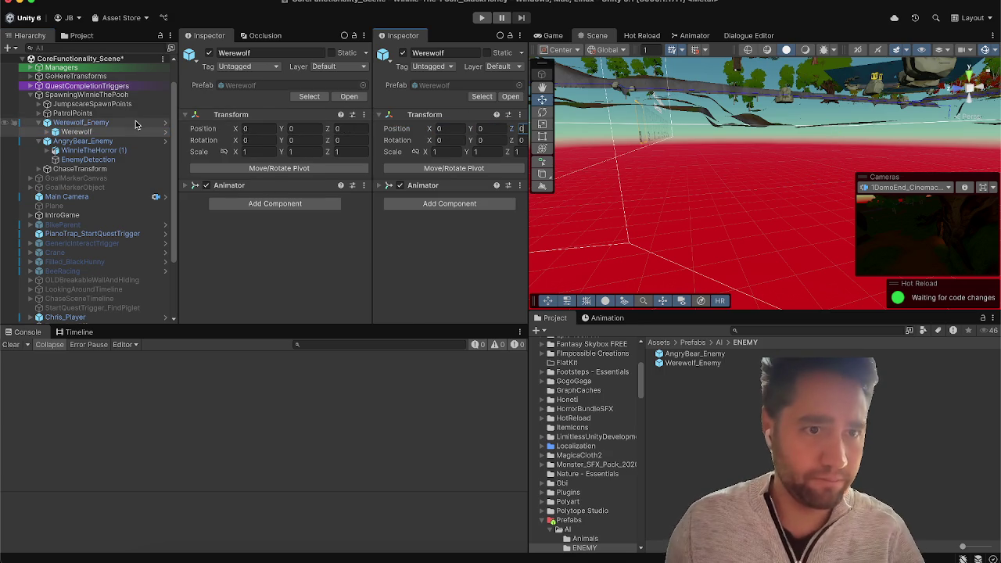
click(129, 122)
key(f)
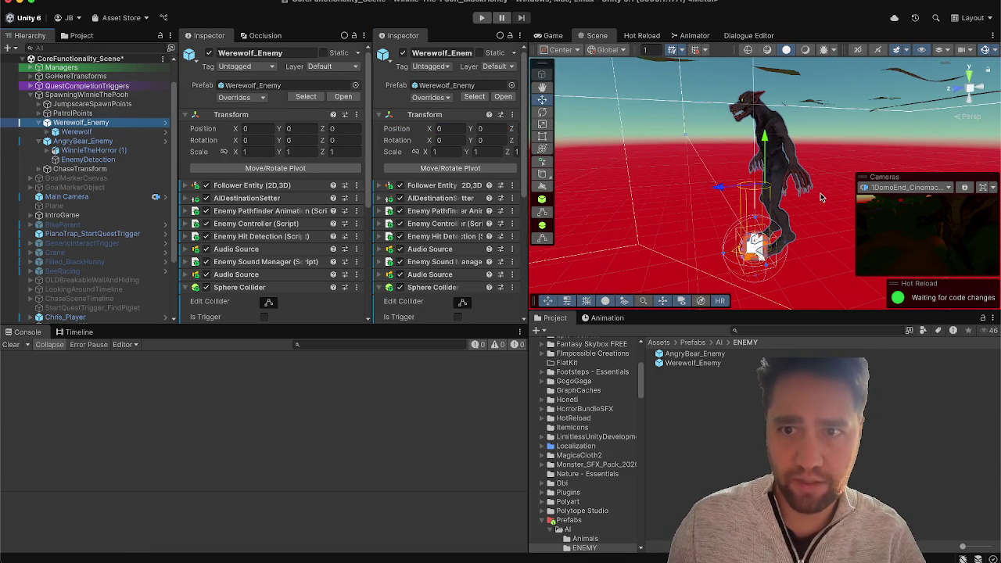
mouse_move(821, 197)
mouse_down()
mouse_move(913, 307)
mouse_move(782, 224)
mouse_move(204, 307)
mouse_move(707, 226)
mouse_up()
Step: Move Werewolf_Enemy onto the ground among the log stumps near the barn
mouse_move(766, 296)
mouse_down()
mouse_move(681, 282)
mouse_move(553, 199)
mouse_up()
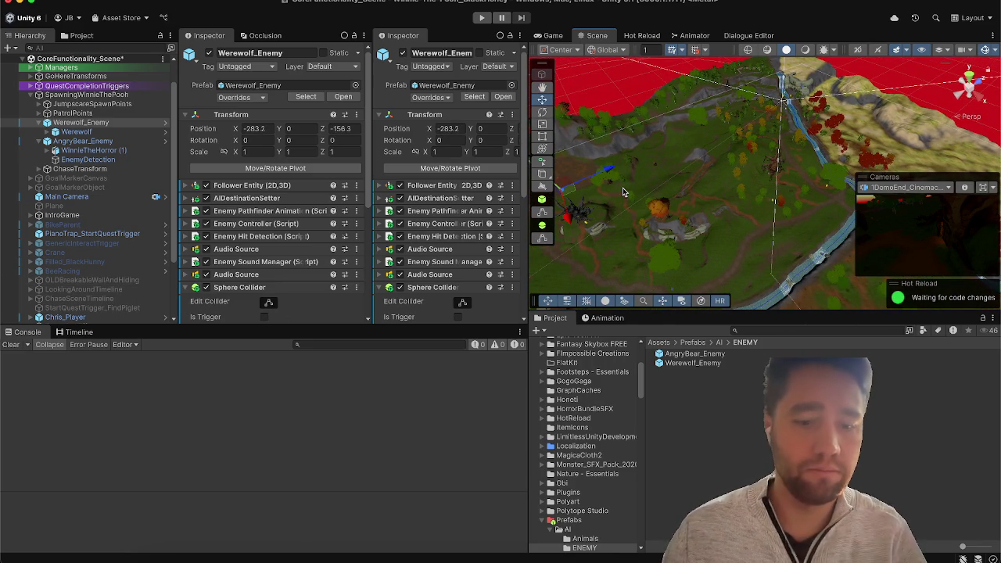
mouse_move(626, 192)
mouse_down()
mouse_move(682, 191)
mouse_move(549, 177)
mouse_move(447, 224)
mouse_up()
key(f)
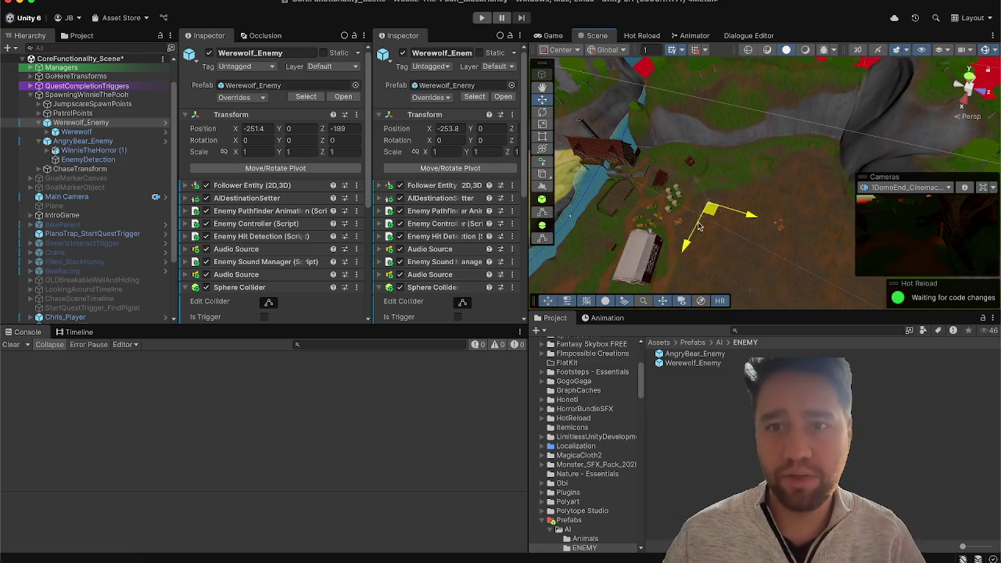
mouse_move(691, 202)
mouse_down()
mouse_move(682, 157)
mouse_move(536, 159)
mouse_up()
key(f)
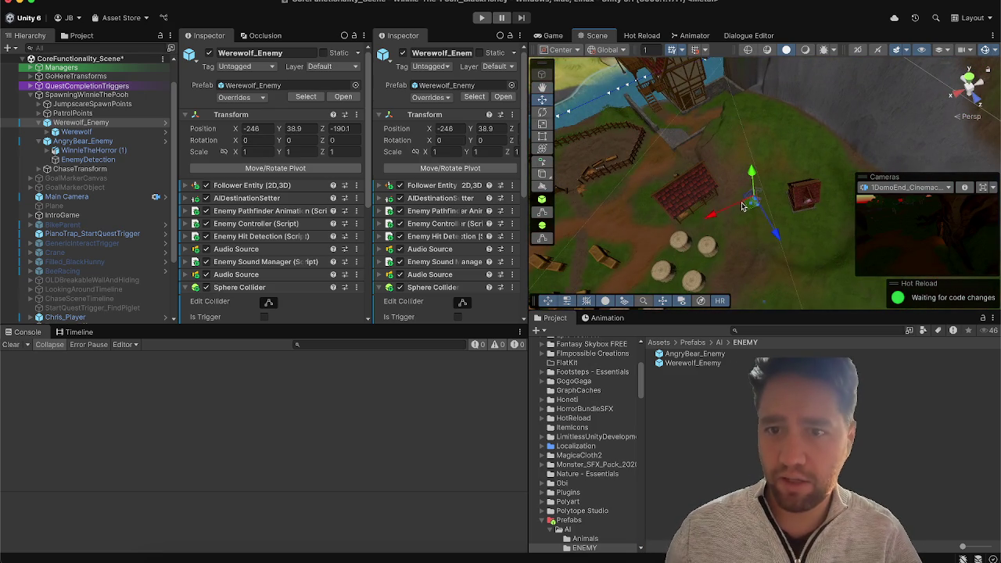
mouse_move(743, 206)
mouse_down()
mouse_move(701, 275)
mouse_move(688, 225)
mouse_move(695, 244)
mouse_up()
key(f)
drag(626, 174, 595, 168)
scroll(582, 164, down, 5)
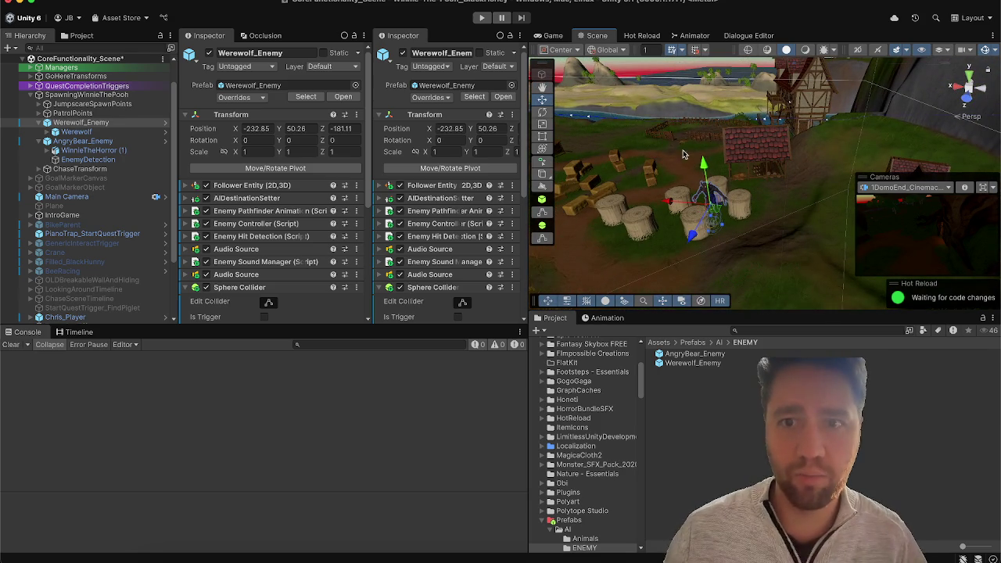
drag(704, 165, 703, 149)
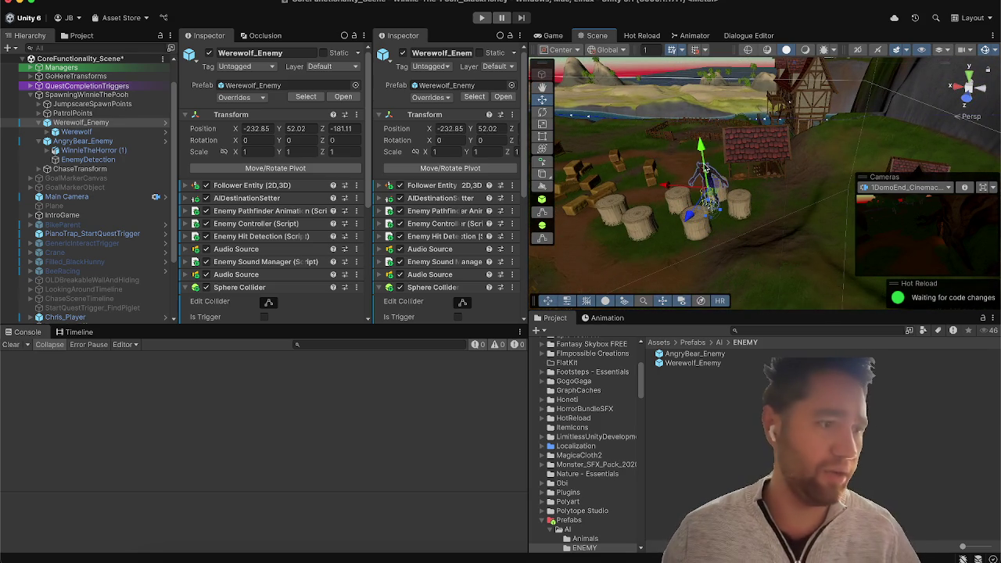
mouse_move(716, 200)
mouse_down()
mouse_move(714, 225)
mouse_move(688, 205)
mouse_move(729, 246)
mouse_move(592, 280)
mouse_up()
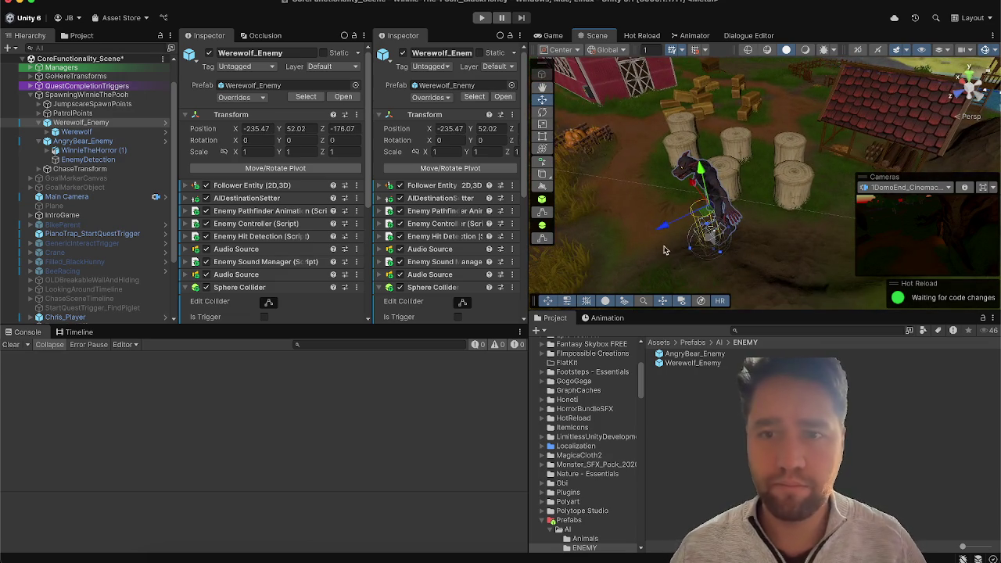
drag(712, 227, 741, 213)
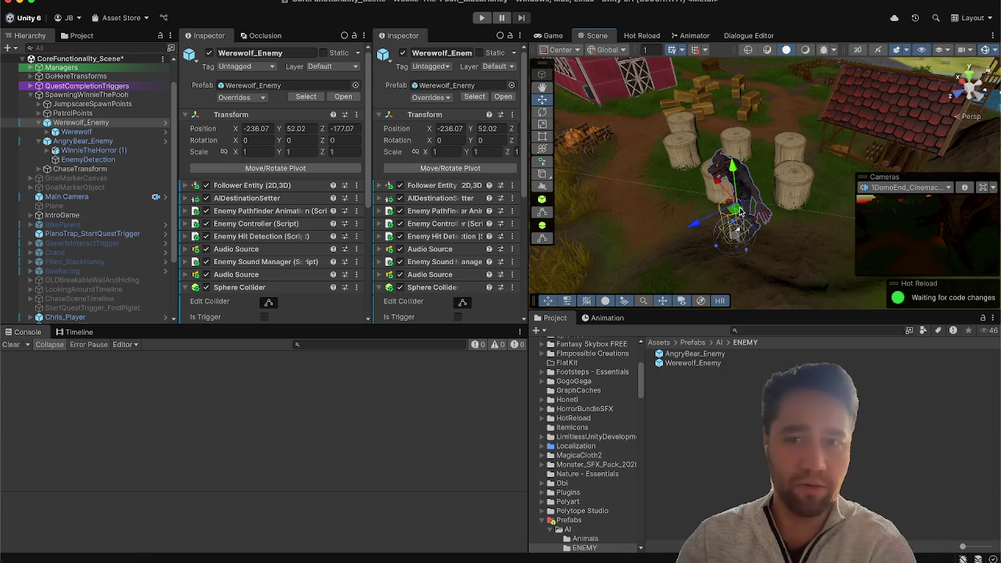
mouse_move(734, 211)
mouse_down()
mouse_move(653, 202)
mouse_move(578, 244)
mouse_move(696, 227)
mouse_move(759, 205)
mouse_up()
Step: Rotate the werewolf to about 309° on Y and frame it
key(e)
mouse_move(814, 186)
mouse_down()
mouse_move(782, 172)
mouse_move(836, 121)
mouse_up()
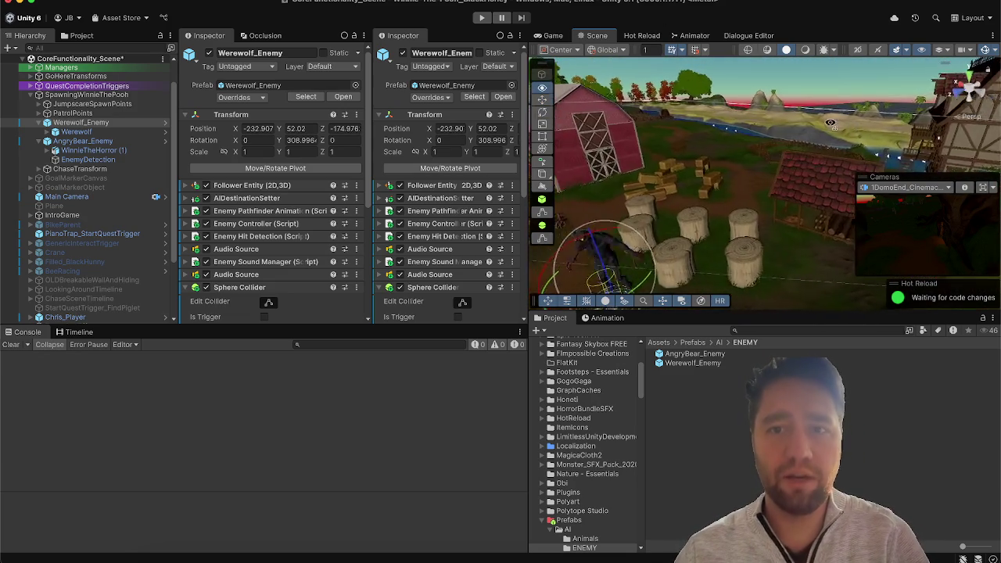
key(f)
key(w)
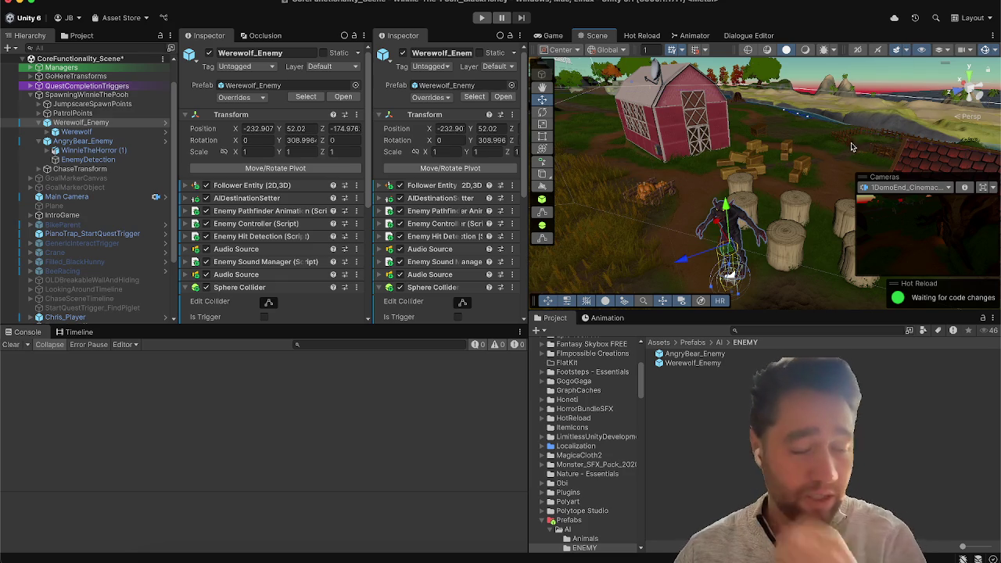
scroll(751, 250, up, 5)
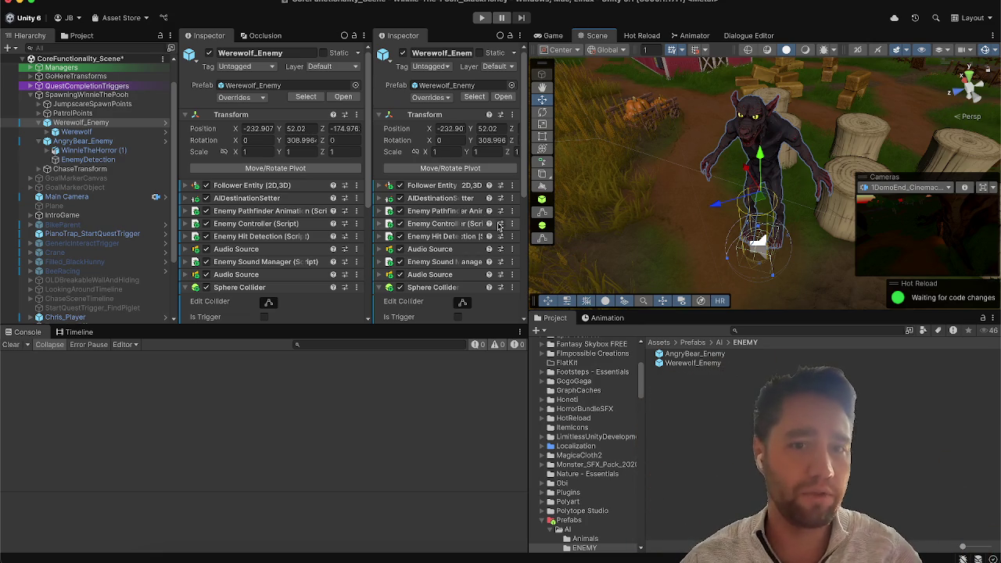
scroll(422, 231, down, 3)
Step: Collapse Werewolf_Enemy's Sphere Collider so its Box Collider shows, then select AngryBear_Enemy
click(424, 237)
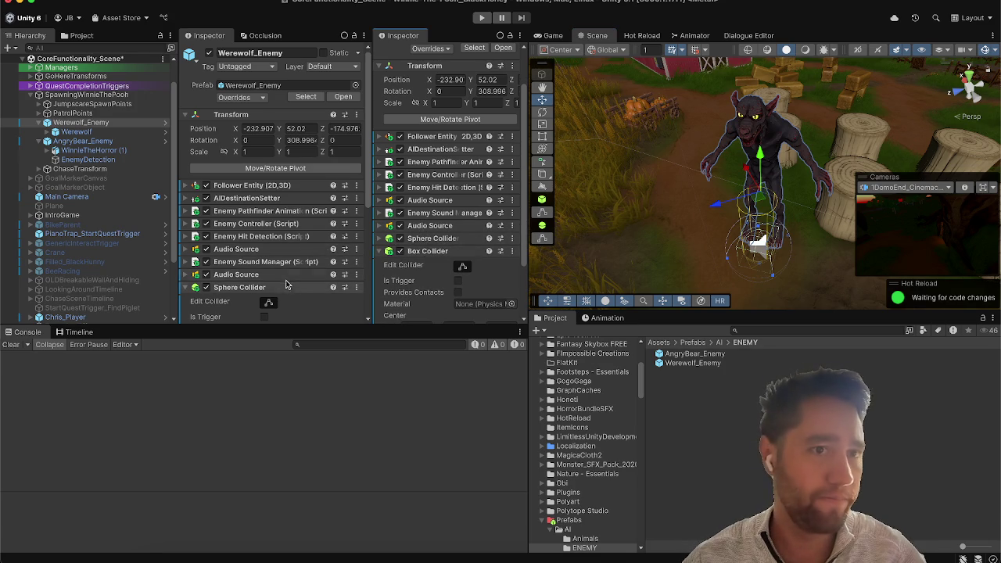
scroll(466, 202, down, 3)
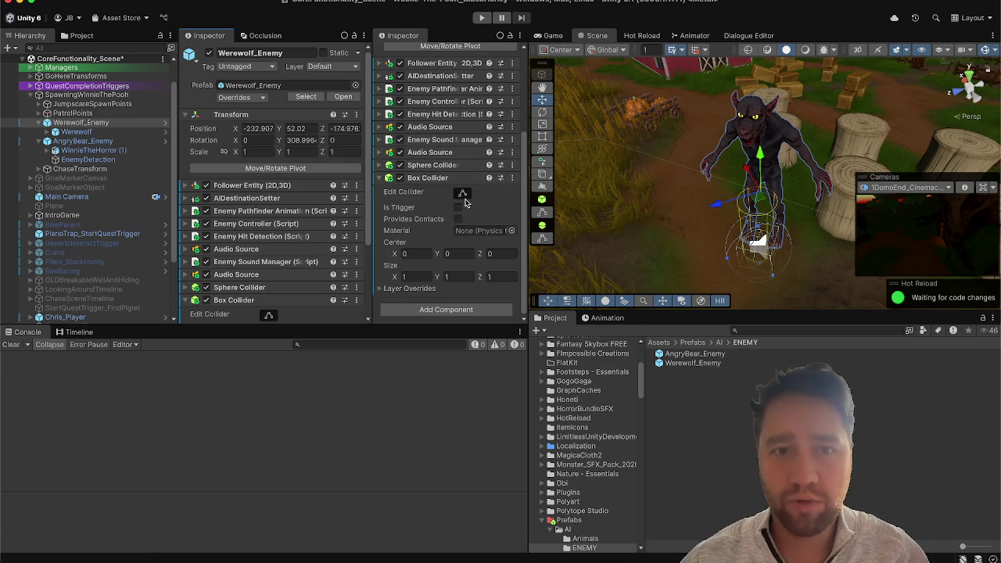
scroll(465, 203, up, 5)
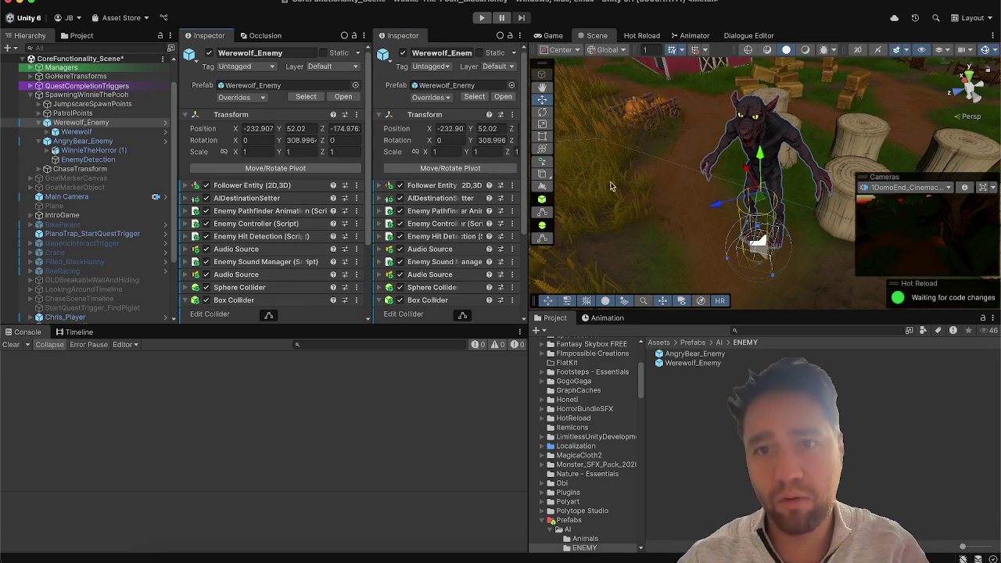
scroll(618, 208, down, 10)
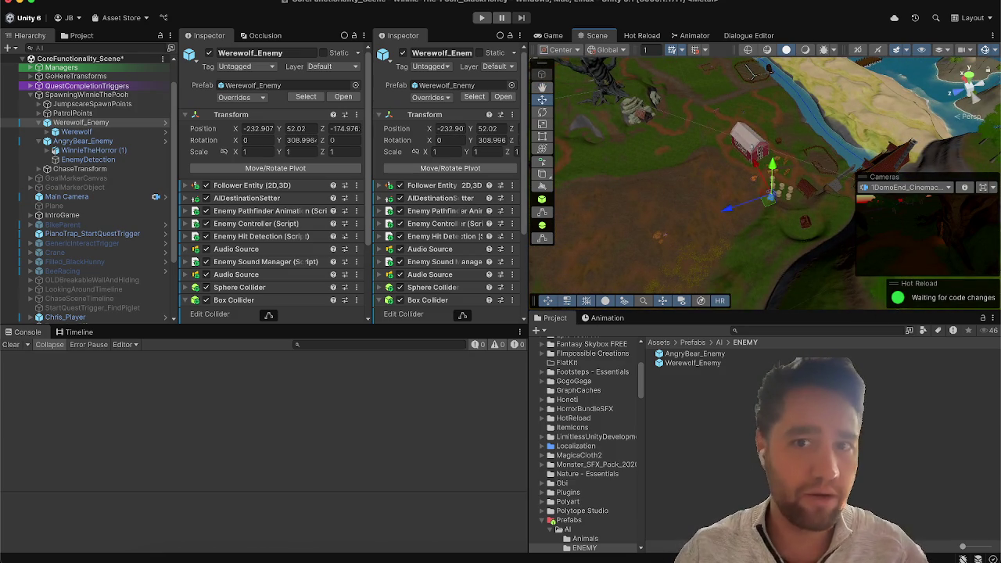
scroll(767, 200, up, 10)
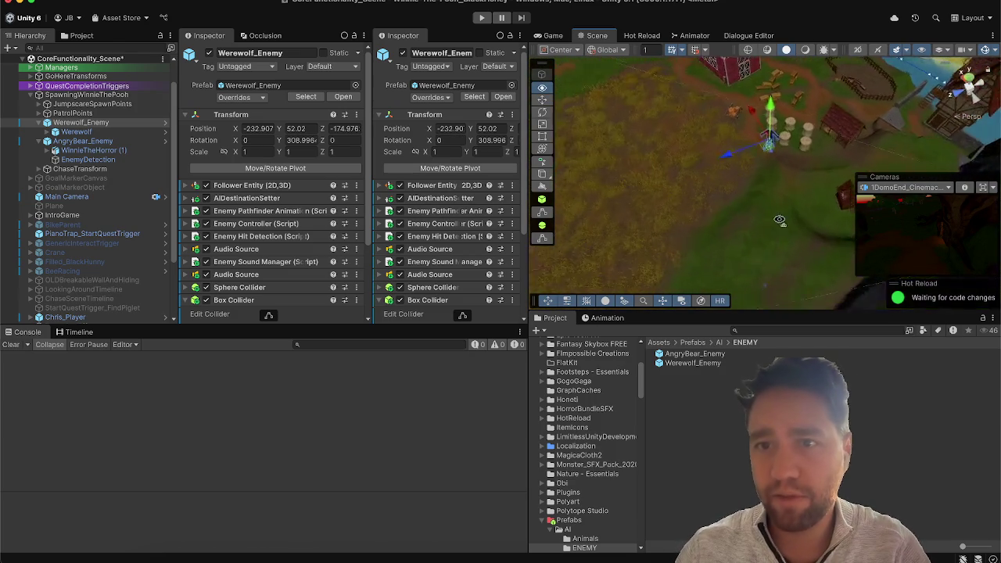
scroll(779, 179, up, 10)
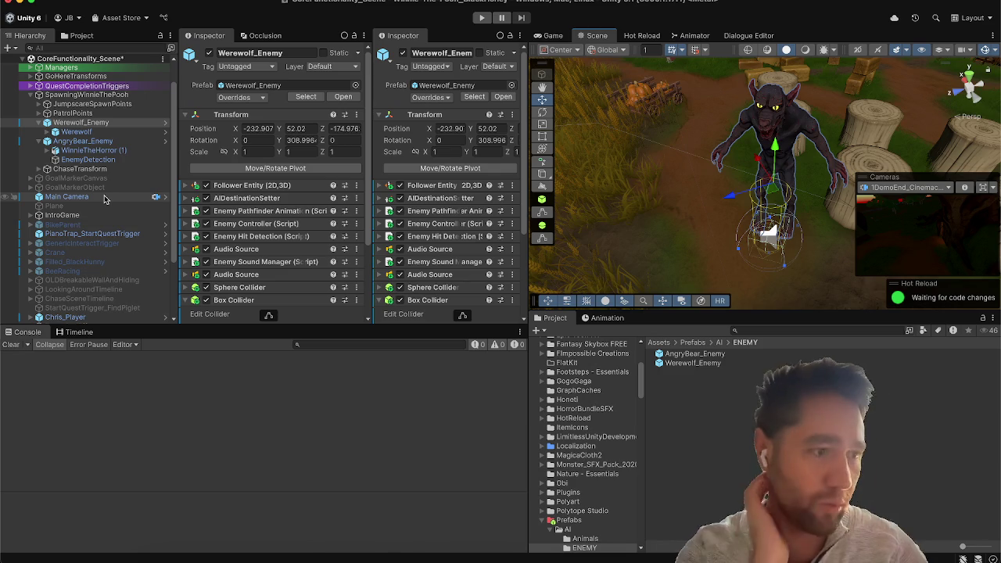
scroll(104, 199, down, 1)
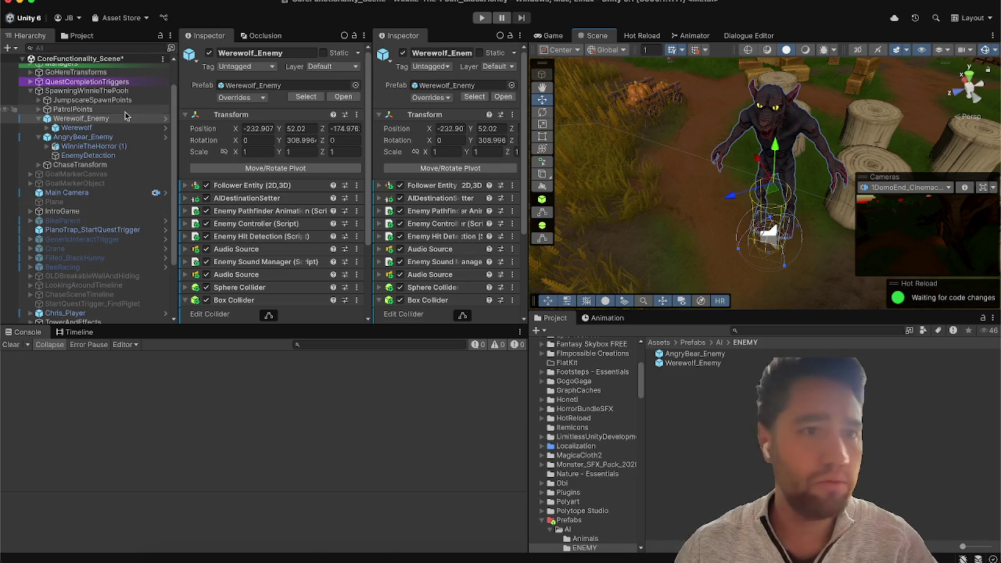
click(107, 137)
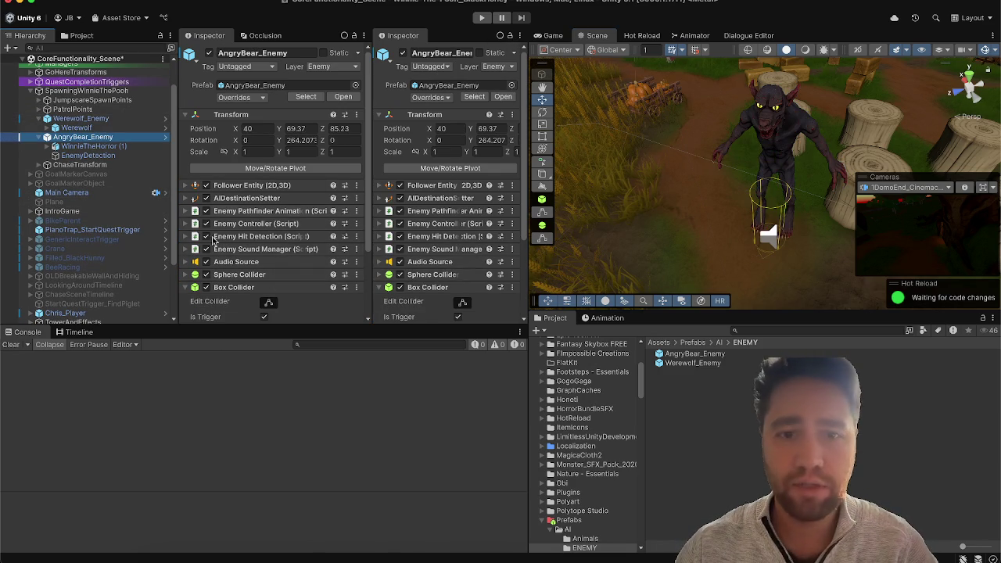
Step: Merge the Inspectors into one wide panel and edit the bear's Box Collider shape
mouse_move(390, 35)
mouse_down()
mouse_move(242, 35)
mouse_move(262, 35)
mouse_up()
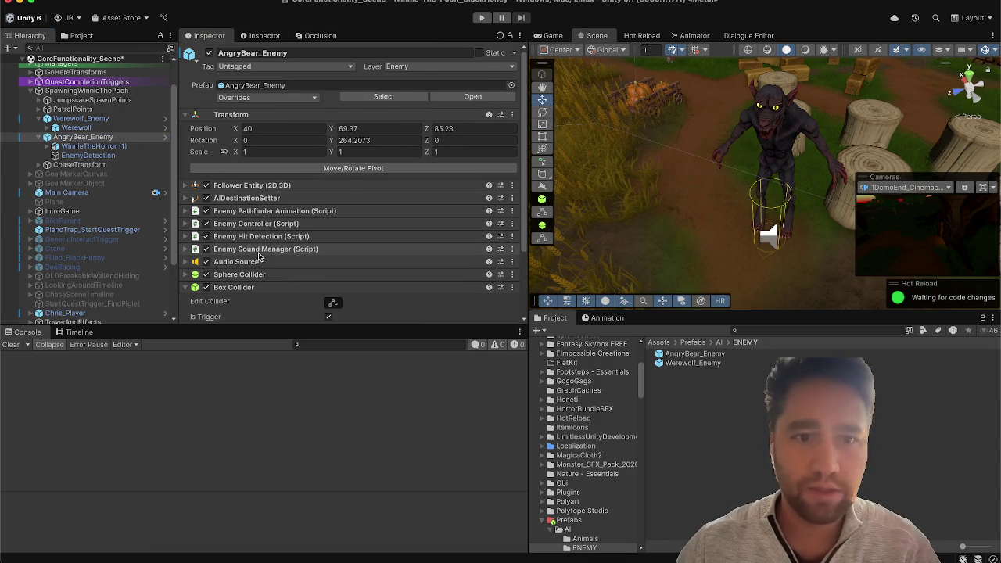
scroll(516, 280, down, 3)
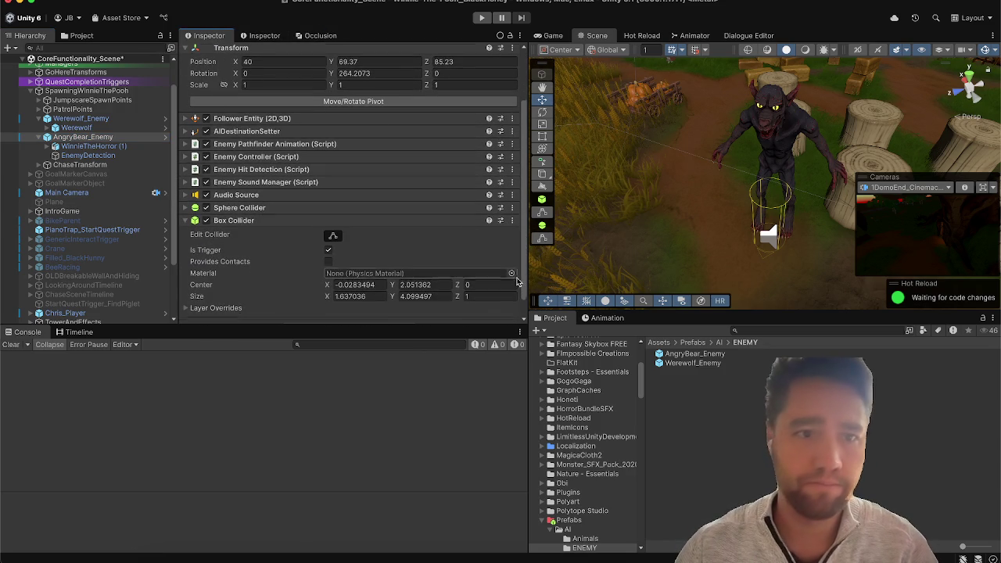
click(333, 238)
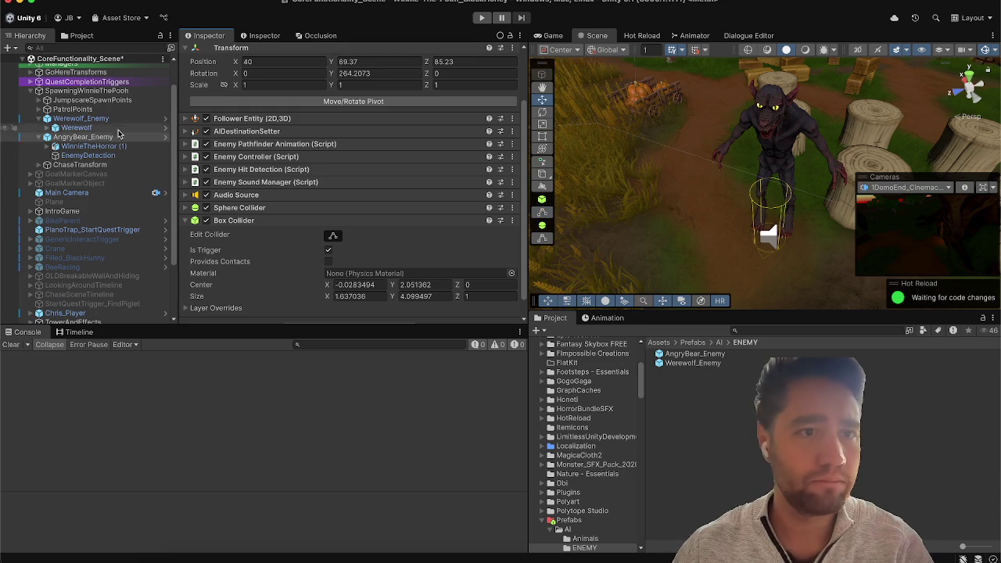
Step: Reselect Werewolf_Enemy and expand its Sphere and Box Collider settings for editing
click(79, 118)
scroll(573, 267, down, 3)
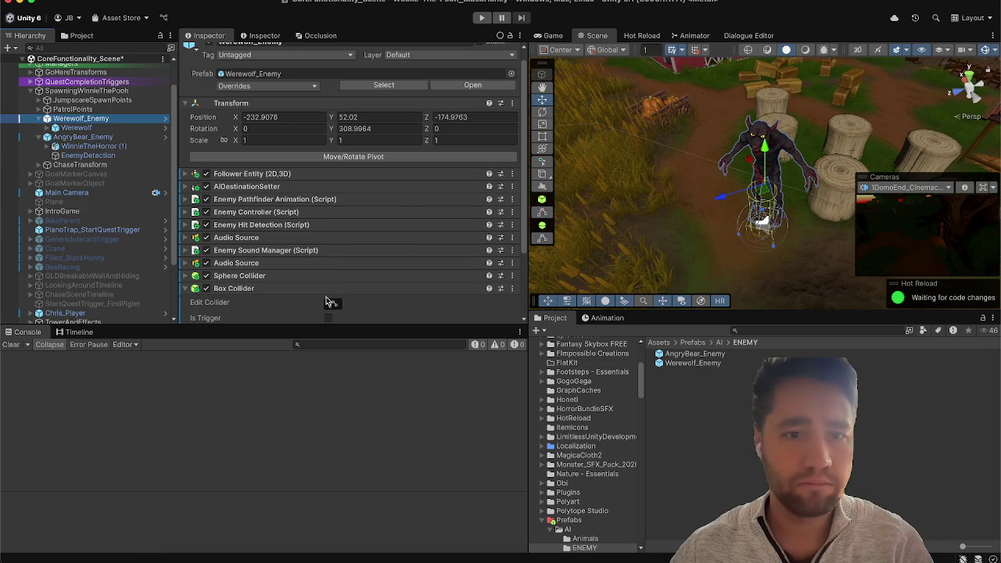
click(335, 276)
scroll(334, 275, down, 5)
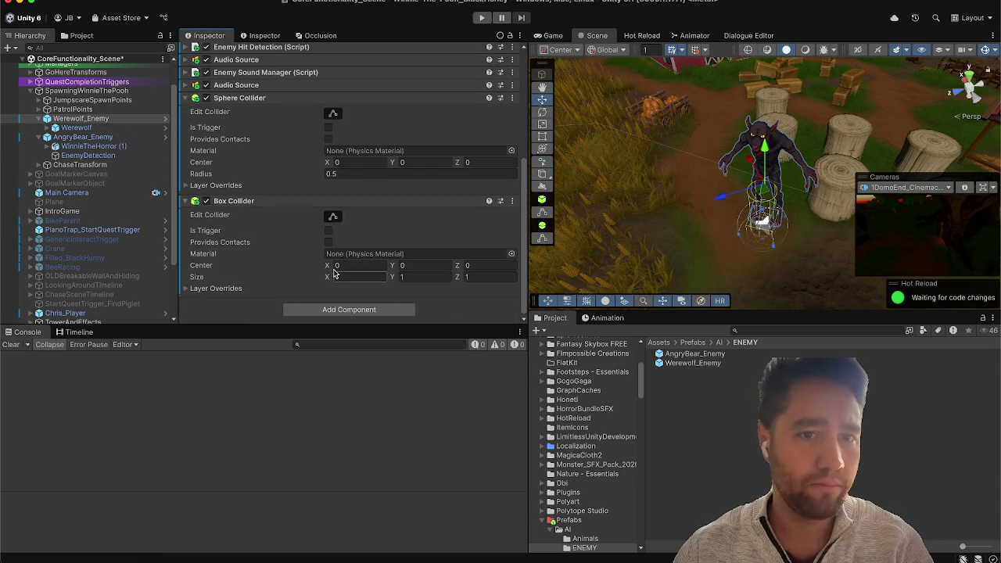
click(333, 218)
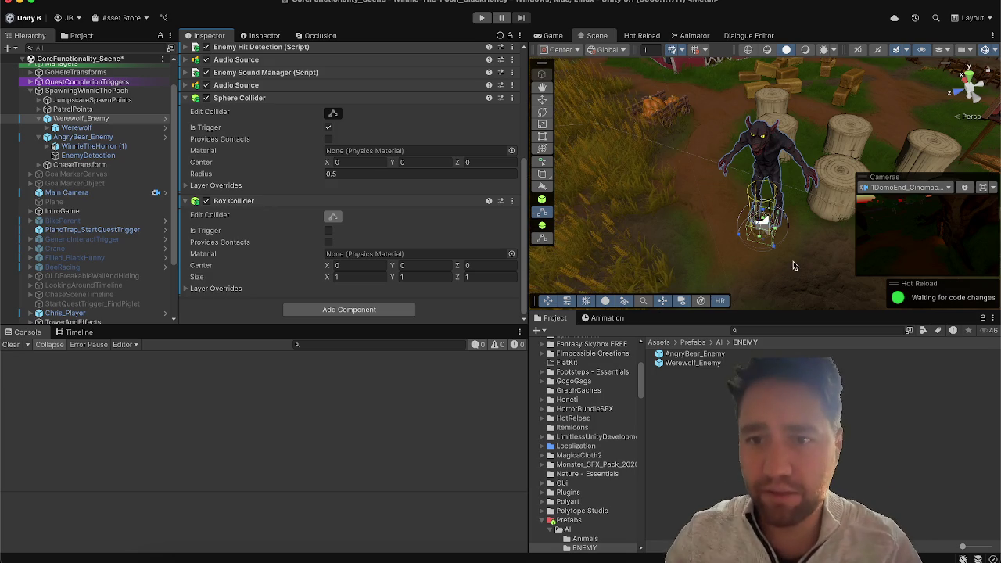
Step: Stretch the Box Collider up over the werewolf and extend its depth, tuning its height
drag(761, 199, 782, 135)
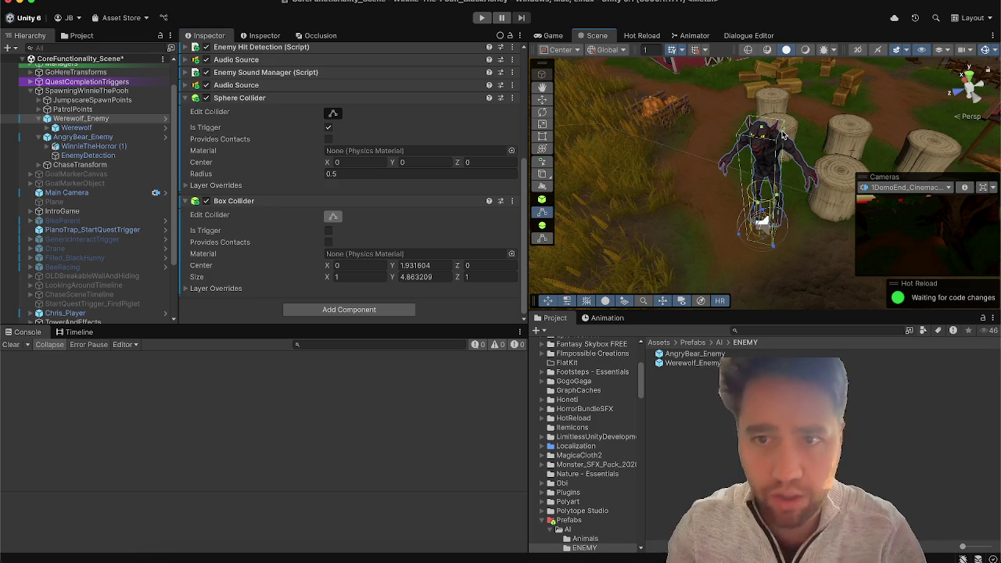
mouse_move(603, 224)
mouse_down()
mouse_move(563, 162)
mouse_move(547, 159)
mouse_up()
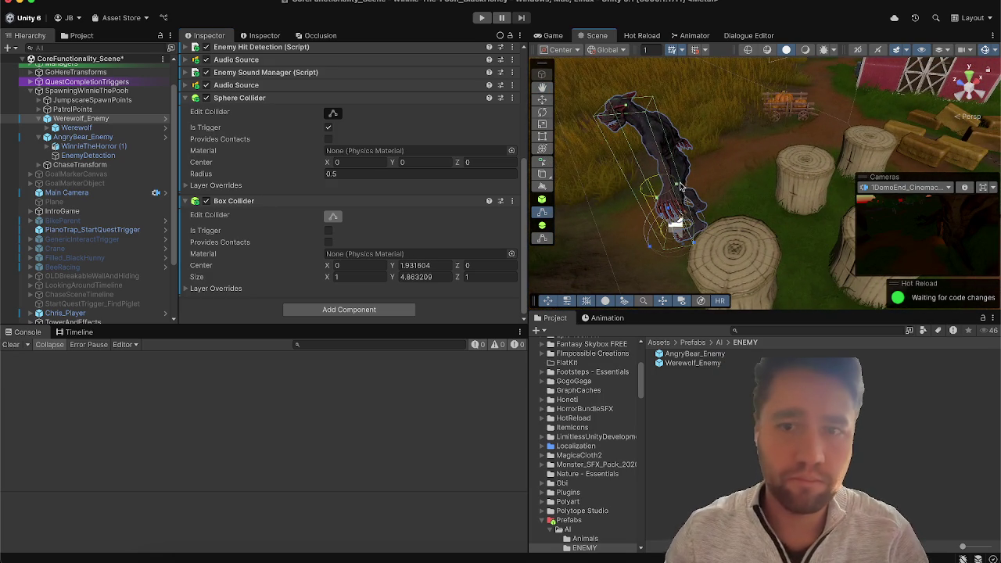
mouse_move(686, 187)
mouse_down()
mouse_move(700, 186)
mouse_move(640, 190)
mouse_move(657, 221)
mouse_move(770, 225)
mouse_move(696, 254)
mouse_up()
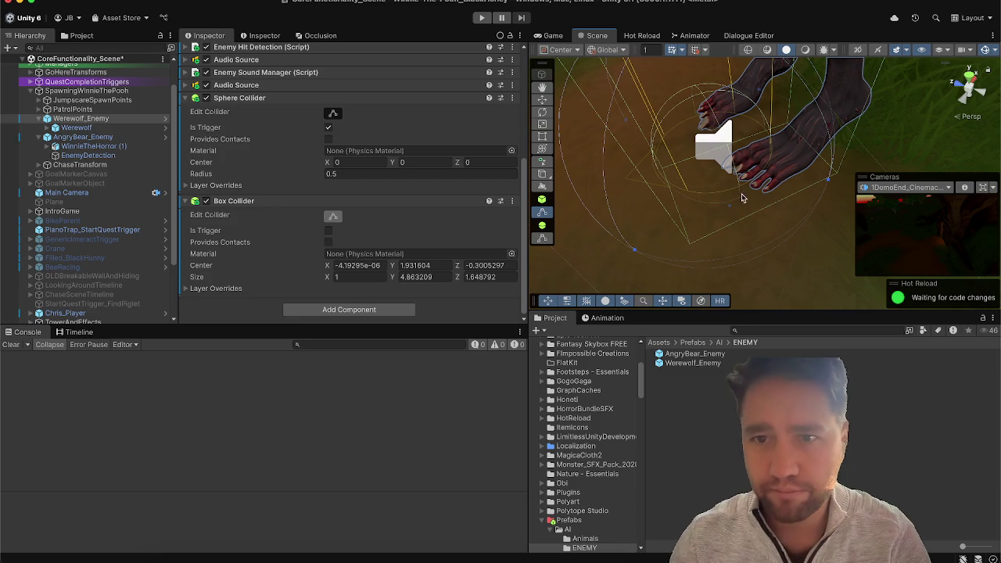
drag(748, 177, 766, 101)
mouse_move(938, 86)
mouse_down()
mouse_move(961, 163)
mouse_move(833, 58)
mouse_move(782, 139)
mouse_move(806, 145)
mouse_move(938, 116)
mouse_up()
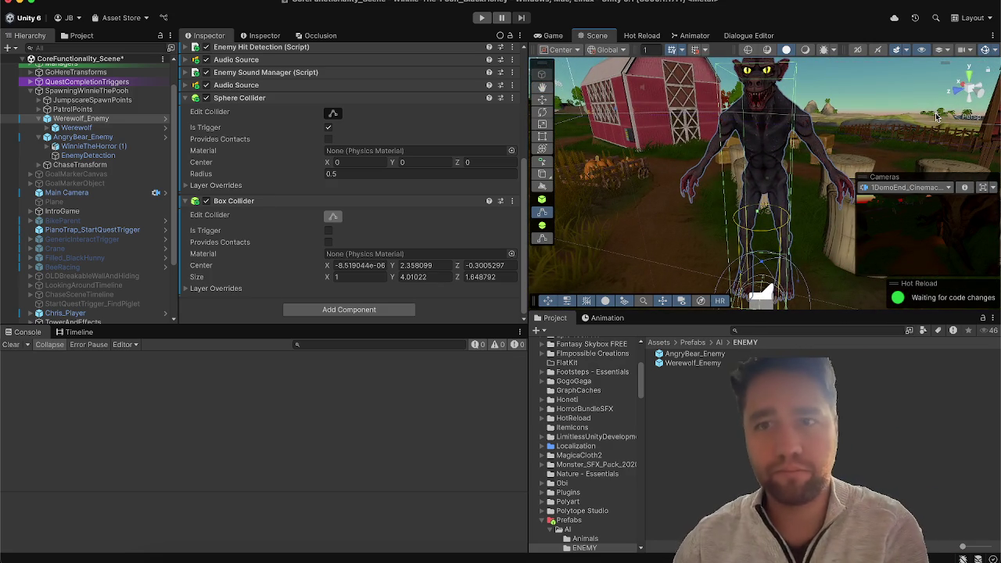
mouse_move(938, 116)
mouse_down()
mouse_move(897, 30)
mouse_move(881, 88)
mouse_up()
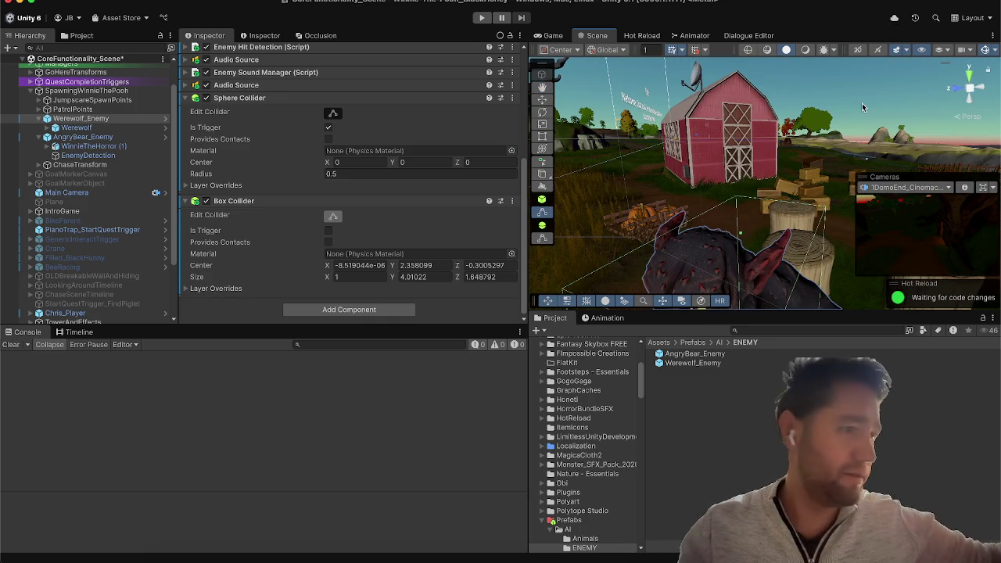
mouse_move(862, 102)
mouse_down()
mouse_move(776, 345)
mouse_move(620, 146)
mouse_up()
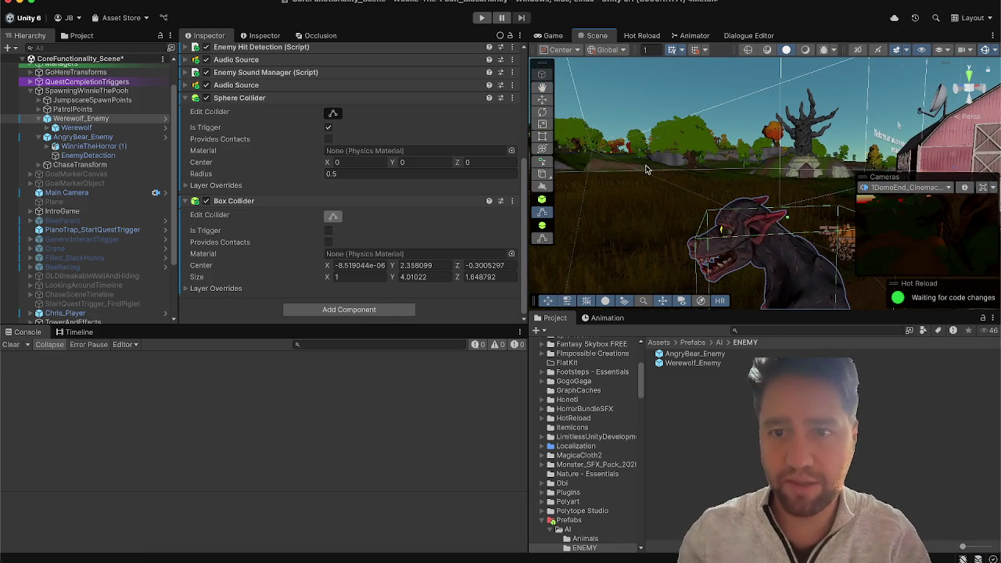
Step: Raise the collider's top above the head and trim its depth to about 1.87 (height 4.22)
drag(786, 217, 788, 197)
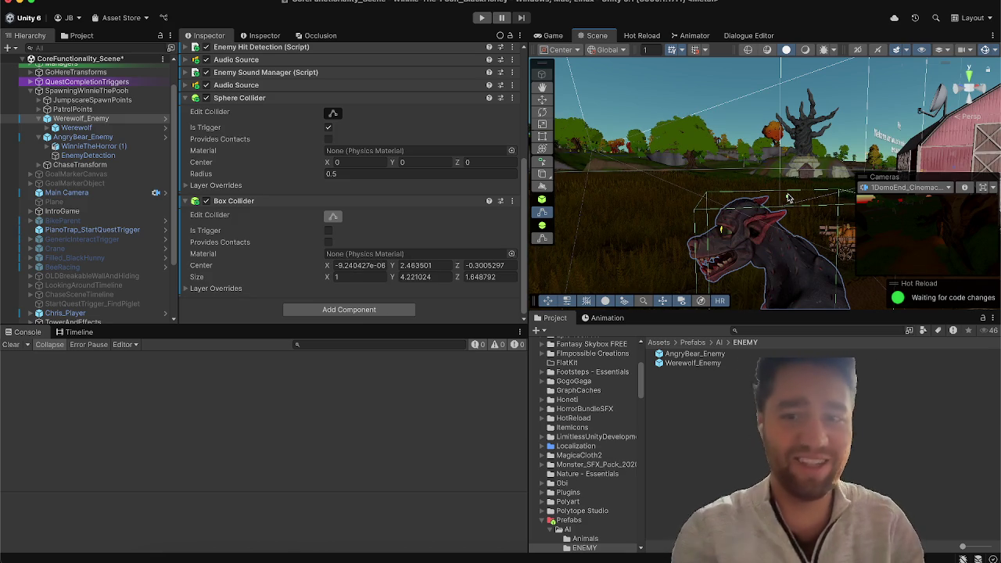
mouse_move(787, 218)
mouse_down()
mouse_move(773, 289)
mouse_move(782, 297)
mouse_up()
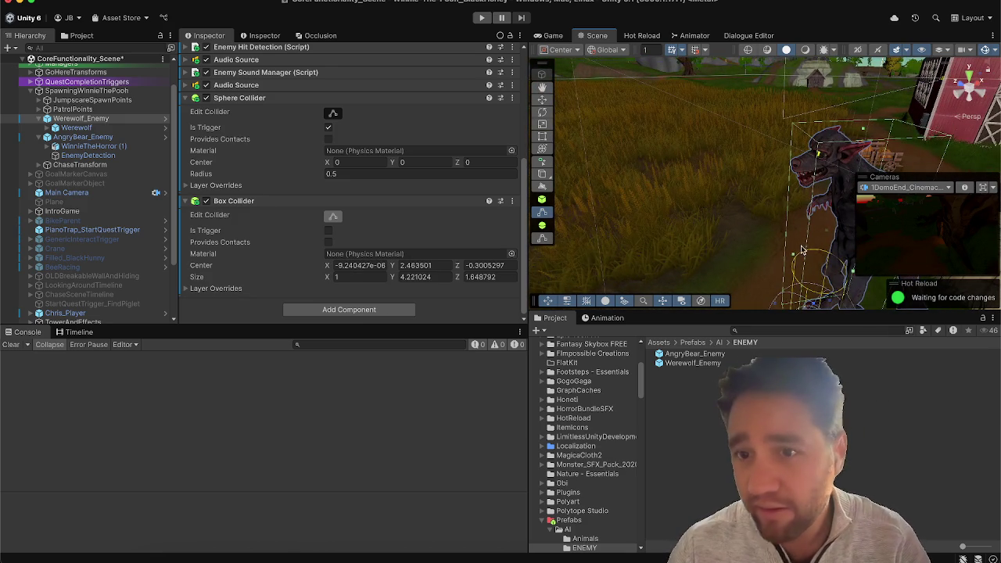
mouse_move(801, 255)
mouse_down()
mouse_move(785, 258)
mouse_move(791, 287)
mouse_move(744, 261)
mouse_up()
mouse_move(760, 213)
mouse_down()
mouse_move(747, 221)
mouse_move(787, 243)
mouse_up()
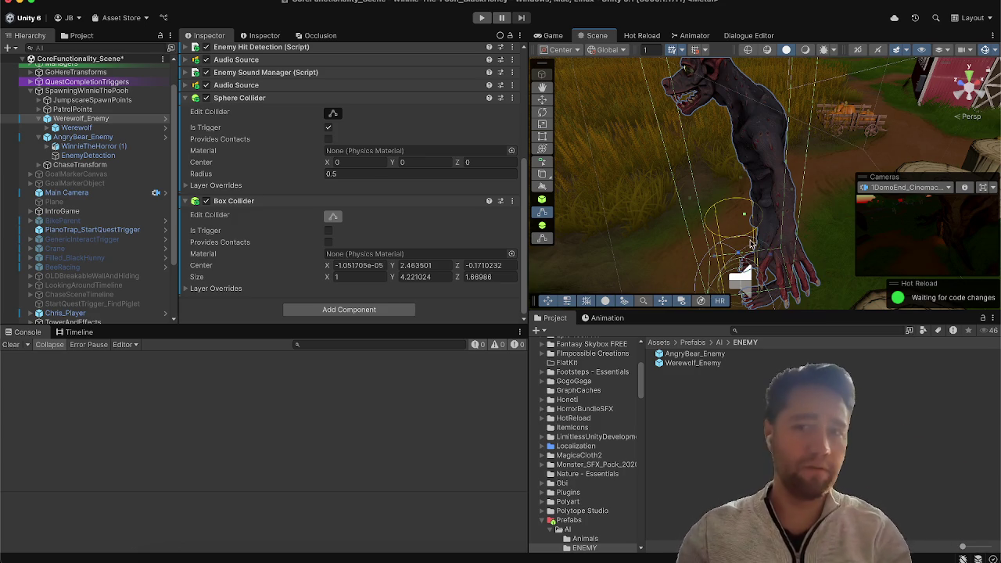
mouse_move(723, 232)
mouse_down()
mouse_move(722, 272)
mouse_move(860, 298)
mouse_move(828, 258)
mouse_move(799, 253)
mouse_up()
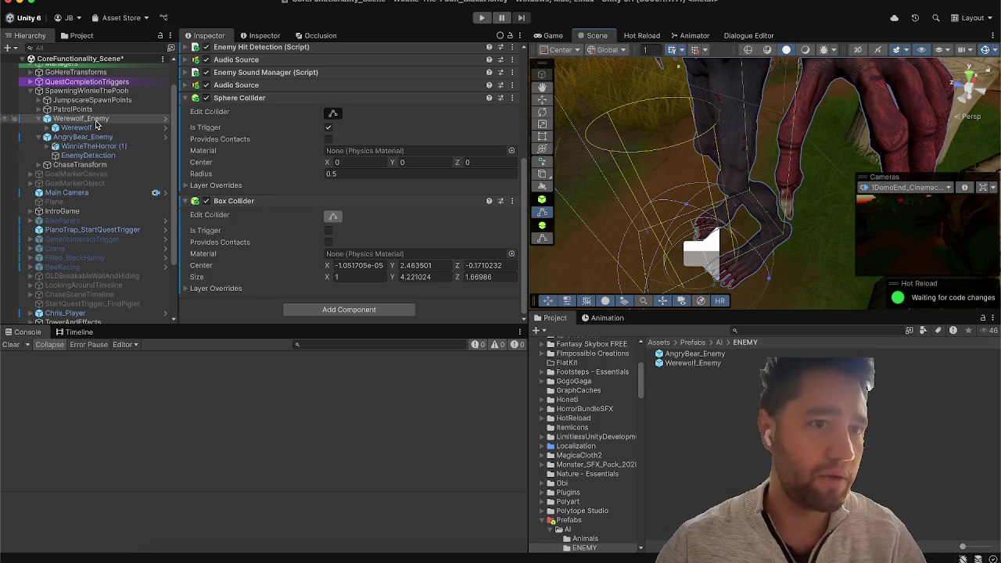
click(94, 128)
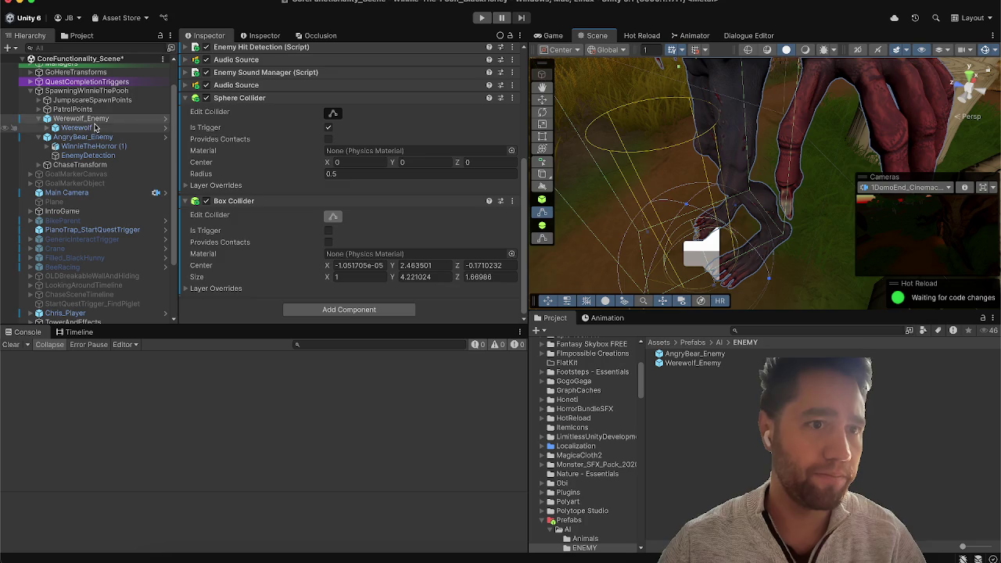
Step: Check the bear's WinnieTheHorror (1) Animation Event Receiver, then select the Werewolf model
click(90, 146)
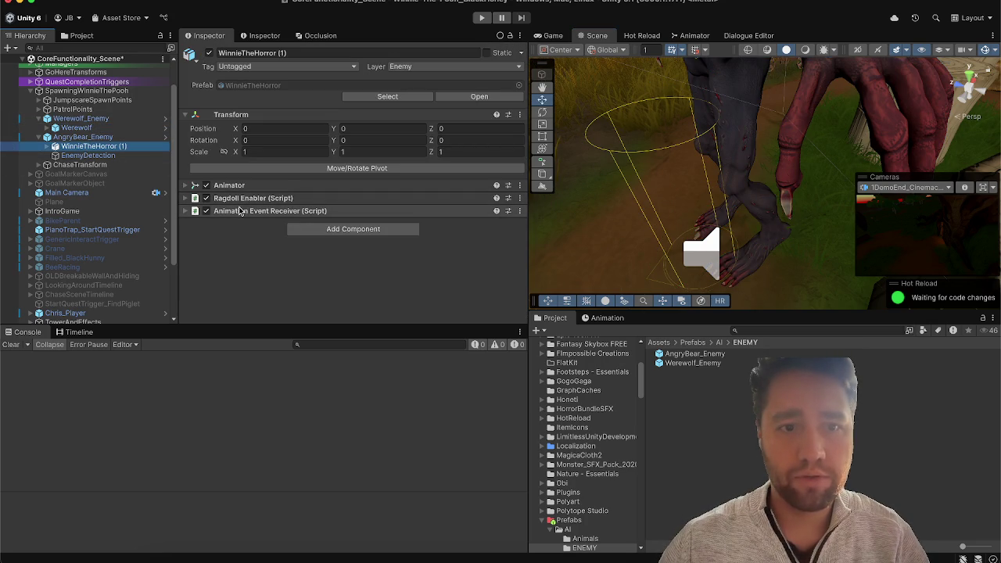
click(243, 204)
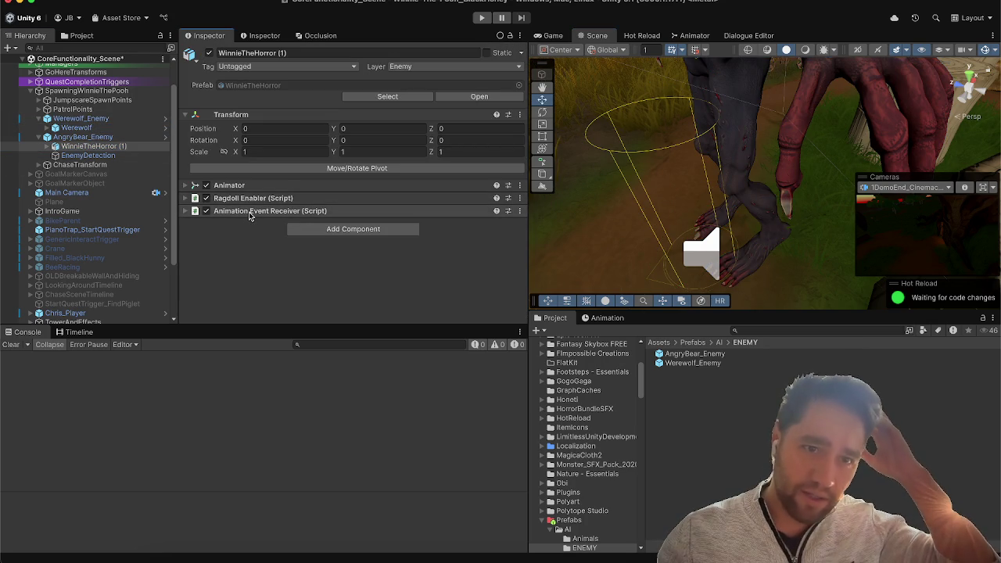
click(250, 211)
click(250, 214)
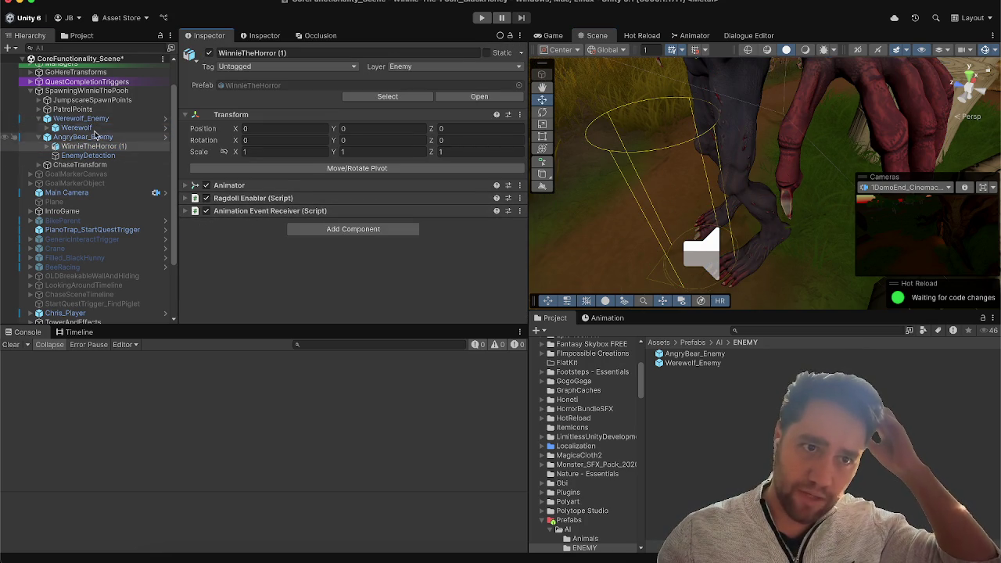
click(80, 118)
click(92, 128)
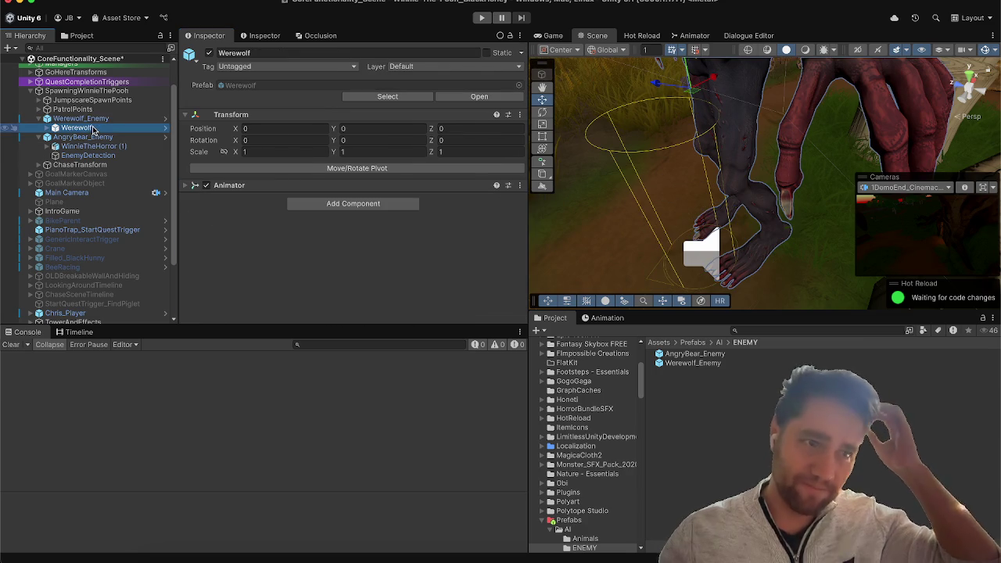
Step: Create a ragdoll on Werewolf with bones auto-filled from the Werewolf animator
click(168, 1)
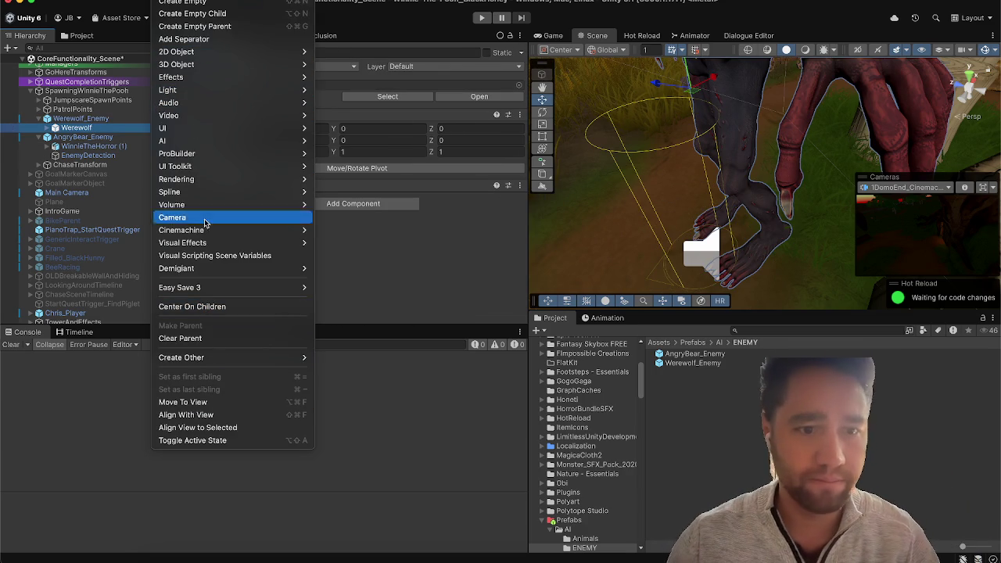
mouse_move(214, 66)
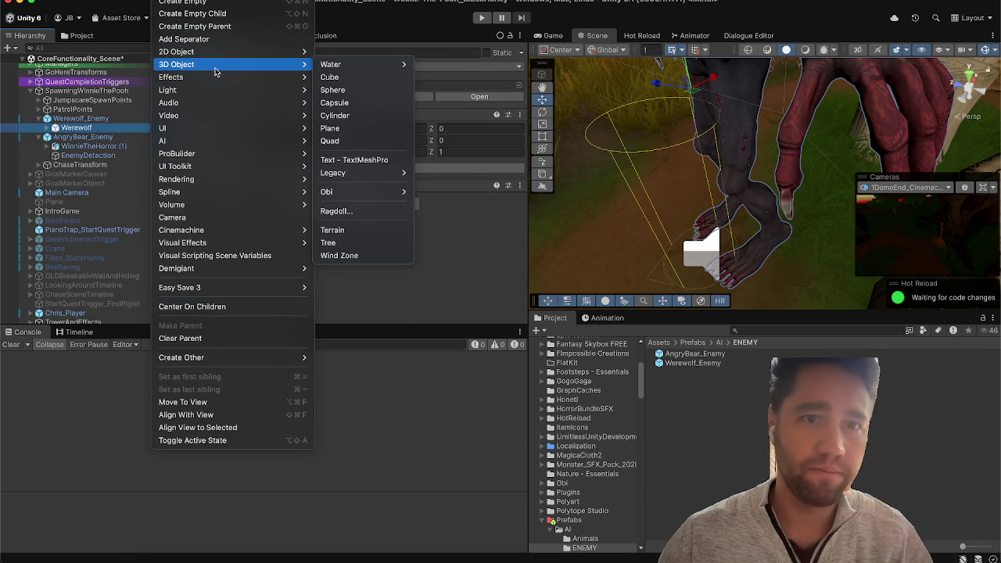
click(363, 213)
drag(446, 206, 573, 124)
mouse_move(97, 129)
mouse_down()
mouse_move(555, 214)
mouse_move(595, 208)
mouse_up()
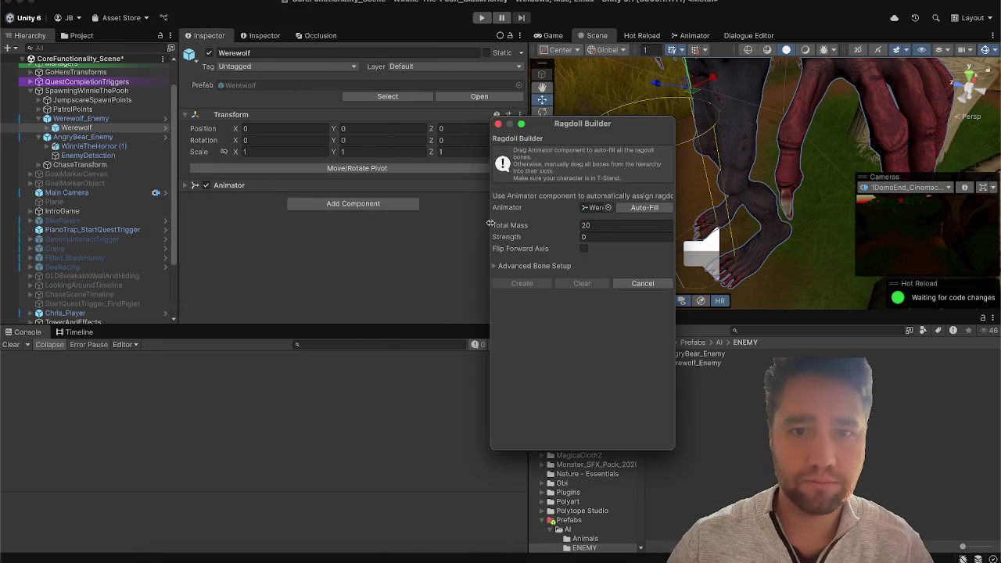
drag(488, 224, 386, 223)
click(644, 192)
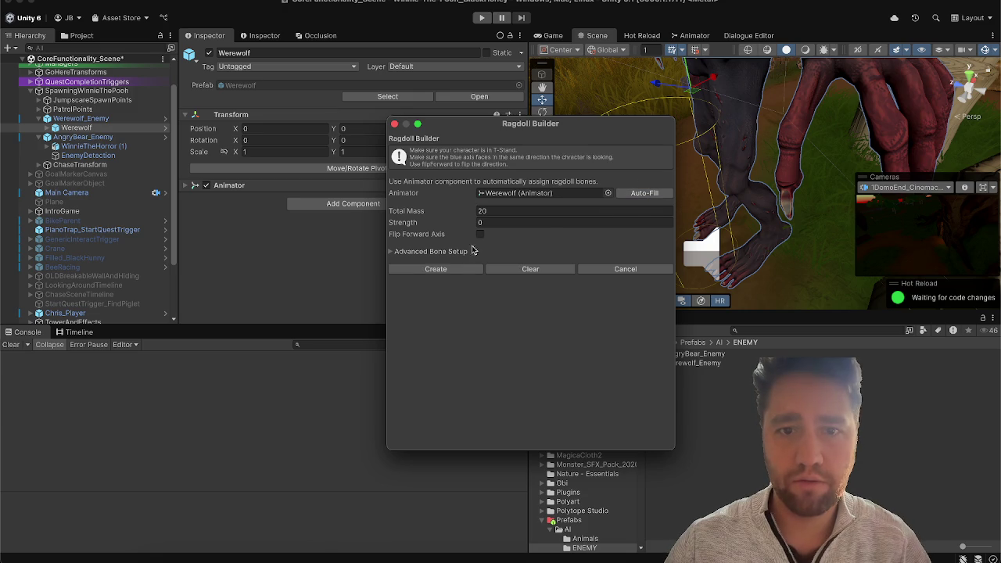
click(438, 251)
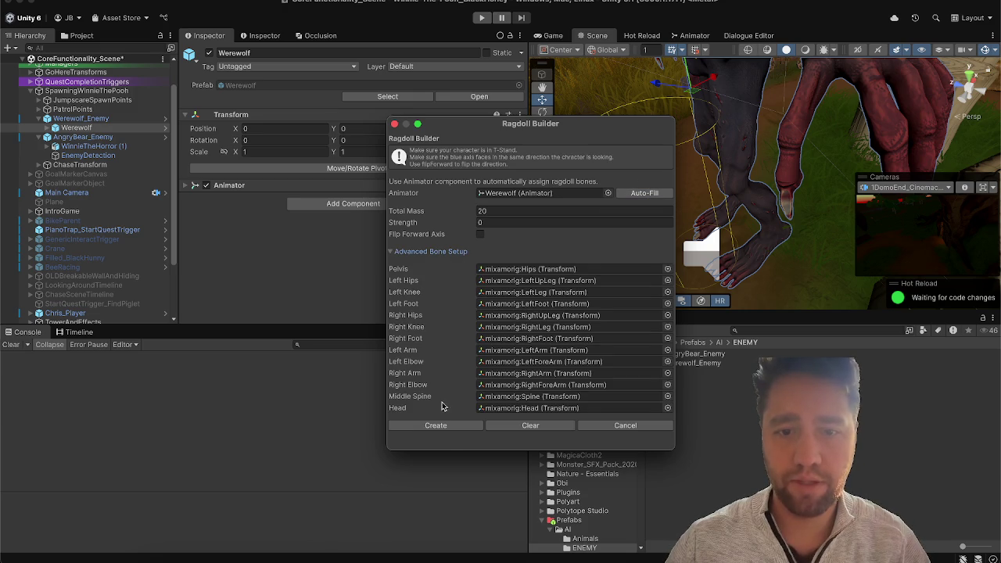
click(448, 426)
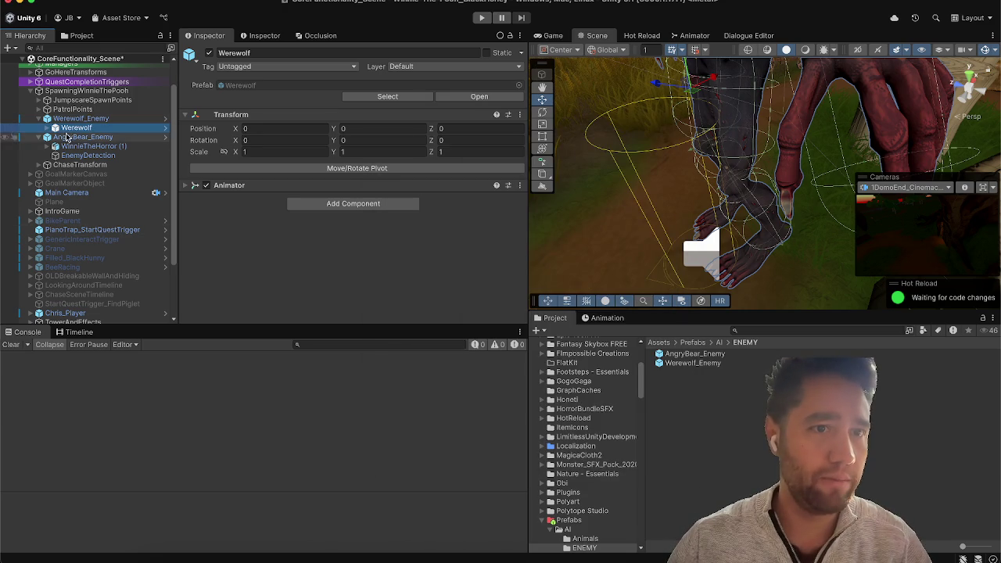
click(350, 205)
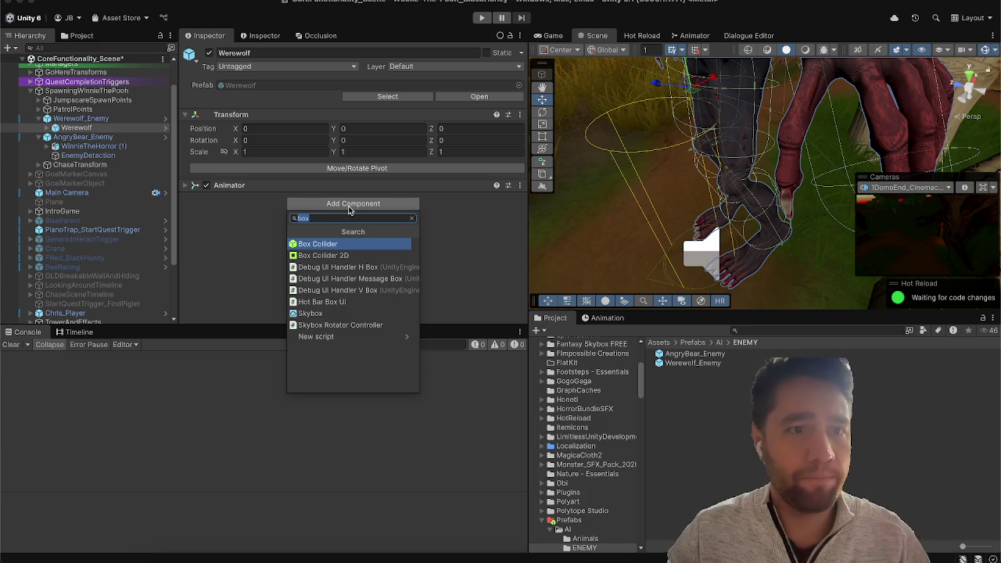
Step: Add a Ragdoll Enabler to Werewolf and check the bear's Ragdoll Root bone (Hips)
text(ragdoll)
key(Return)
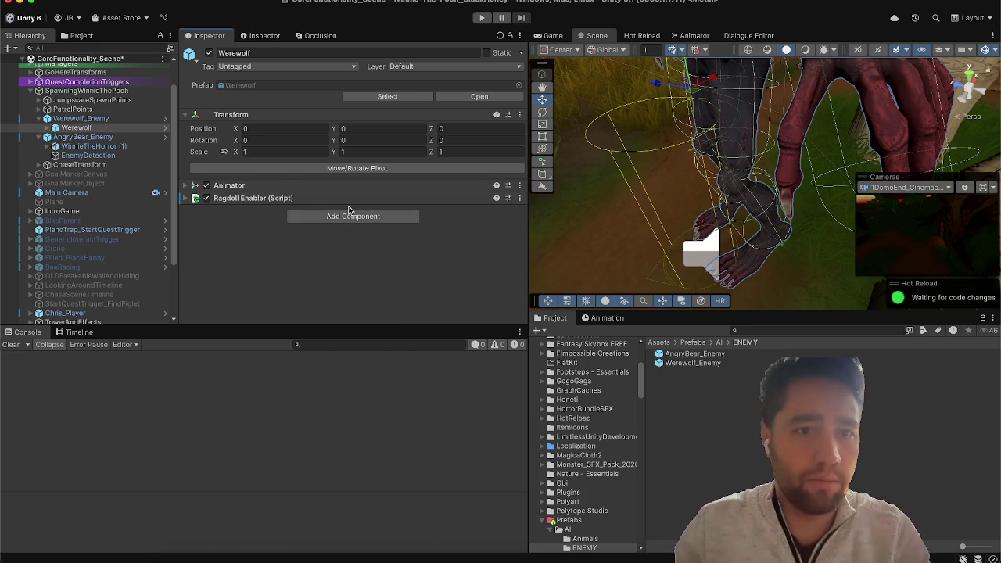
click(280, 200)
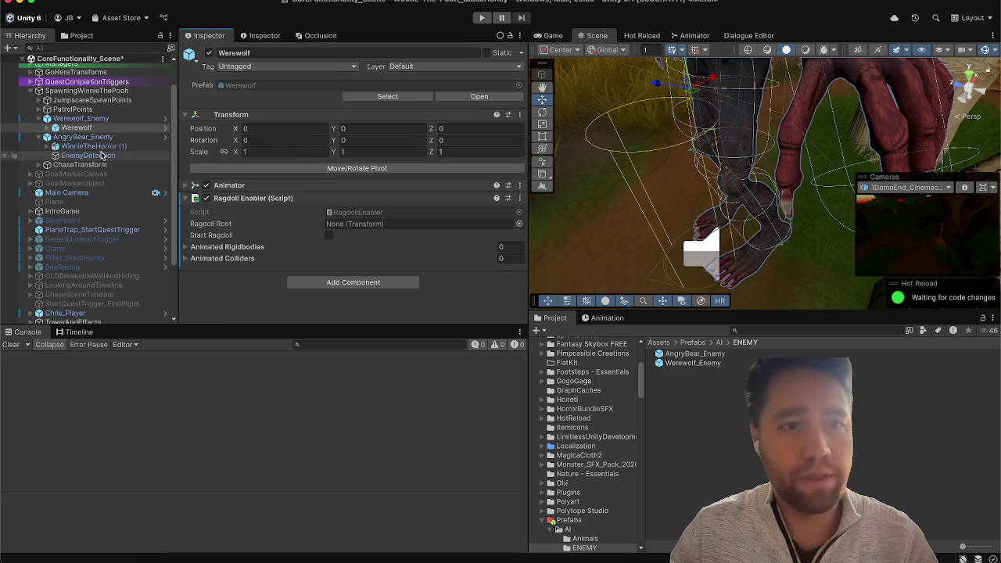
click(101, 155)
click(104, 147)
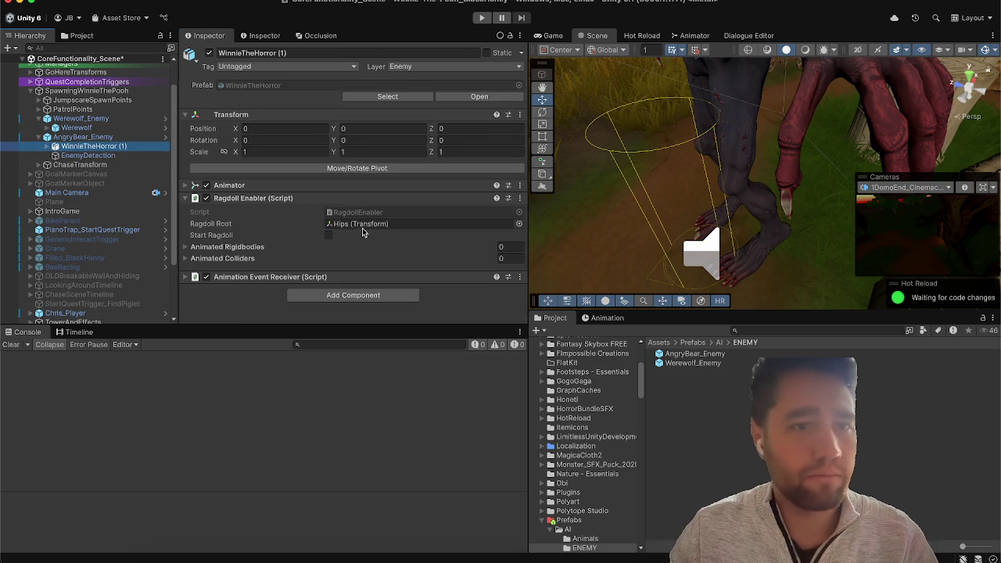
click(362, 224)
click(112, 156)
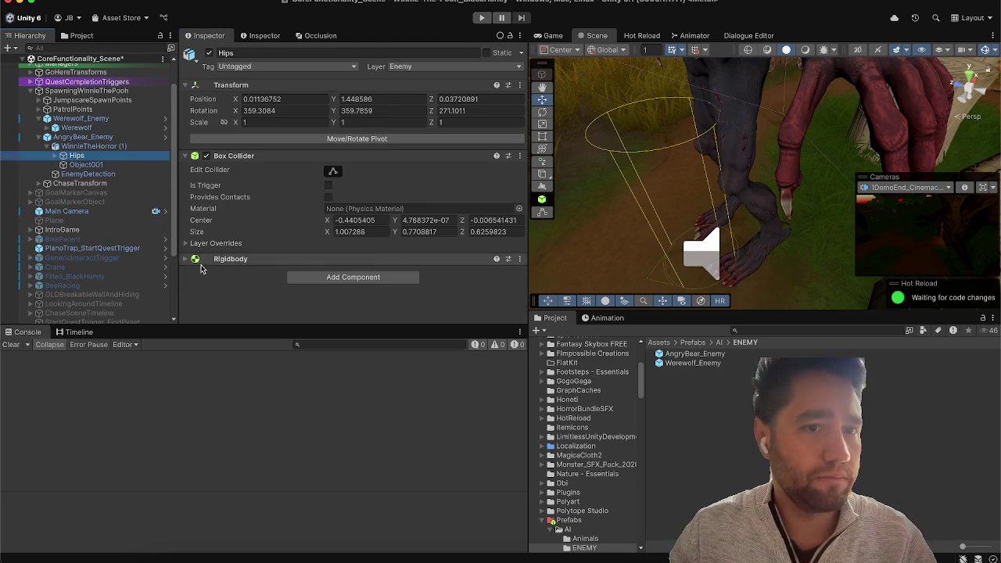
Step: Set Werewolf's Ragdoll Root to mixamorig:Hips and expand its Animated Rigidbodies and Colliders lists
click(149, 129)
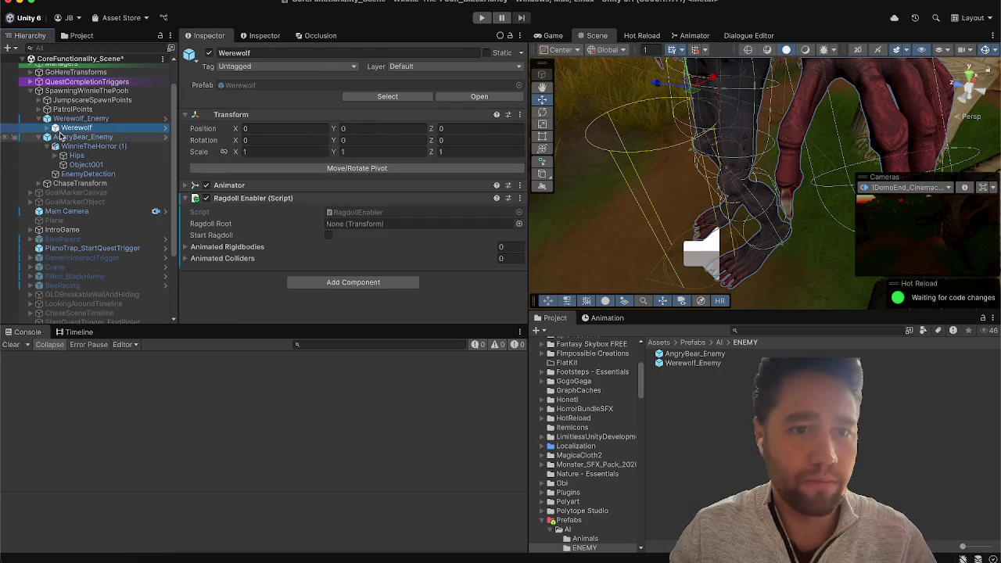
click(47, 127)
mouse_move(85, 157)
mouse_down()
mouse_move(250, 184)
mouse_move(437, 250)
mouse_move(420, 228)
mouse_up()
click(249, 247)
click(219, 288)
scroll(230, 272, down, 1)
Step: Compare with the Ragdoll Enabler on the bear's WinnieTheHorror (1) model
click(109, 195)
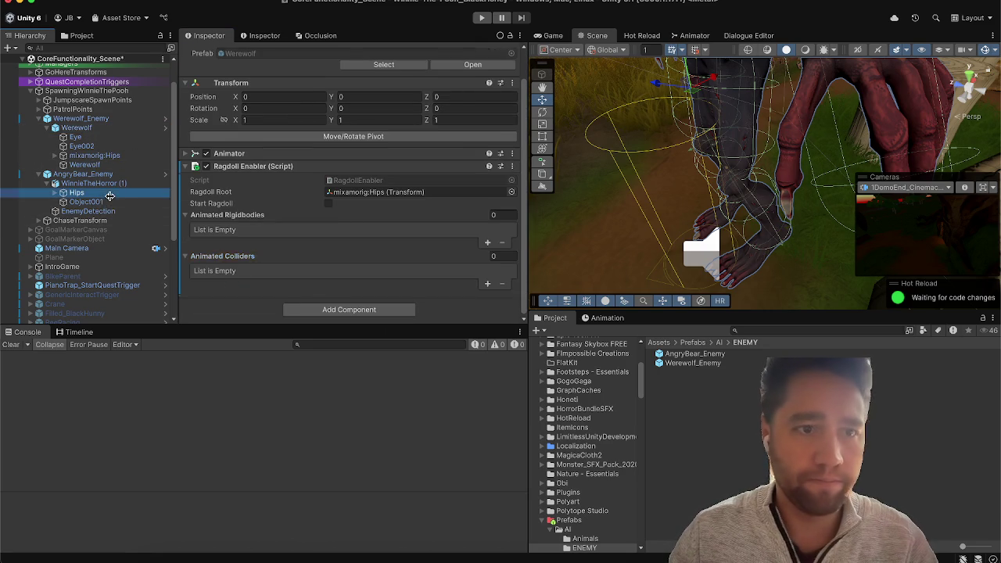
click(117, 174)
click(109, 183)
scroll(299, 249, down, 1)
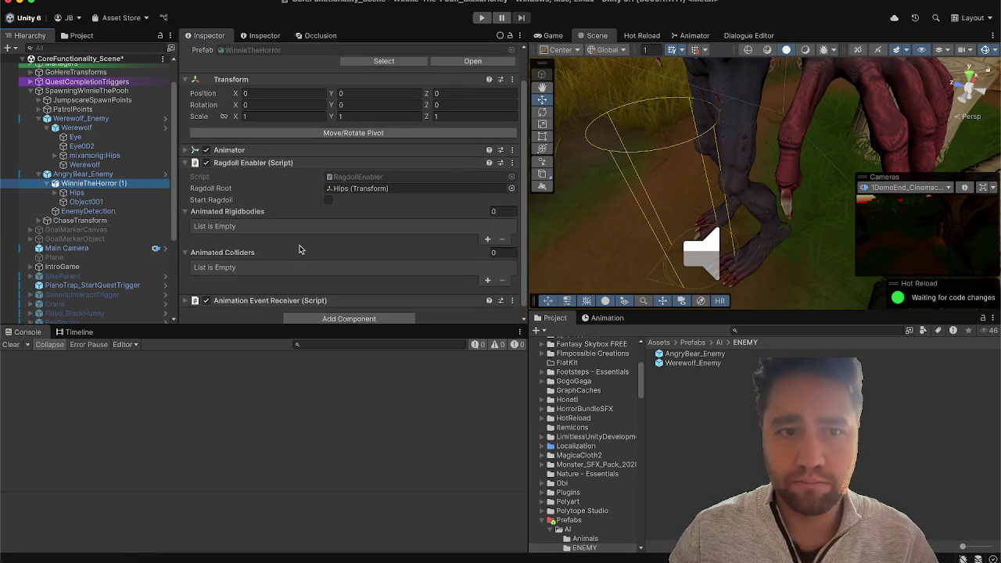
scroll(299, 249, down, 1)
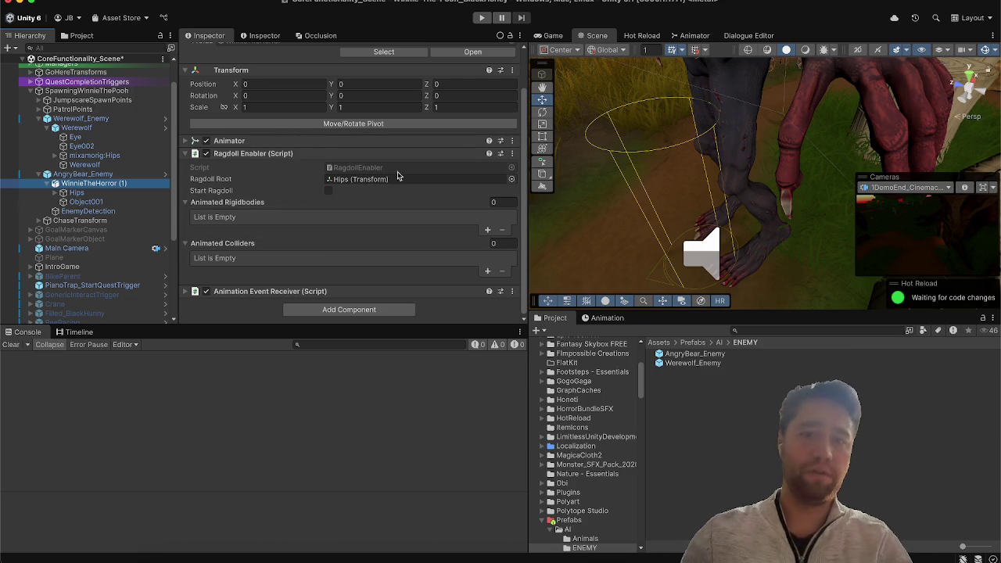
click(462, 153)
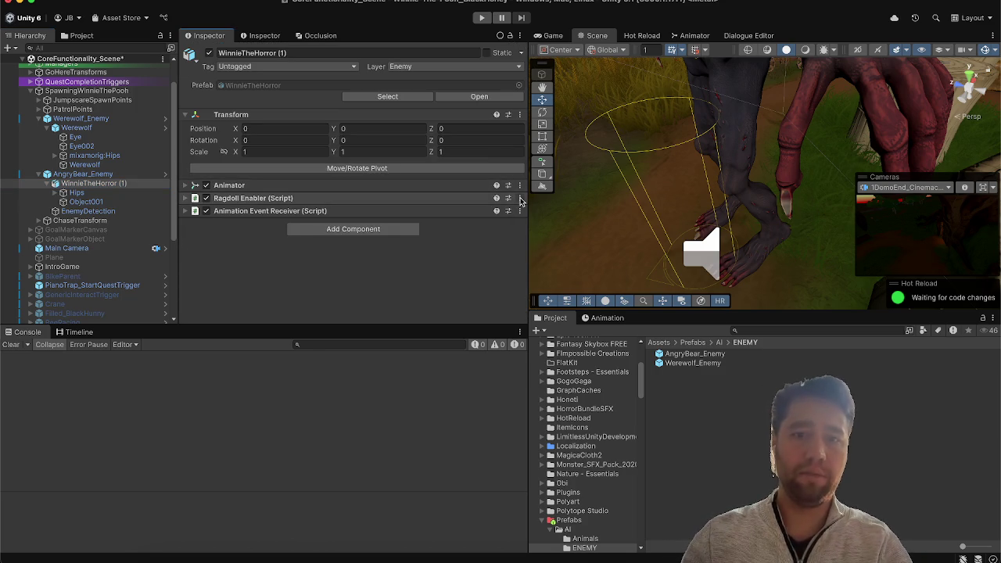
Step: Open the Ragdoll Enabler script in the code editor via Edit Script
click(520, 199)
click(543, 381)
key(super+Tab)
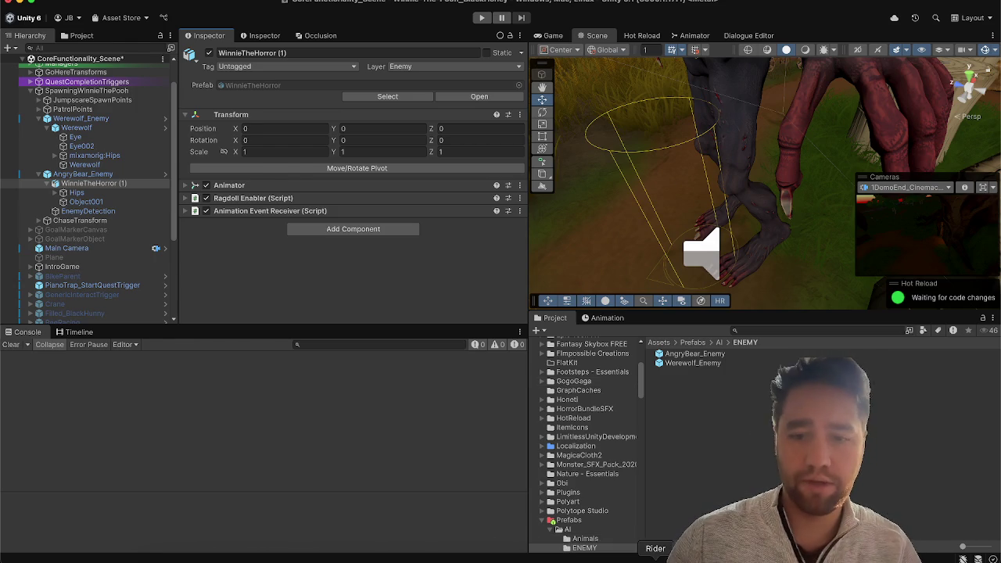
key(super+Tab)
Step: Highlight RagdollRoot's usages in RagdollEnabler.cs, scroll through Awake, then minimize Rider
scroll(364, 287, down, 2)
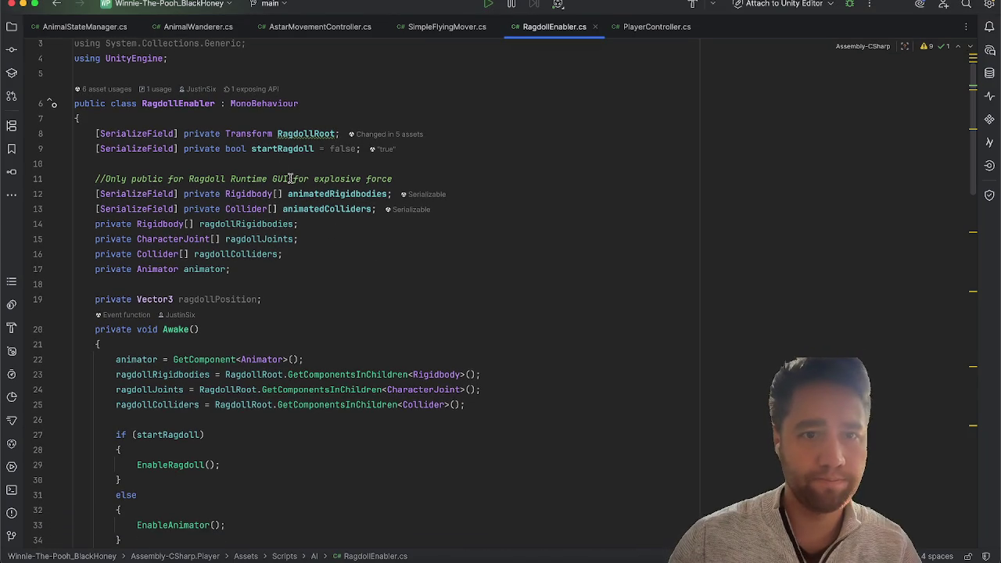
click(297, 134)
scroll(407, 306, down, 5)
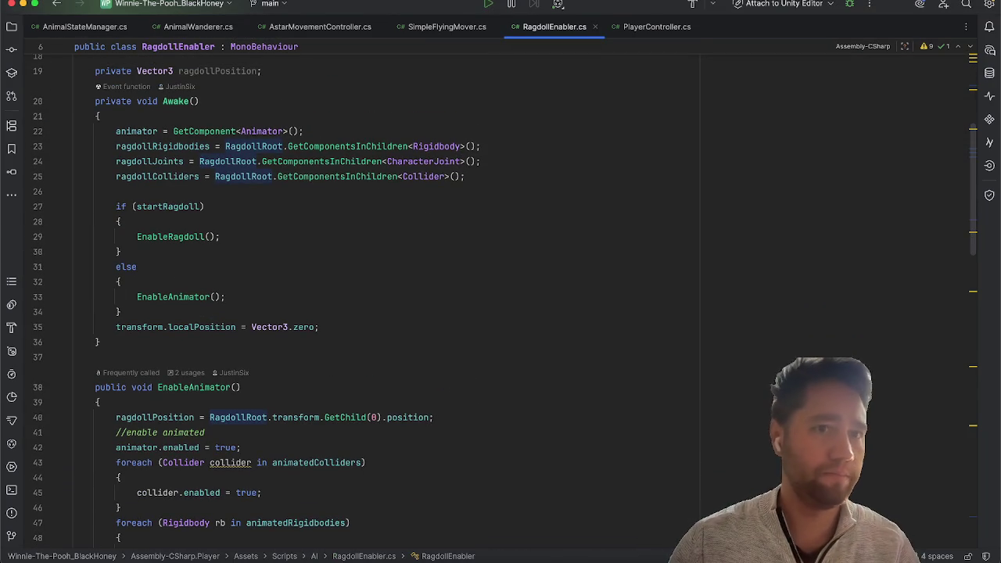
click(23, 5)
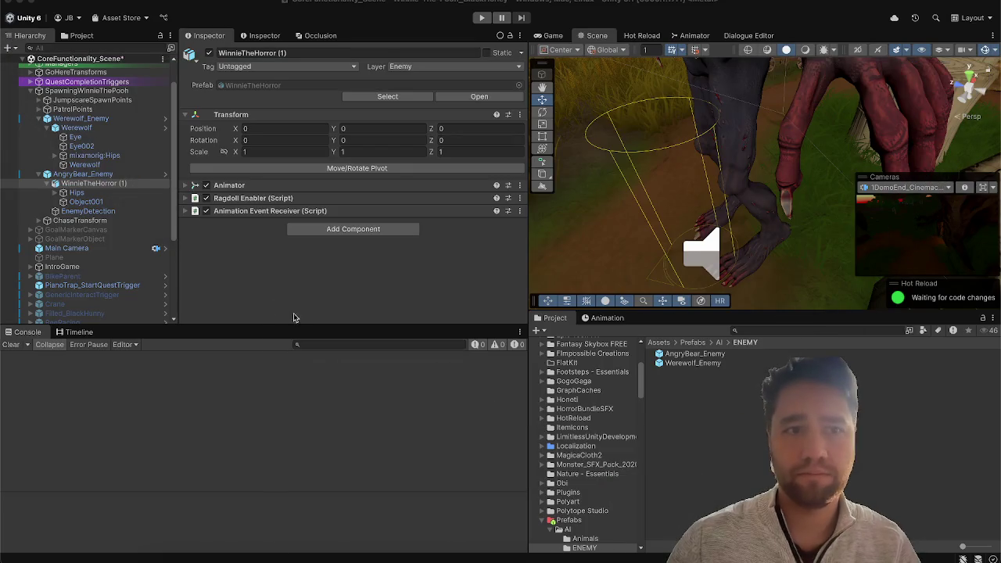
Step: Review the references in the bear's WinnieTheHorror (1) Animation Event Receiver
click(84, 119)
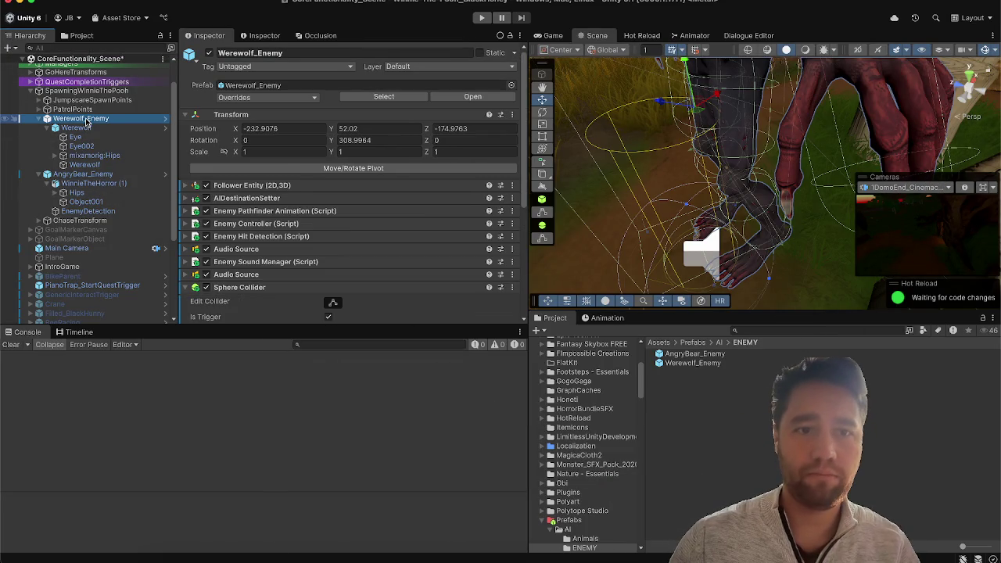
click(76, 128)
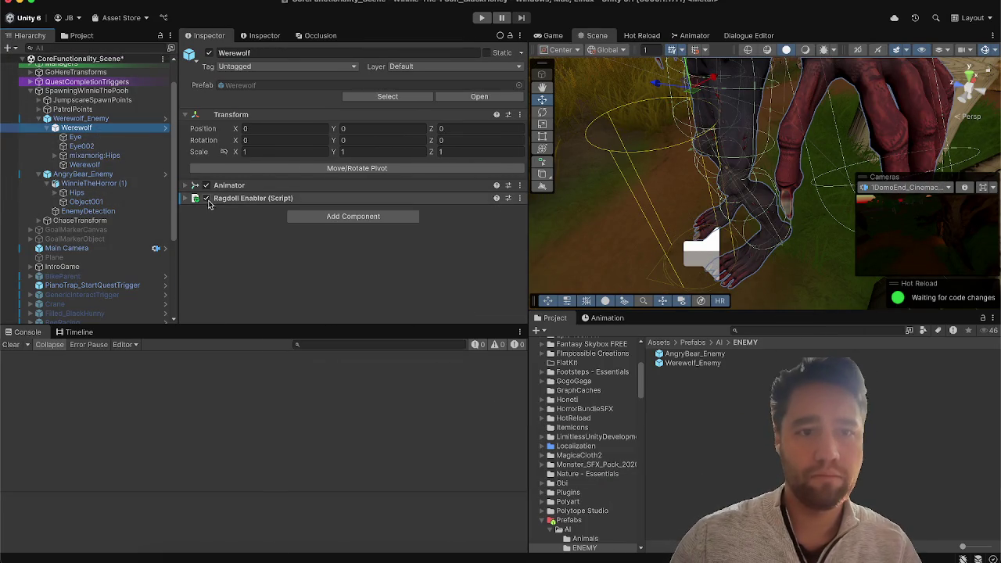
click(90, 184)
click(249, 218)
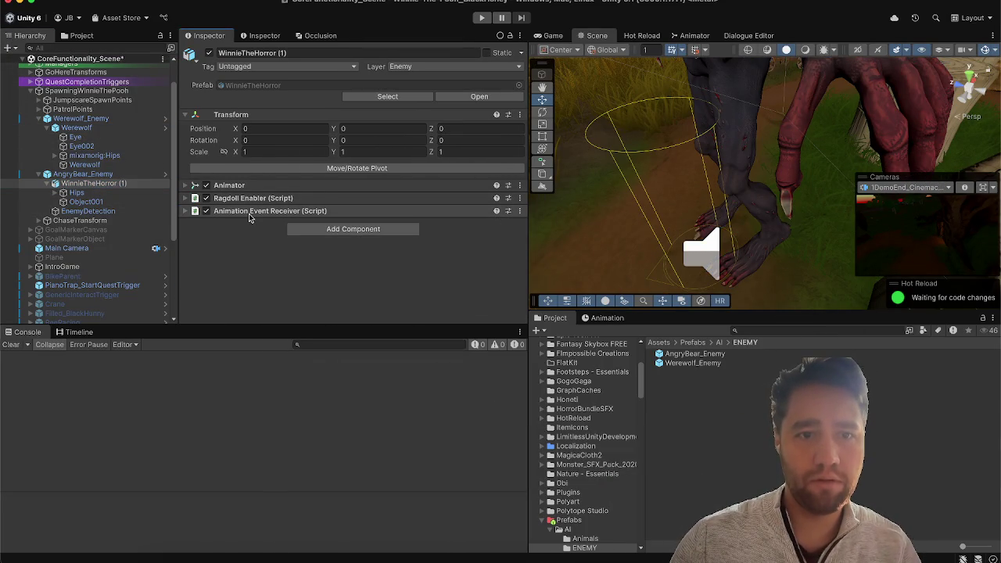
click(237, 214)
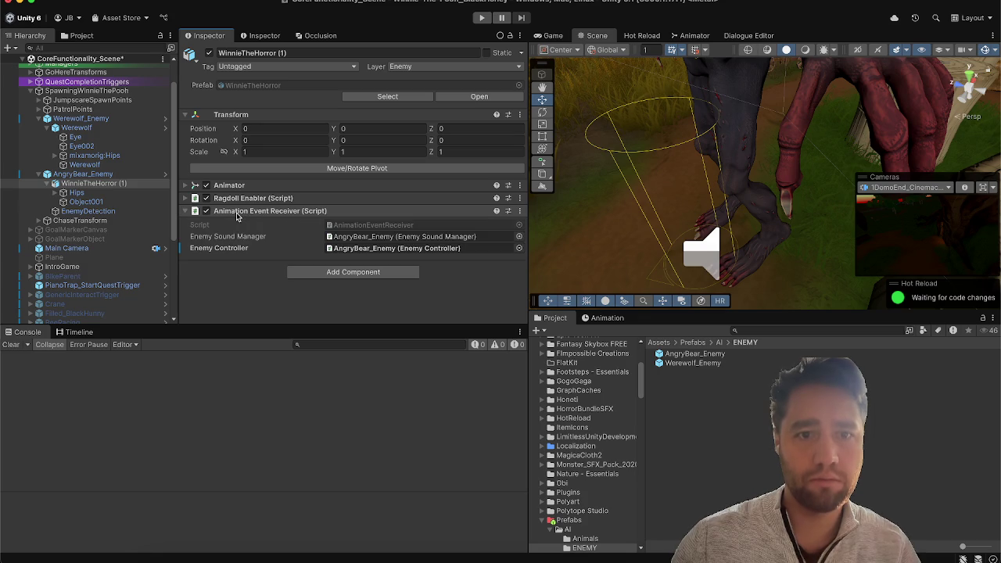
click(236, 214)
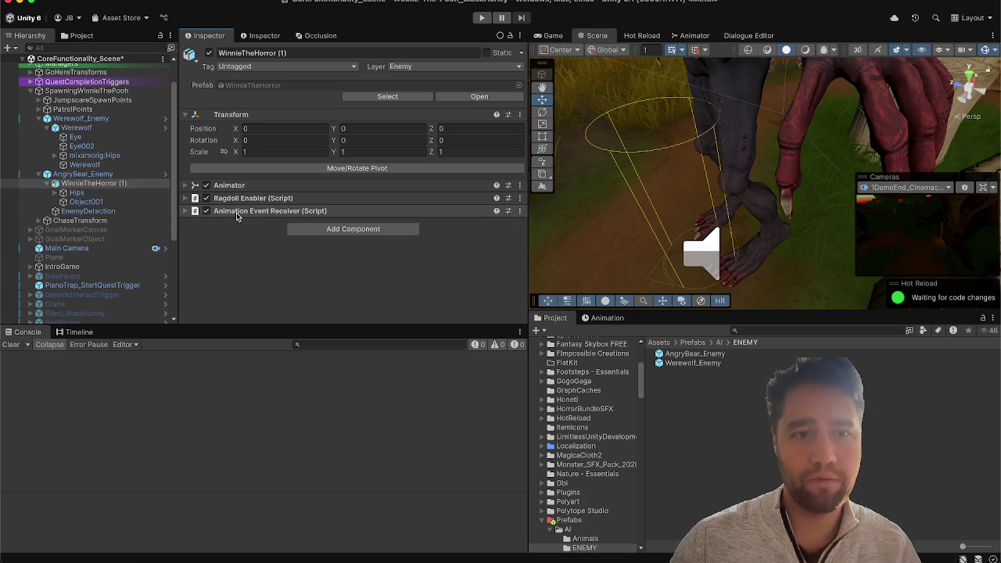
Step: Add an Animation Event Receiver to Werewolf, assigning Werewolf_Enemy as Enemy Sound Manager and Enemy Controller
click(88, 128)
click(327, 217)
text(animation)
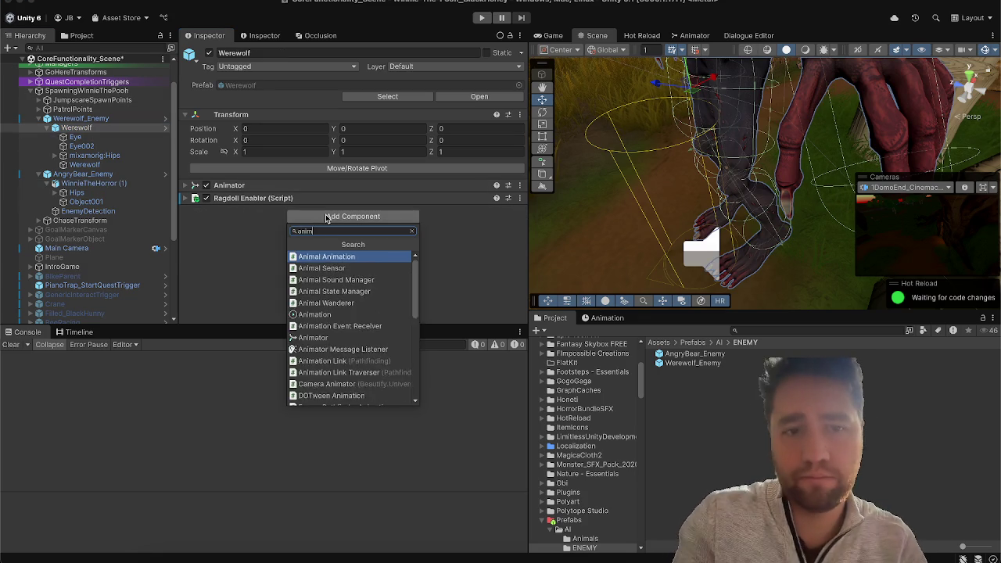
text( event)
key(Return)
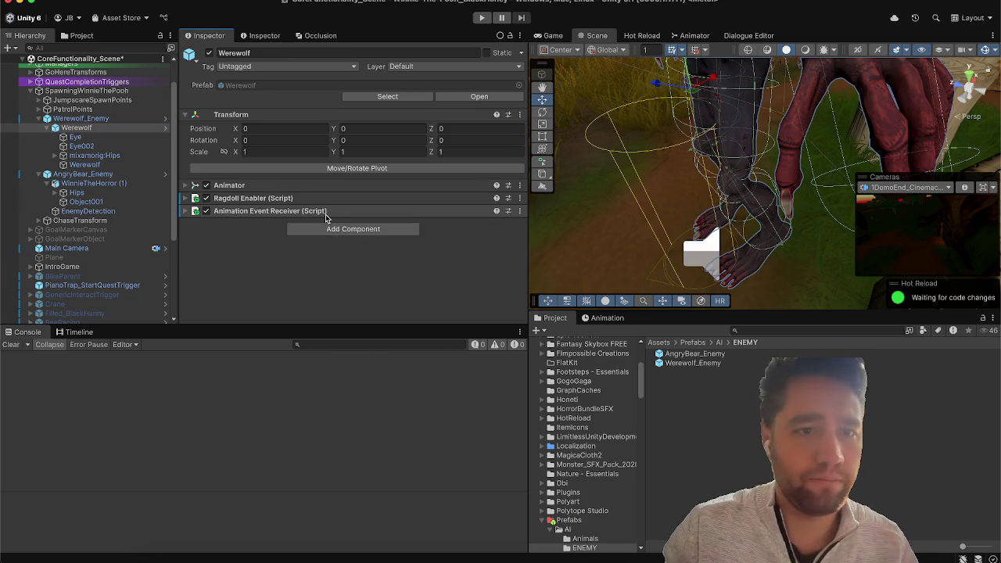
click(245, 213)
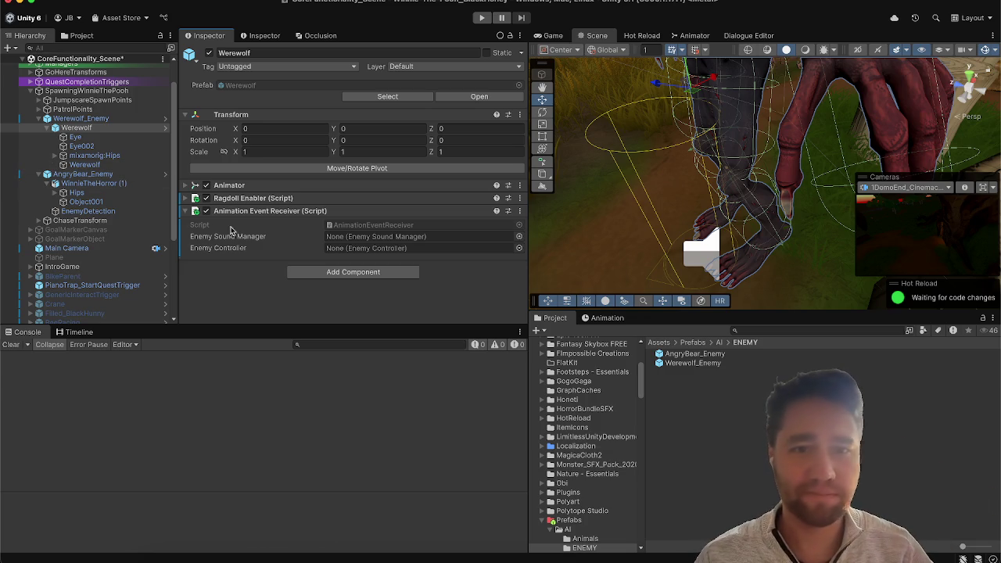
drag(135, 119, 362, 245)
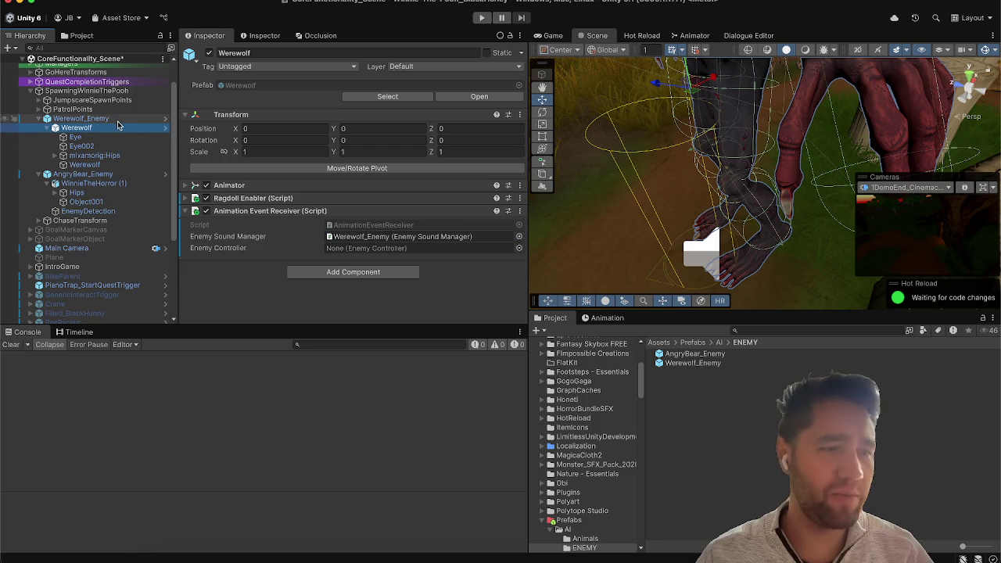
drag(107, 121, 361, 248)
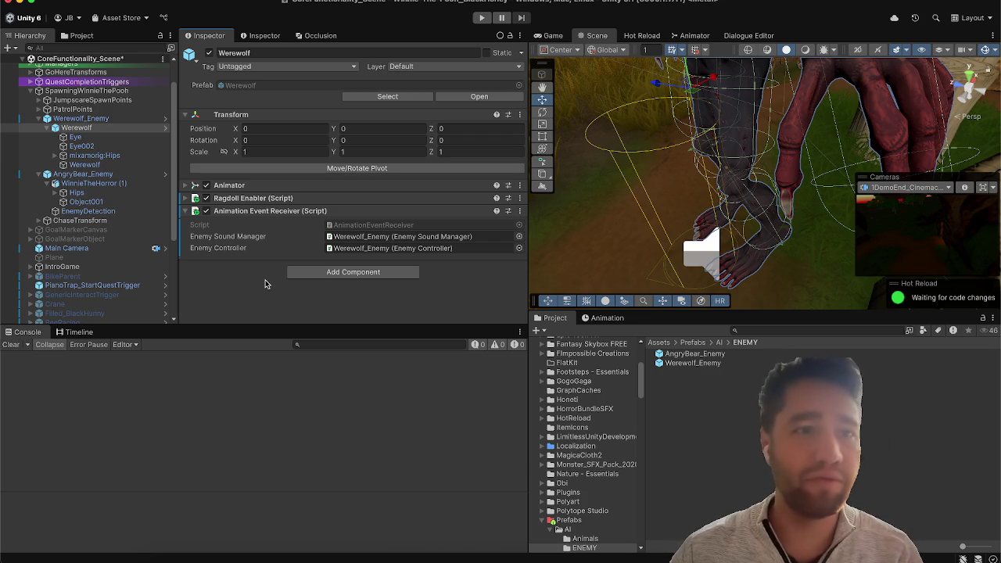
click(97, 118)
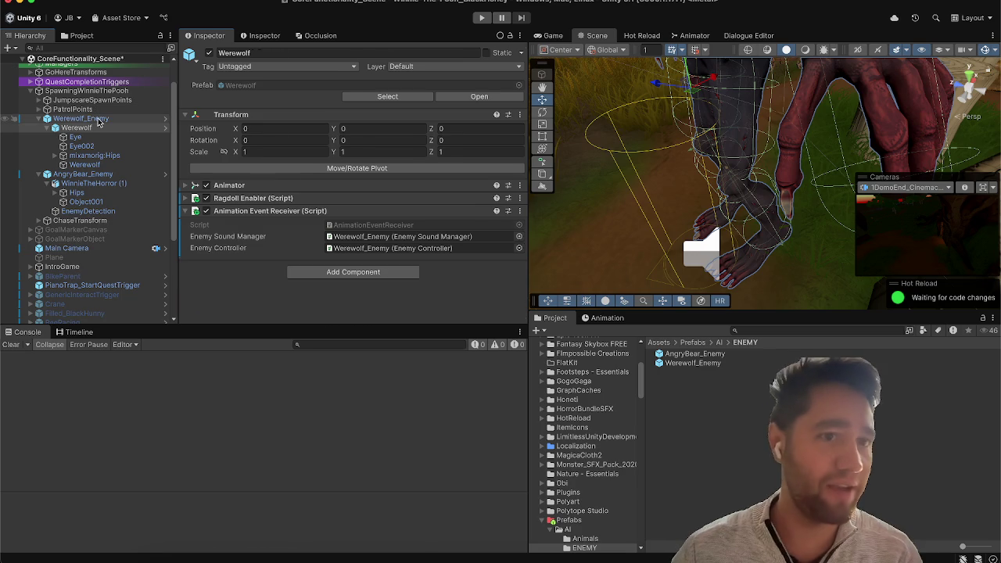
Step: Compare AngryBear_Enemy's components with Werewolf_Enemy's destination setter and follower entity settings
click(86, 174)
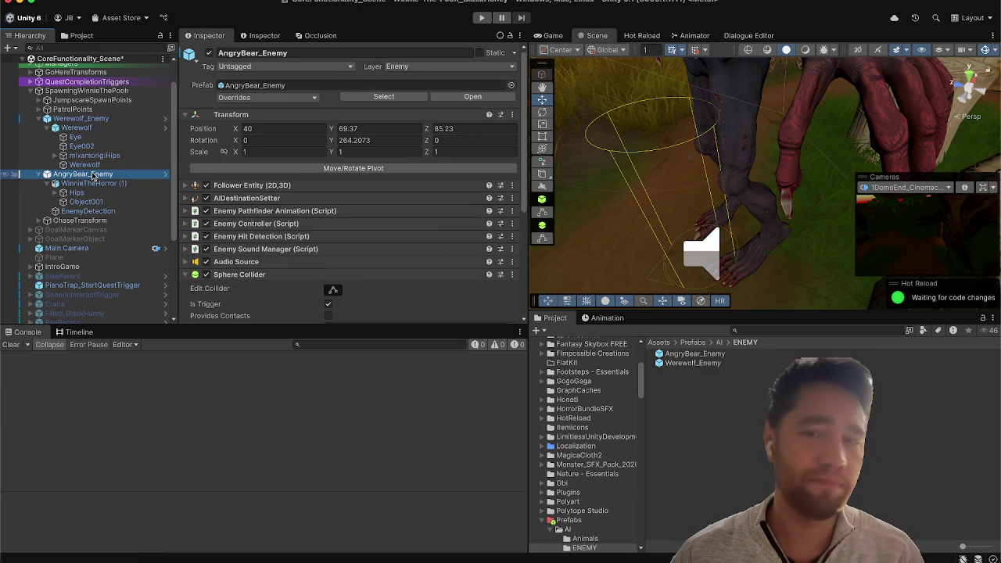
scroll(92, 176, down, 2)
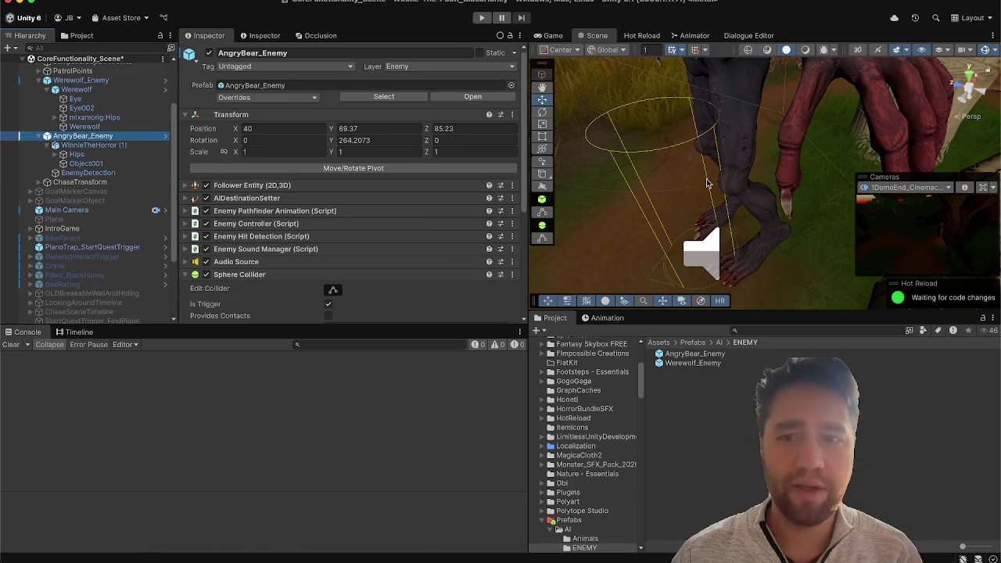
click(81, 80)
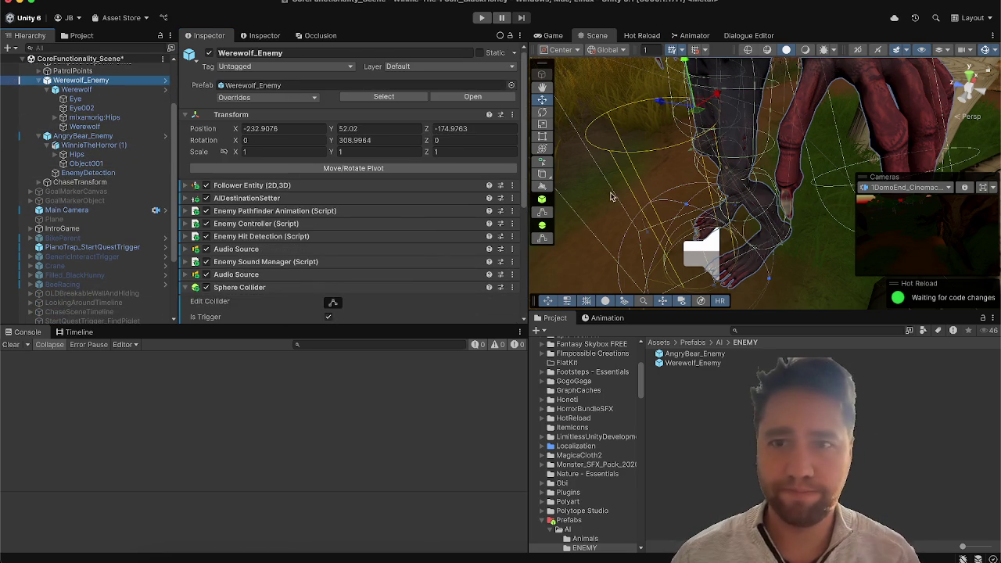
key(f)
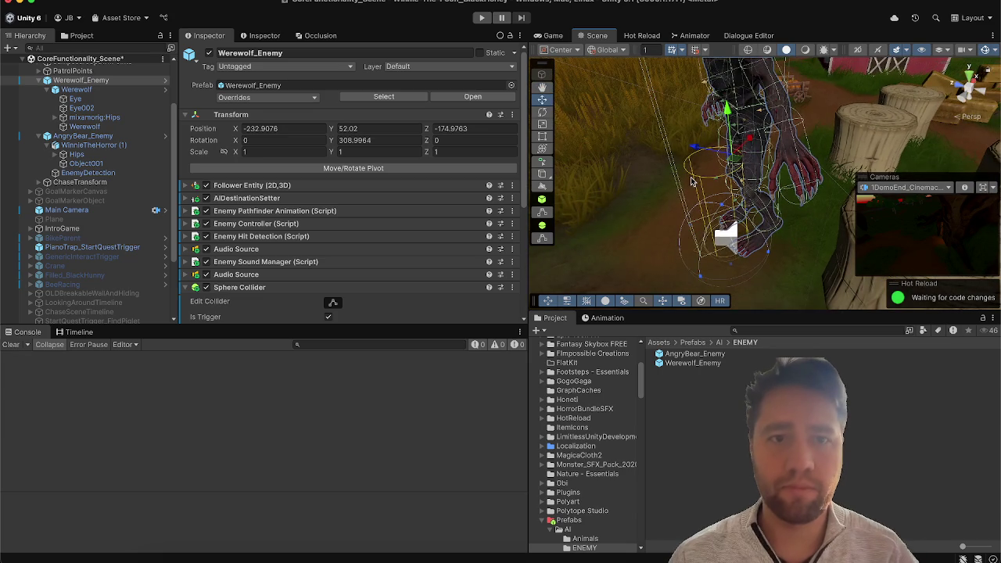
click(353, 195)
click(339, 185)
scroll(339, 185, down, 10)
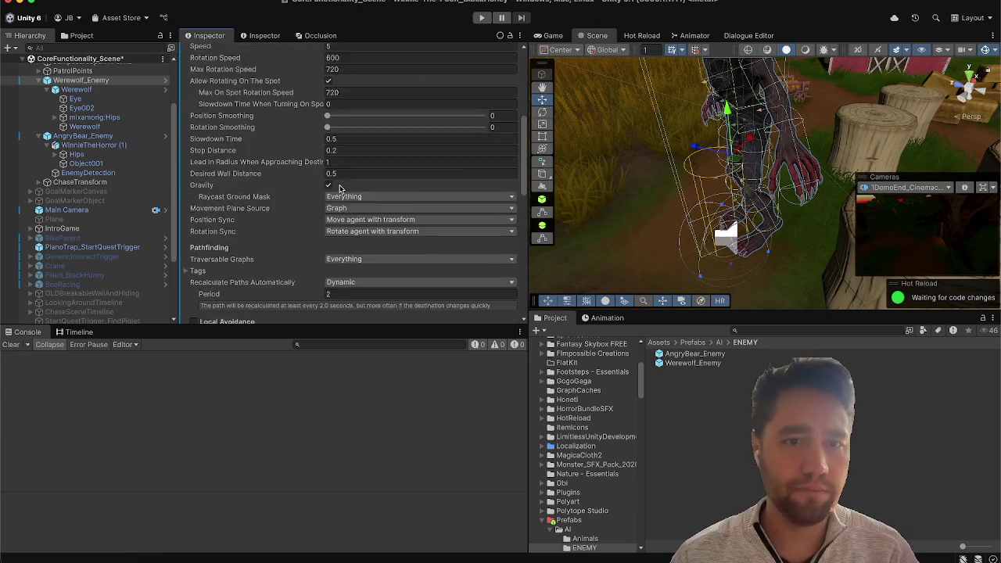
scroll(340, 187, up, 5)
scroll(339, 187, up, 2)
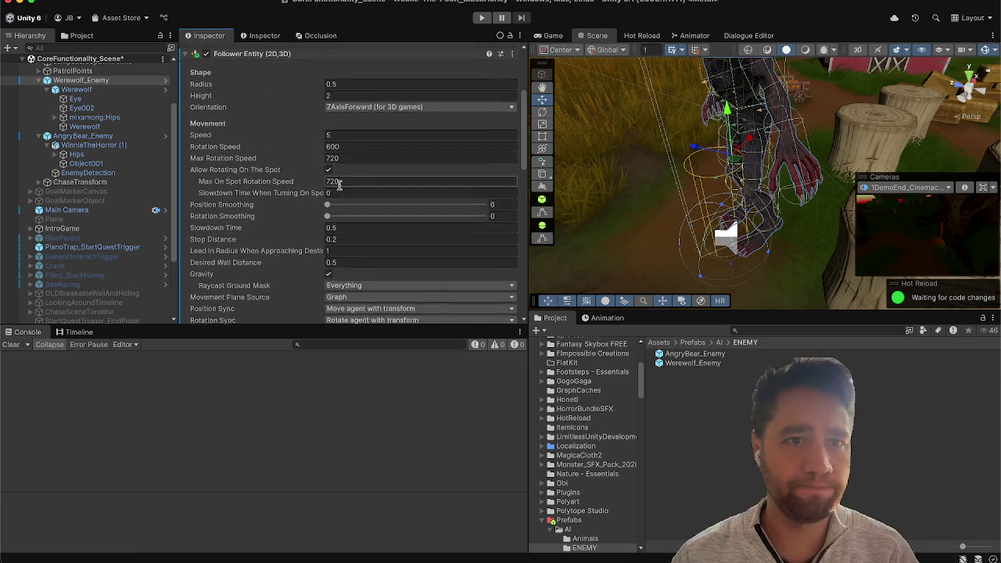
scroll(339, 188, down, 4)
scroll(339, 187, down, 10)
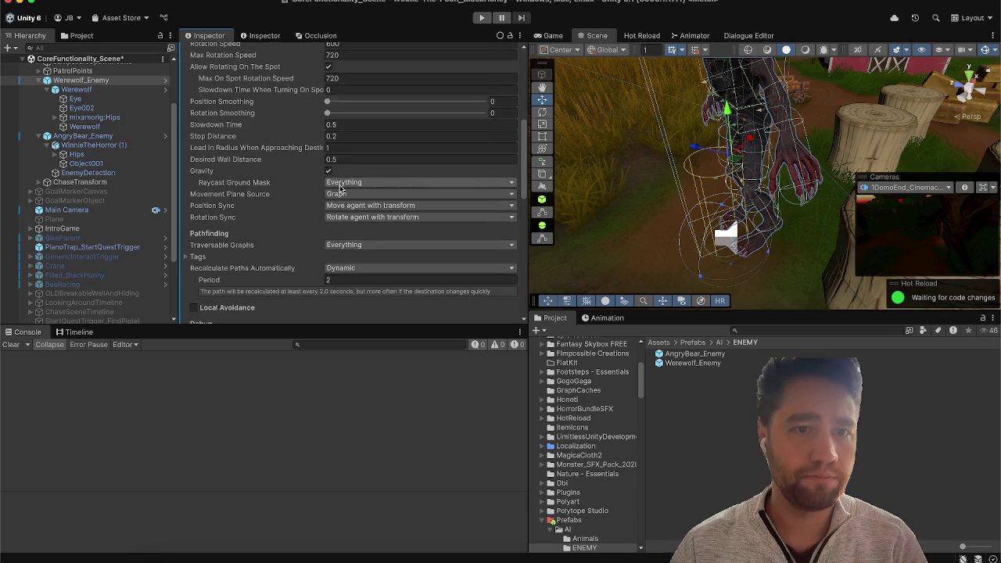
scroll(339, 184, down, 2)
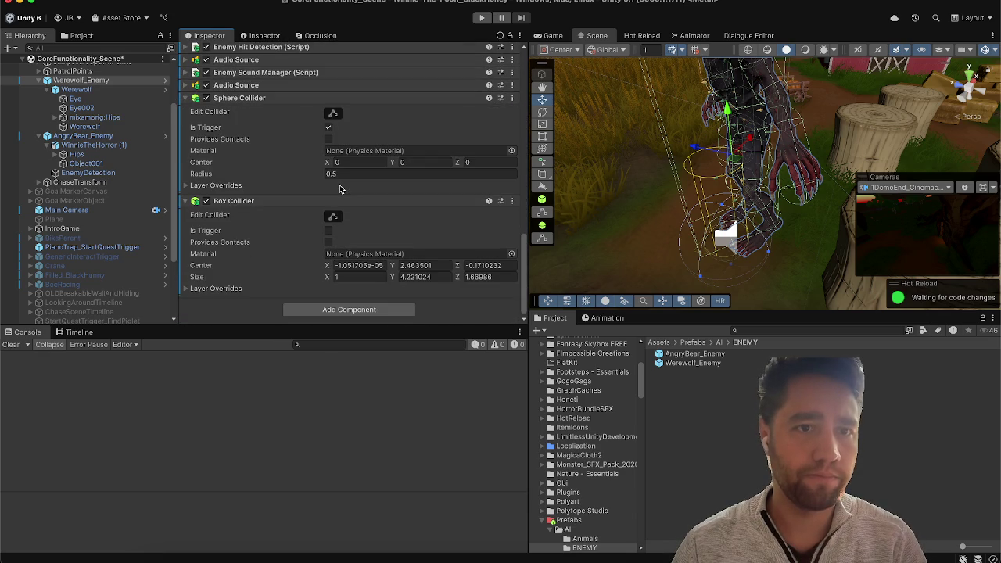
Step: Check AngryBear_Enemy's collider, then tick Is Trigger on Werewolf_Enemy's Box Collider
click(118, 136)
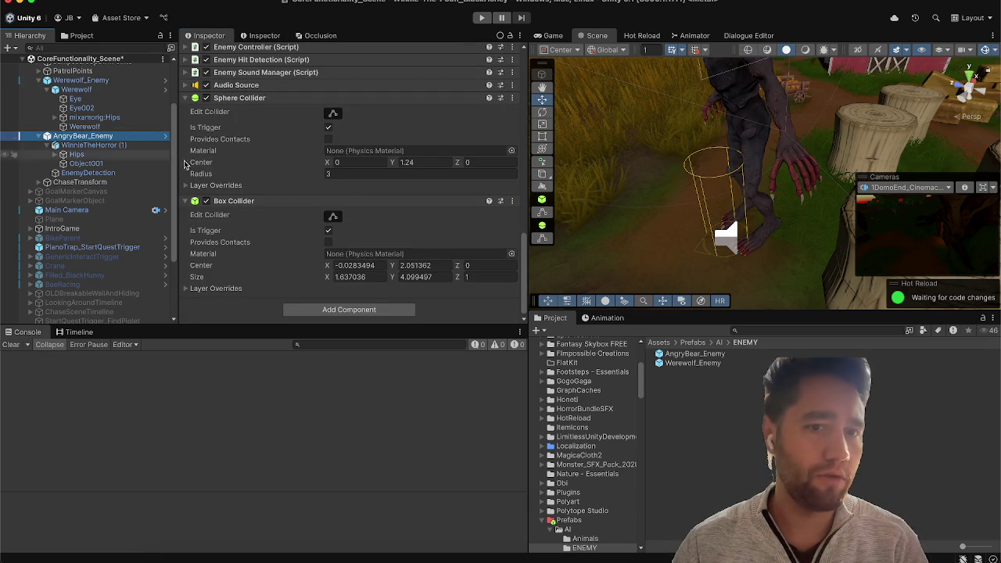
click(102, 82)
scroll(351, 275, down, 3)
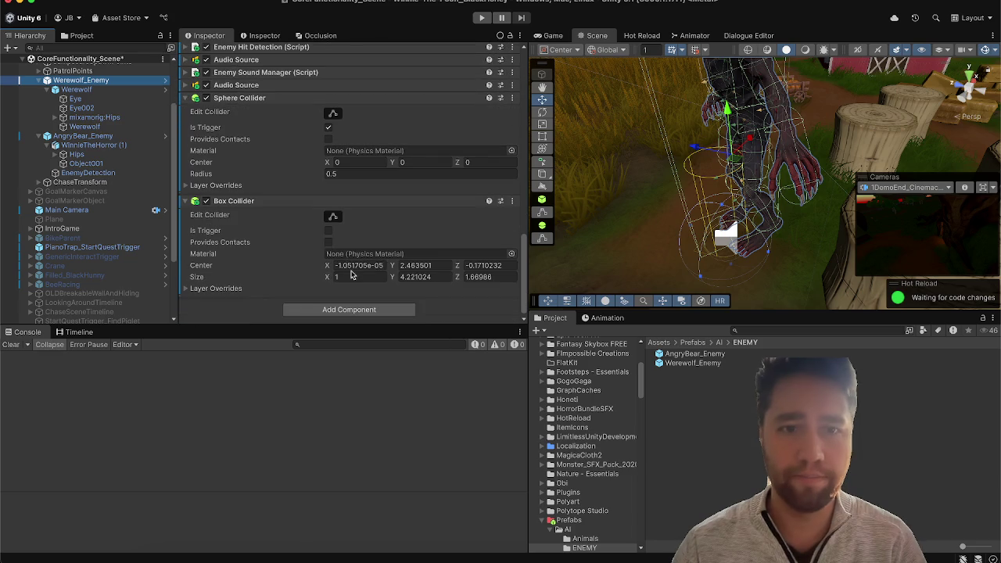
click(327, 232)
scroll(283, 185, up, 3)
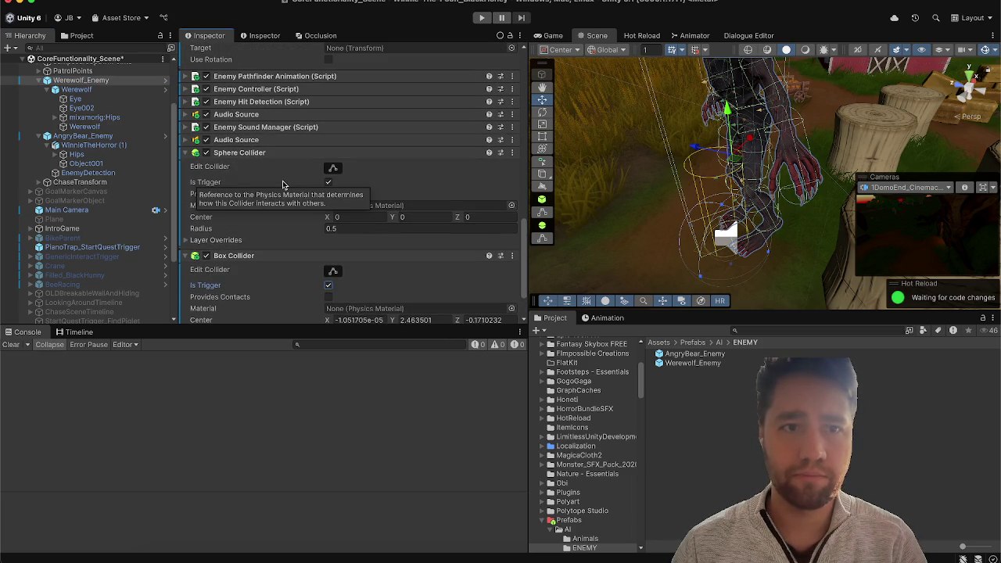
Step: Route the second Audio Source's output to SFX and turn off Play On Awake
click(248, 138)
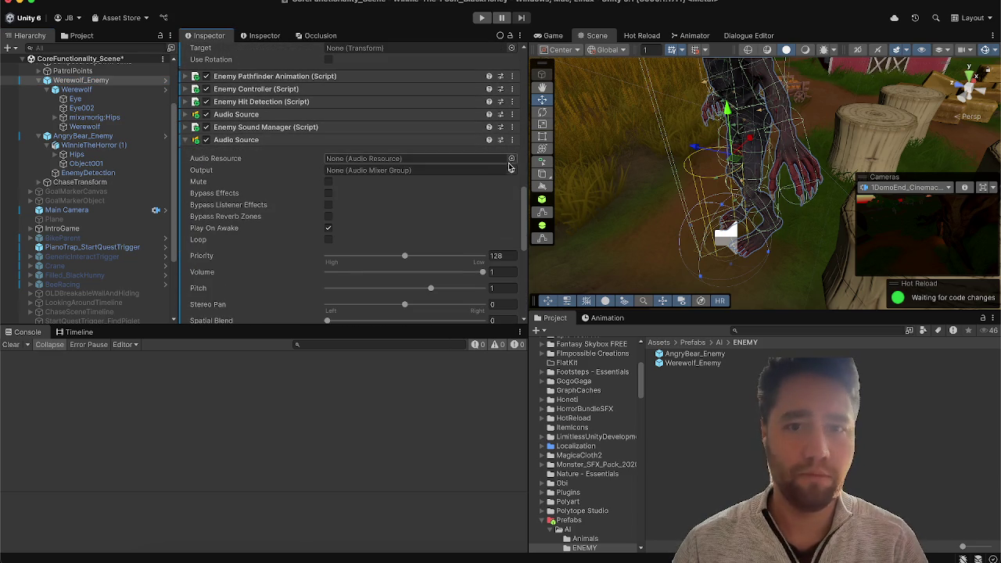
click(512, 169)
double_click(552, 233)
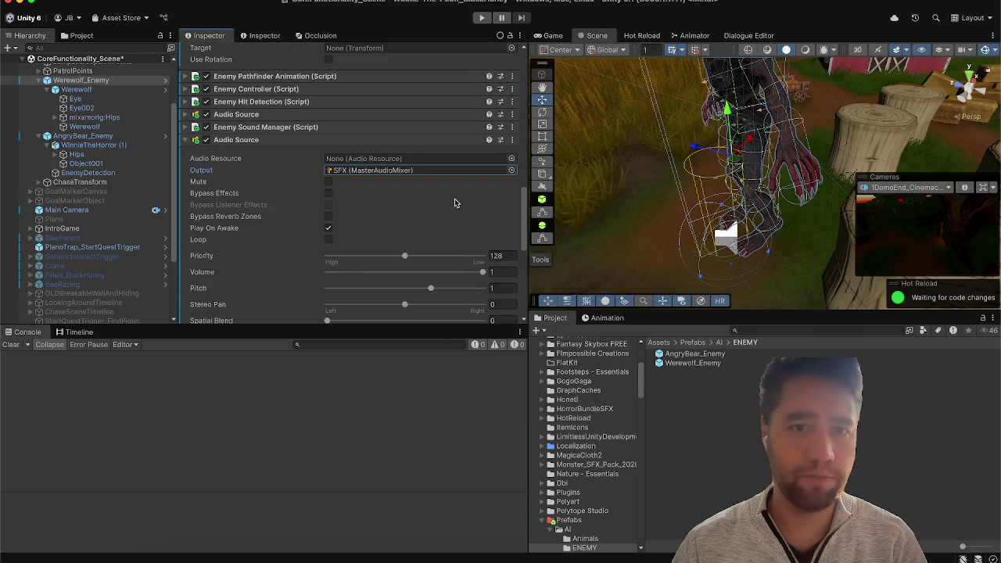
click(328, 229)
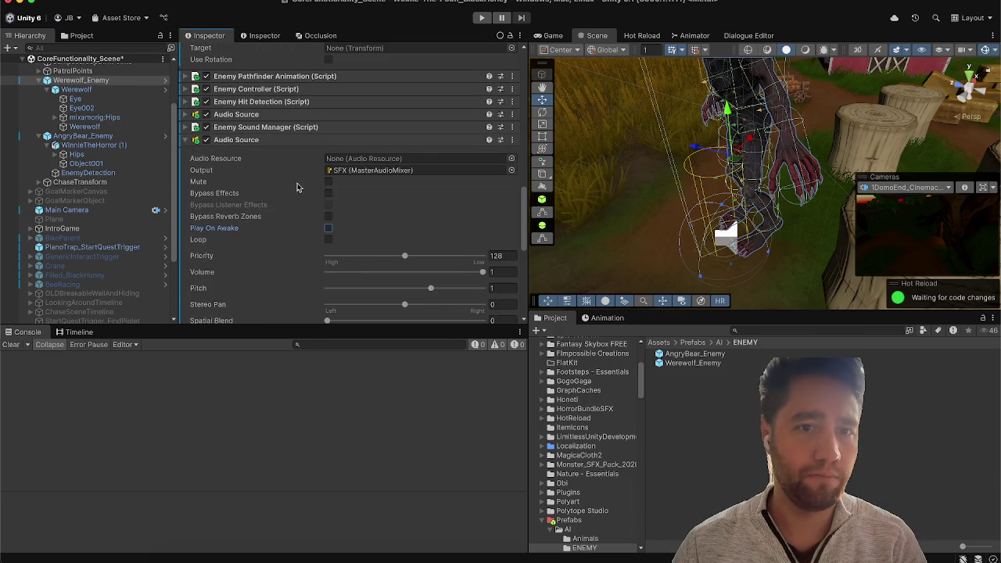
click(255, 140)
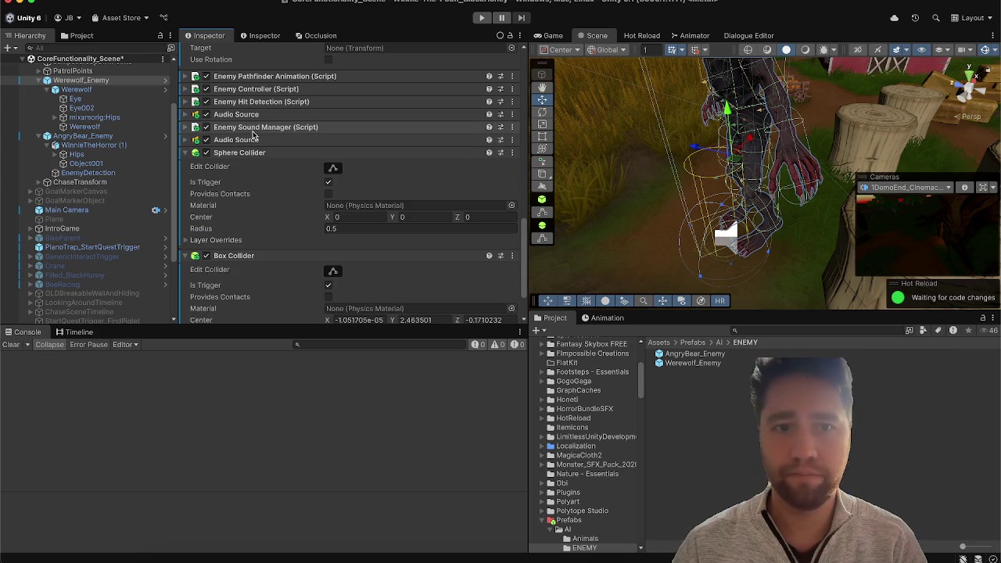
Step: Review the Enemy Sound Manager's footstep lists, finding Surface Data empty
click(254, 128)
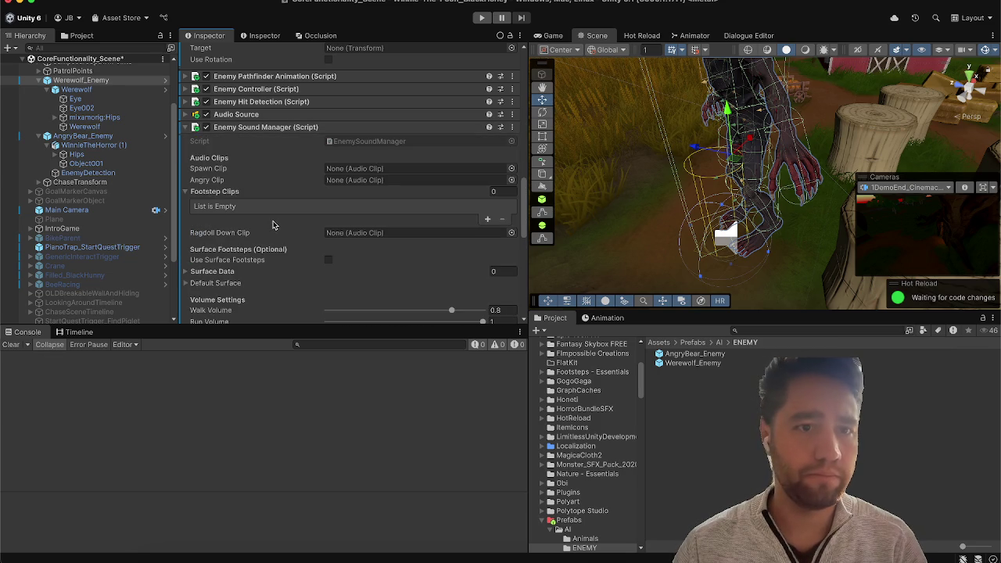
click(212, 192)
scroll(214, 181, down, 3)
click(214, 168)
click(216, 169)
scroll(222, 195, down, 5)
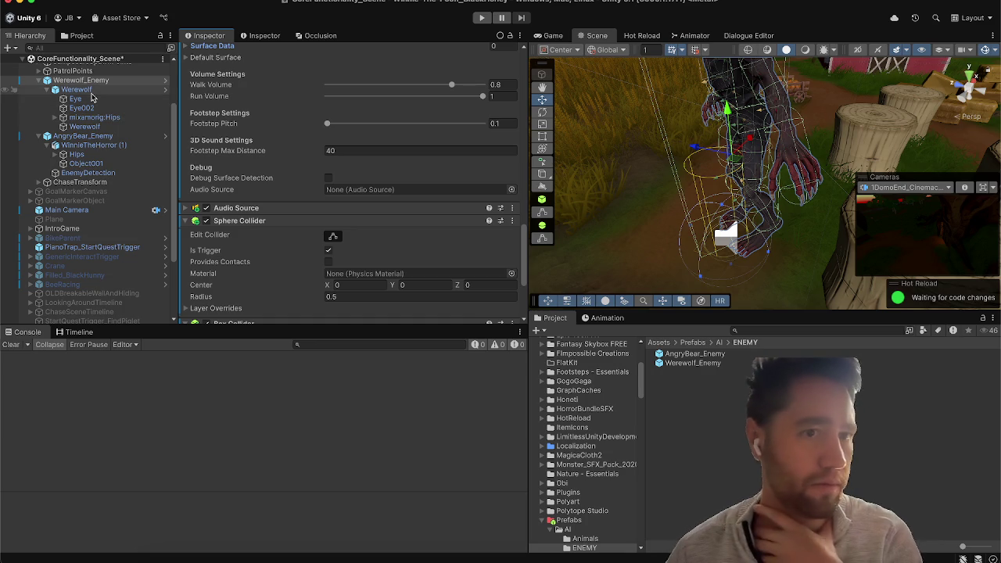
Step: Copy AngryBear_Enemy's Surface Data and paste its six surfaces (Grass to Sand2) onto Werewolf_Enemy
click(85, 136)
scroll(267, 190, up, 8)
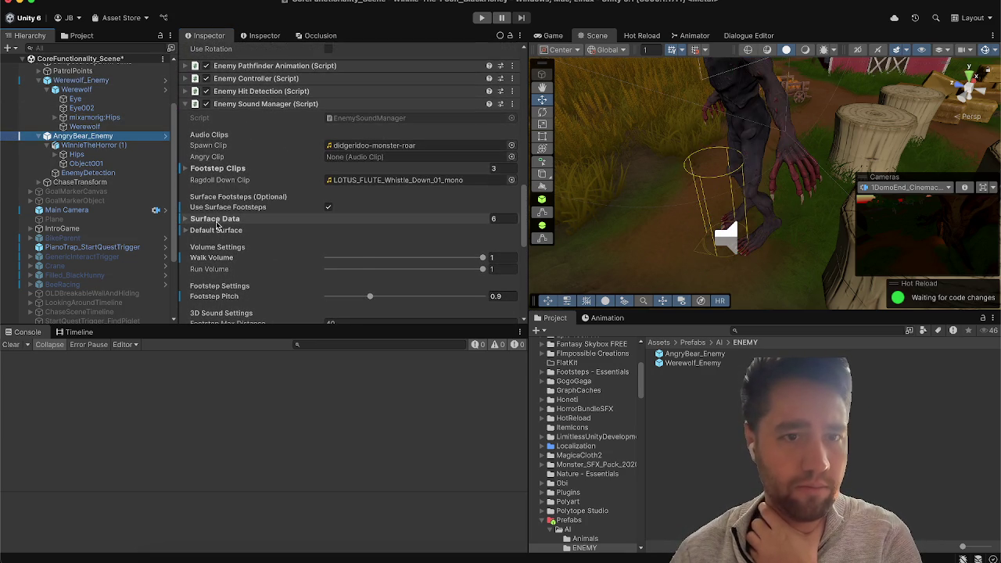
right_click(218, 224)
key(Escape)
click(80, 80)
scroll(266, 227, down, 5)
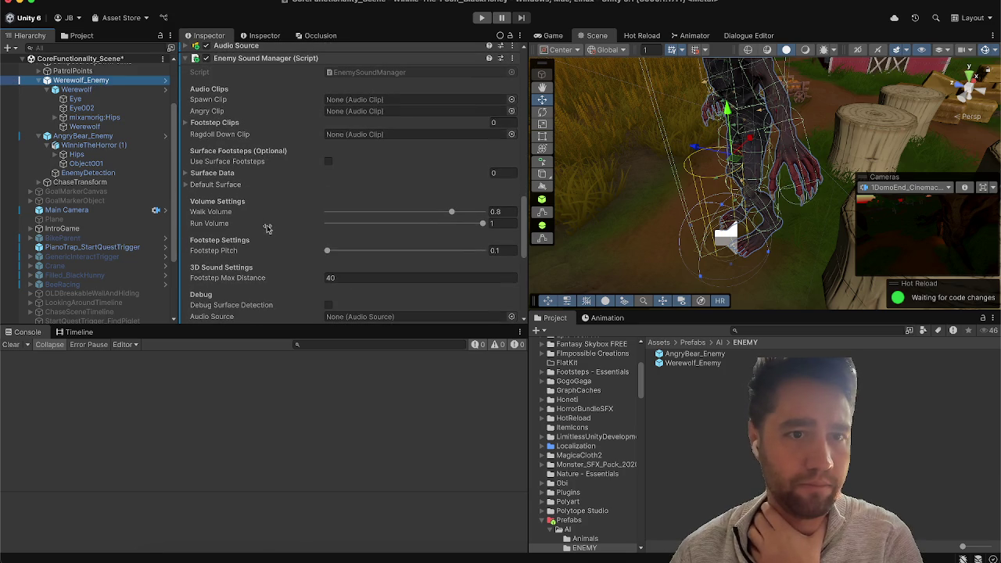
right_click(233, 175)
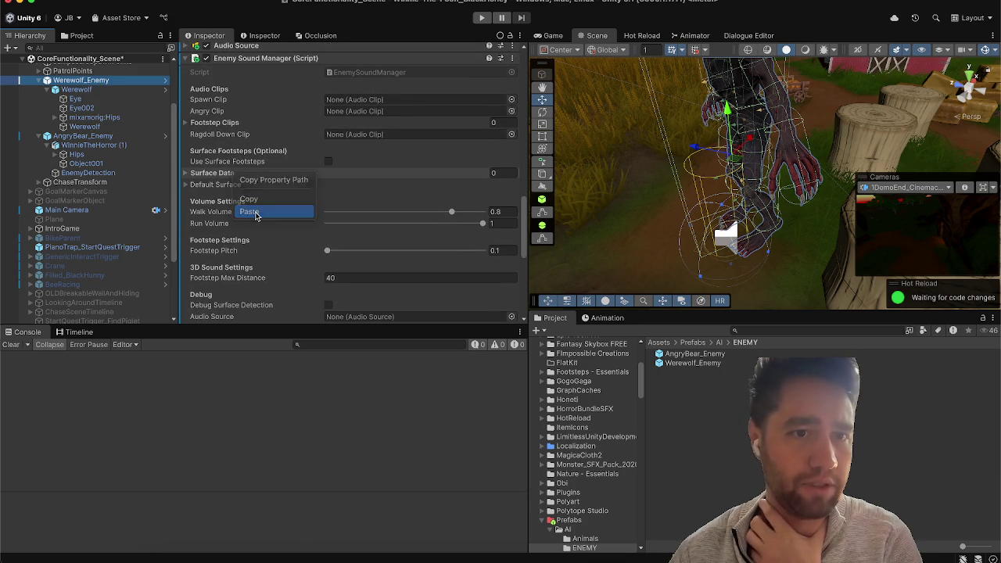
click(249, 212)
click(223, 175)
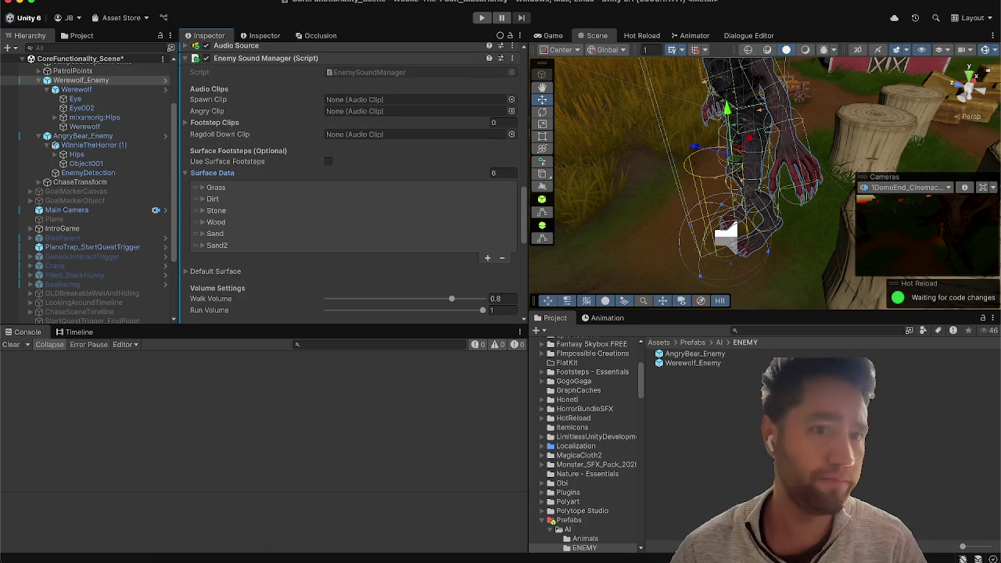
click(225, 176)
Step: Copy AngryBear_Enemy's Default Surface footstep settings
click(234, 188)
click(235, 187)
click(108, 136)
scroll(266, 229, down, 1)
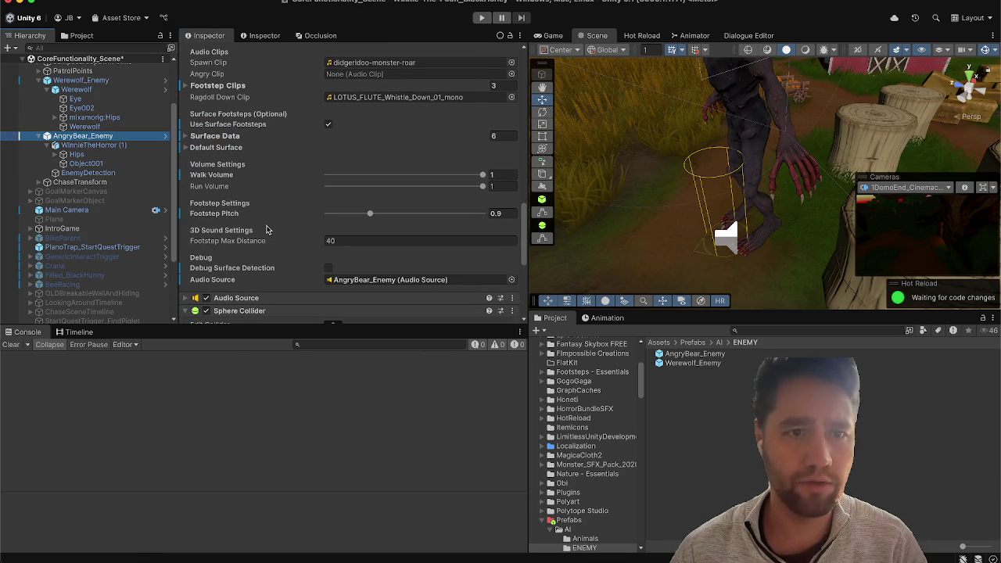
right_click(225, 152)
click(205, 152)
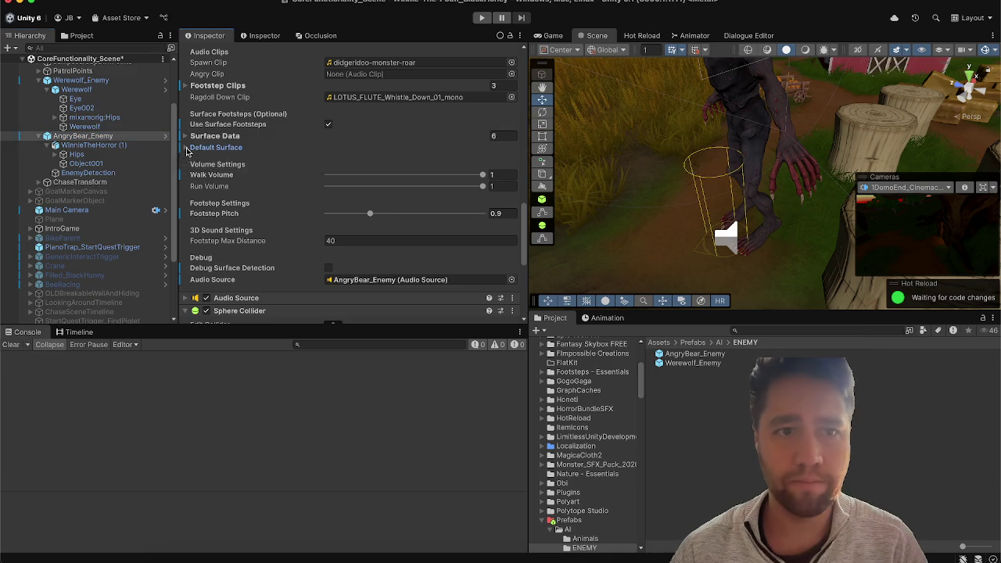
click(205, 149)
right_click(205, 150)
click(222, 200)
Step: Paste the Default Surface onto Werewolf_Enemy, giving 123 walk and 112 run clips
click(111, 81)
scroll(217, 204, down, 5)
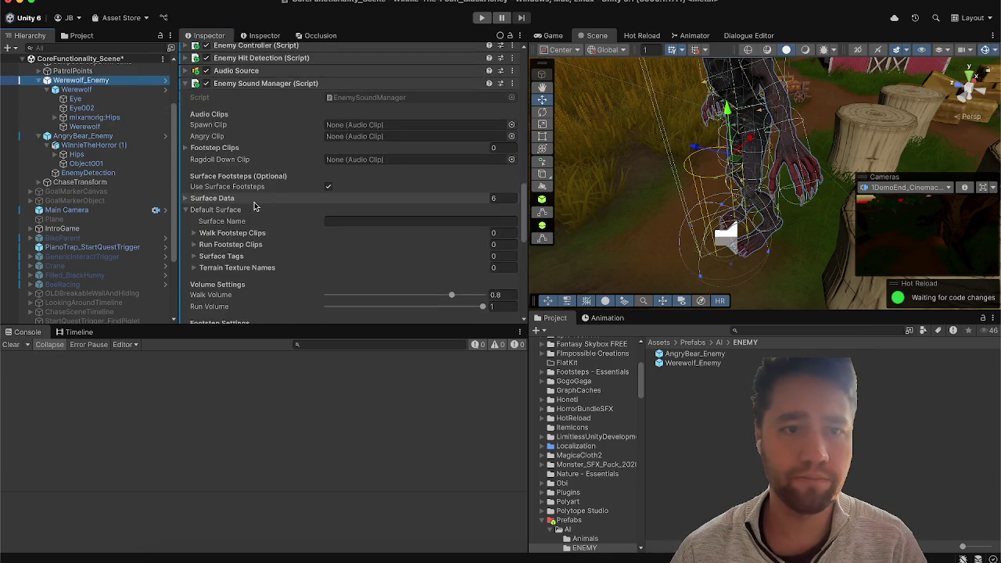
right_click(217, 204)
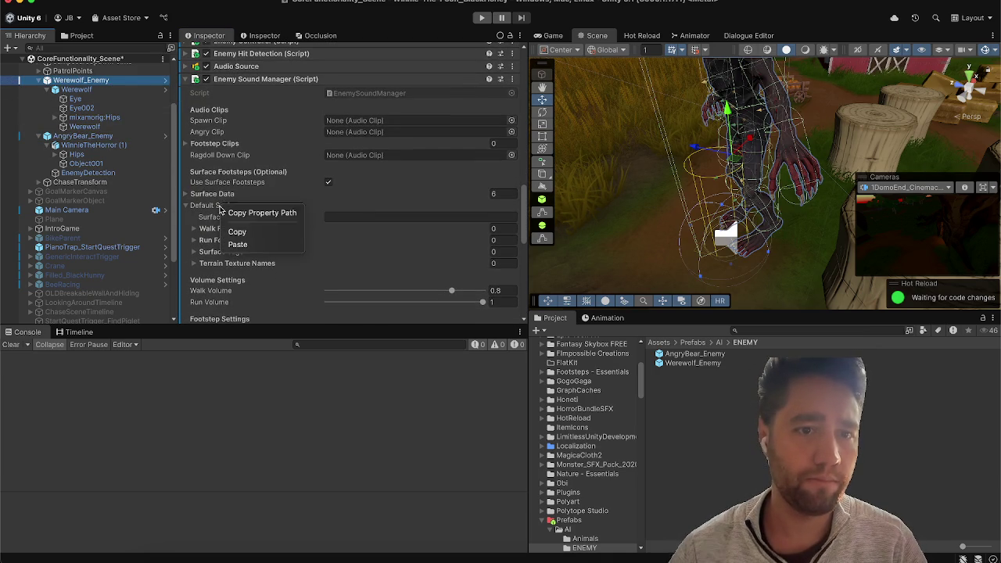
click(237, 243)
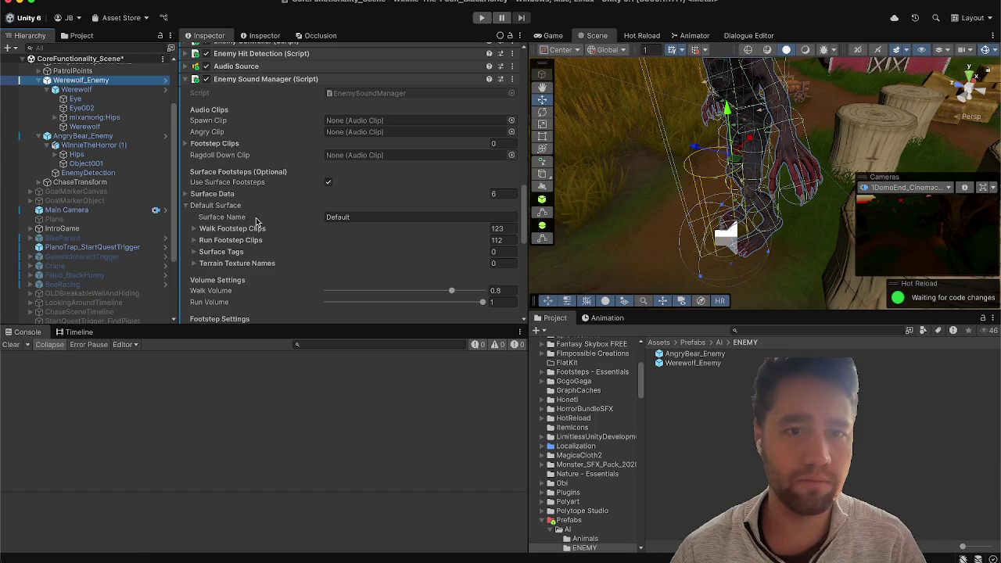
click(234, 206)
scroll(244, 221, down, 2)
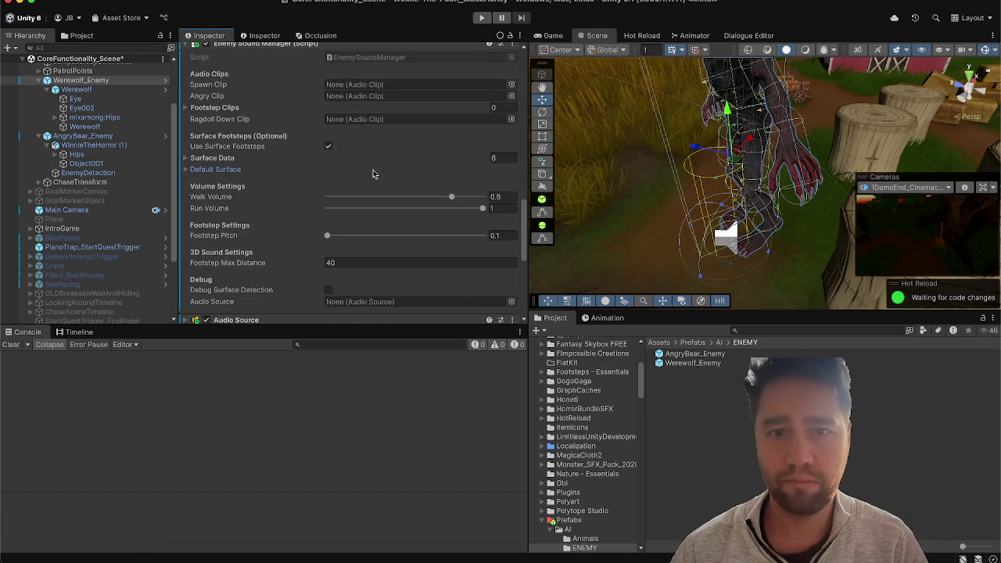
scroll(273, 249, down, 3)
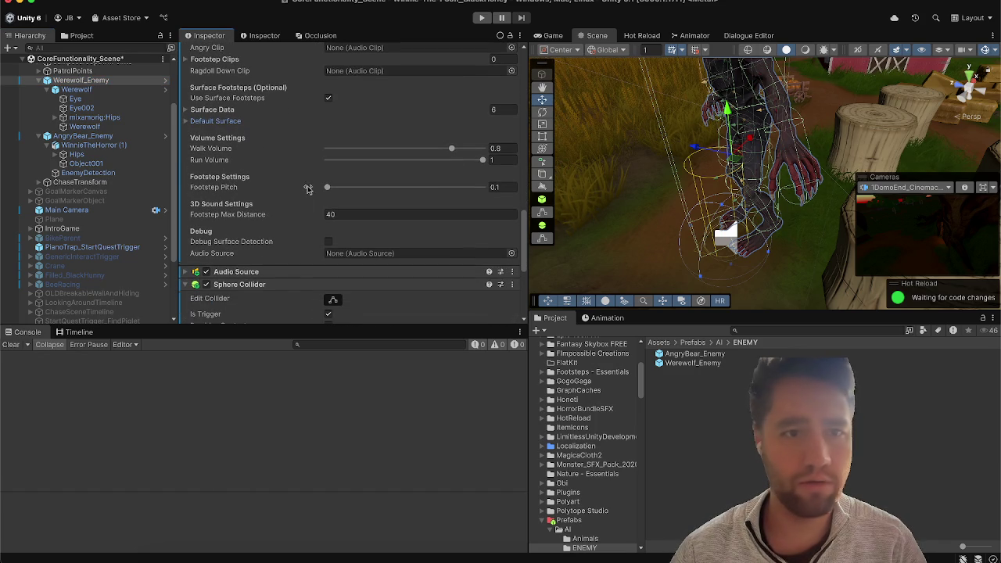
scroll(416, 208, down, 2)
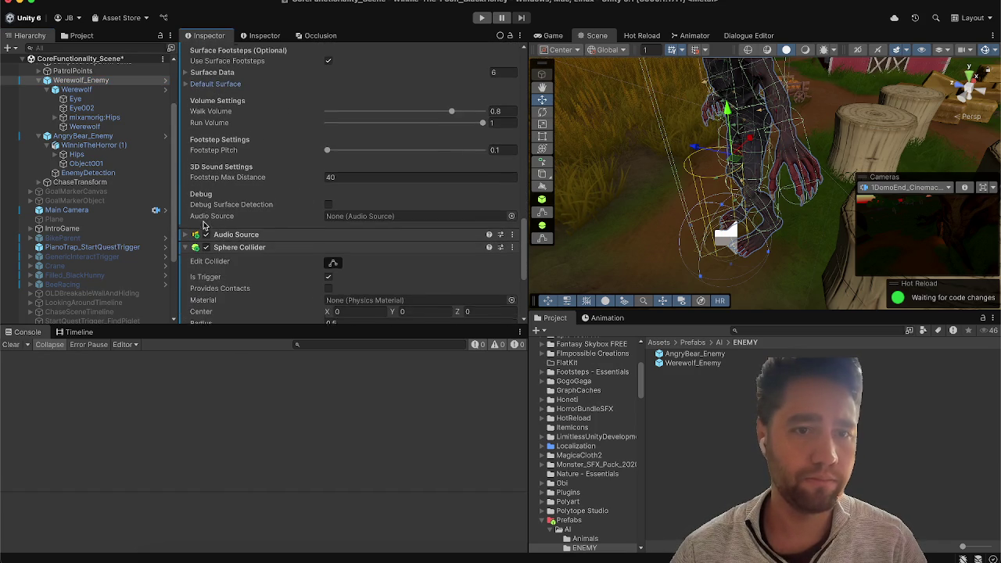
scroll(229, 192, up, 4)
scroll(229, 192, up, 10)
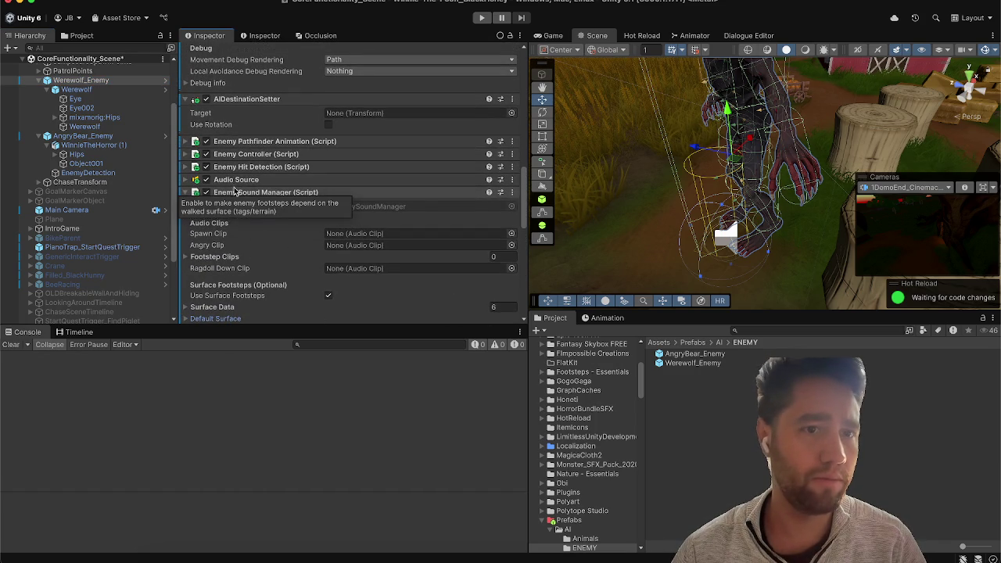
Step: Compare with AngryBear_Enemy's components and remove Werewolf_Enemy's duplicate Audio Source
click(237, 180)
click(237, 180)
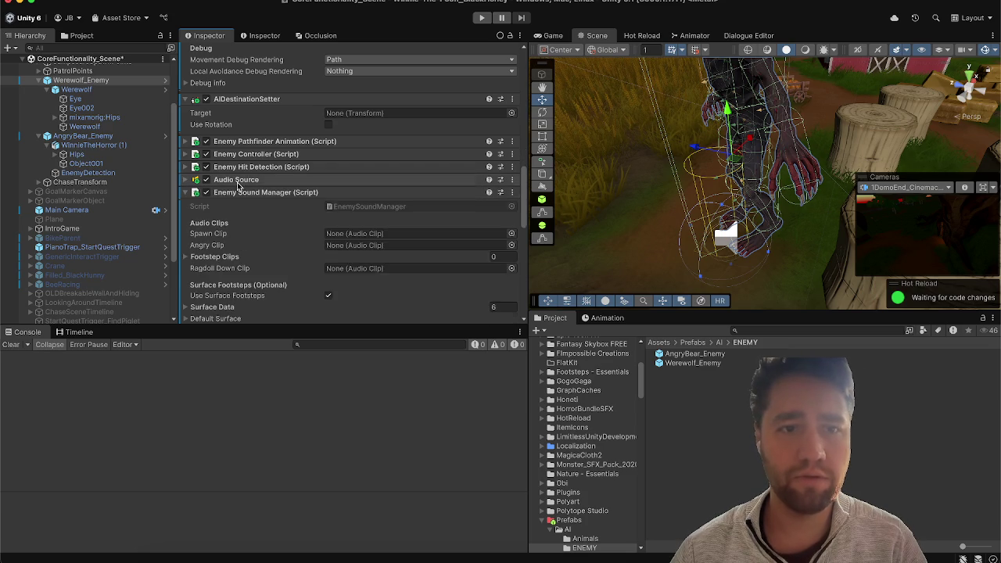
click(236, 193)
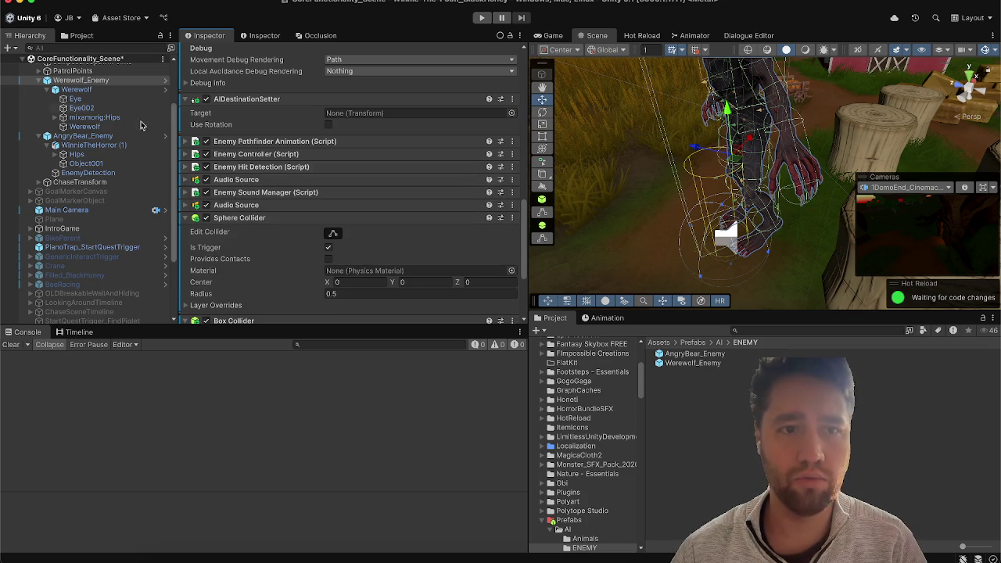
click(83, 136)
scroll(231, 227, down, 8)
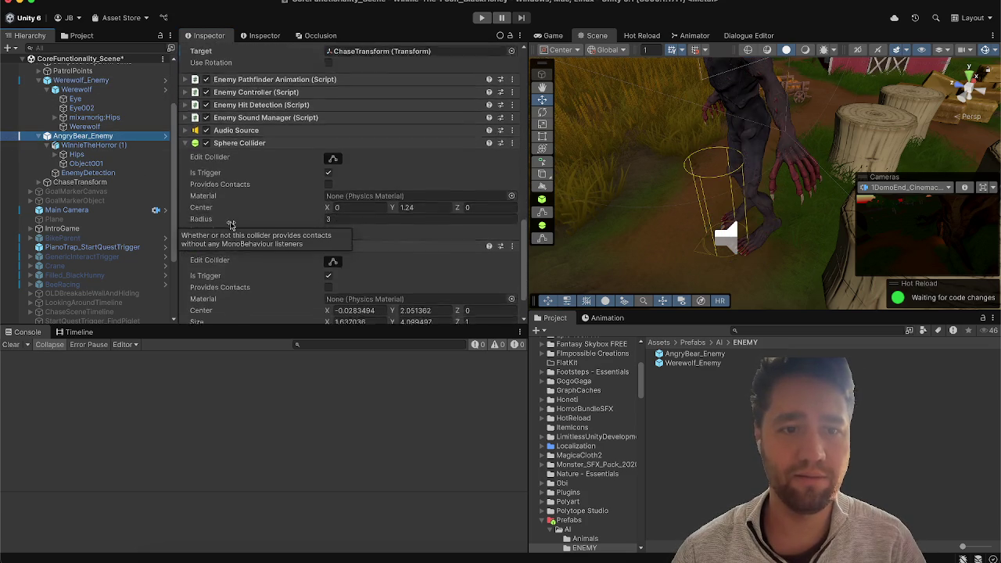
scroll(231, 227, up, 15)
scroll(231, 227, down, 12)
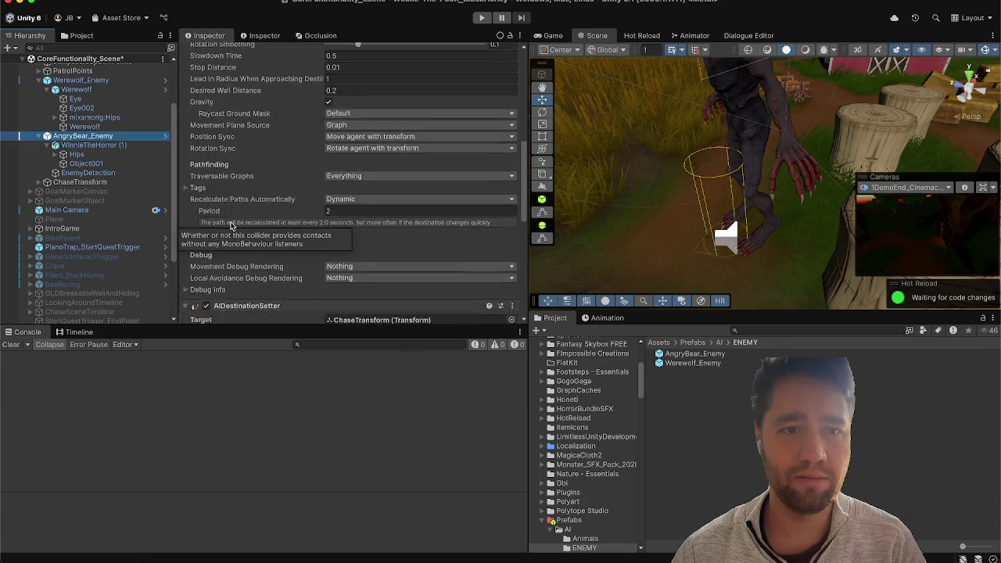
click(98, 80)
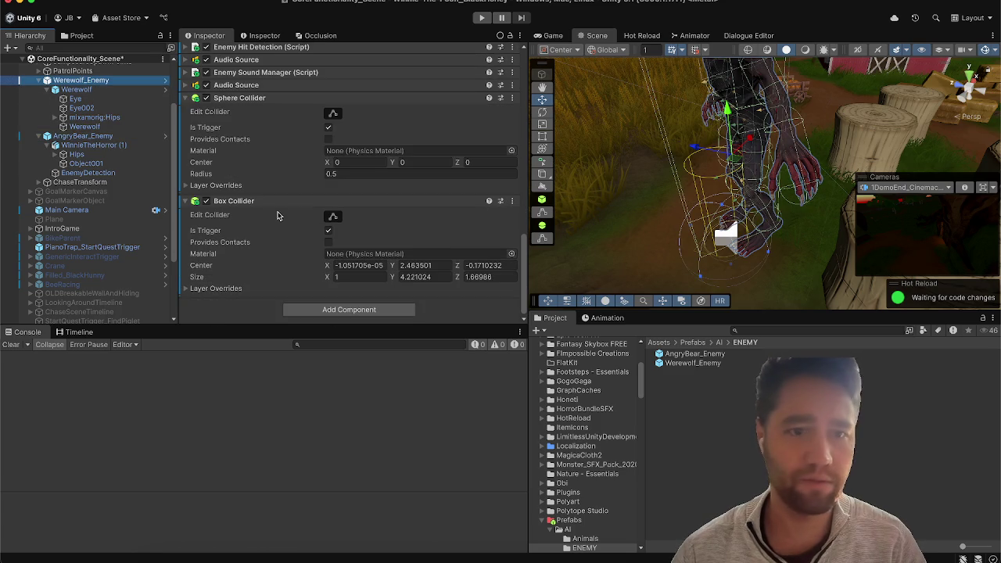
click(512, 85)
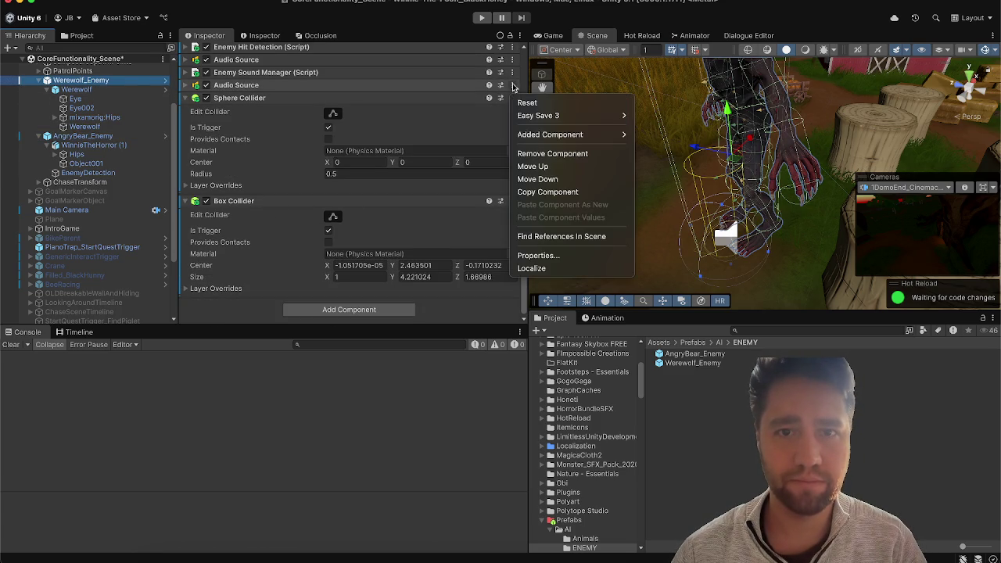
click(547, 153)
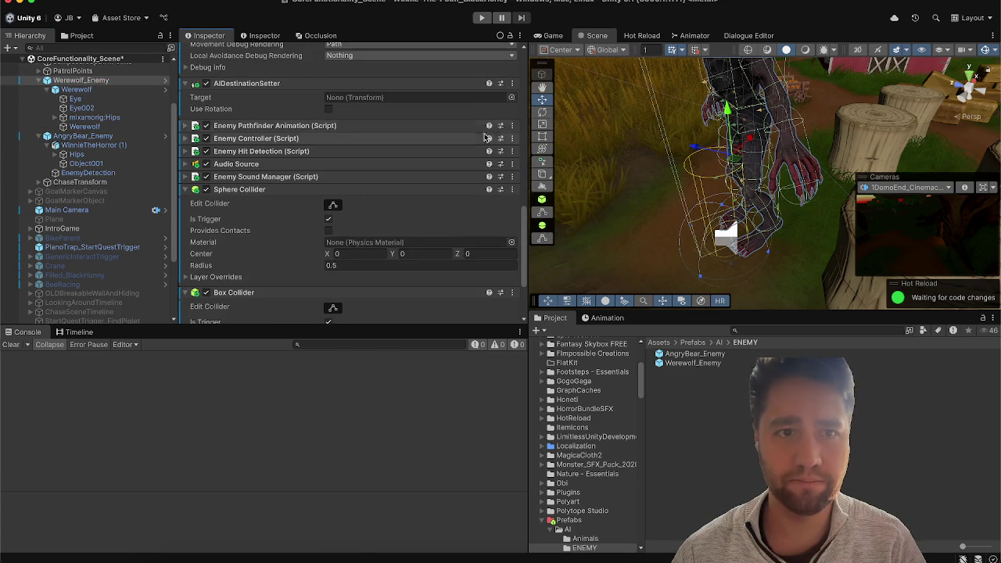
Step: Route the remaining Audio Source's Output to the SFX mixer group
click(264, 164)
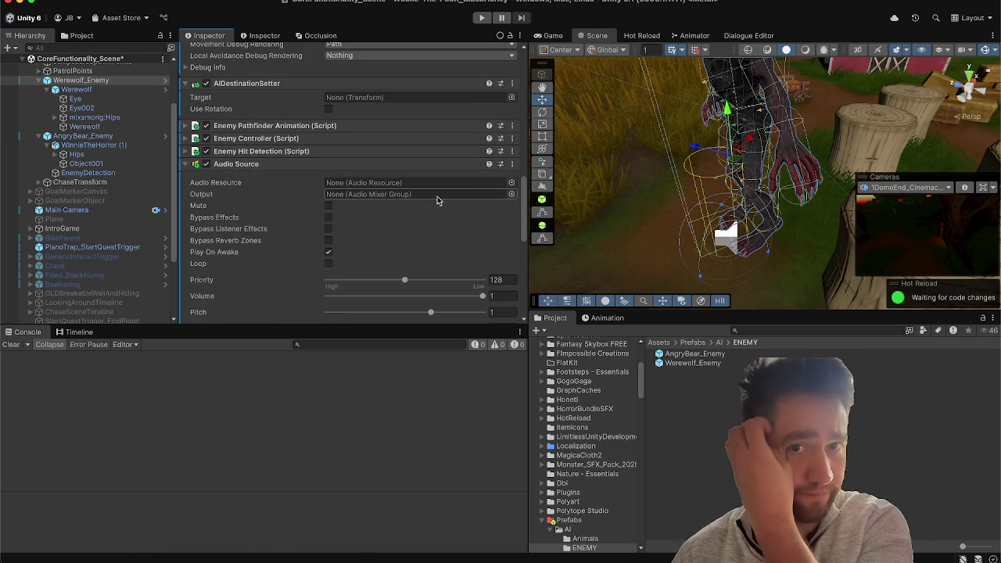
click(512, 194)
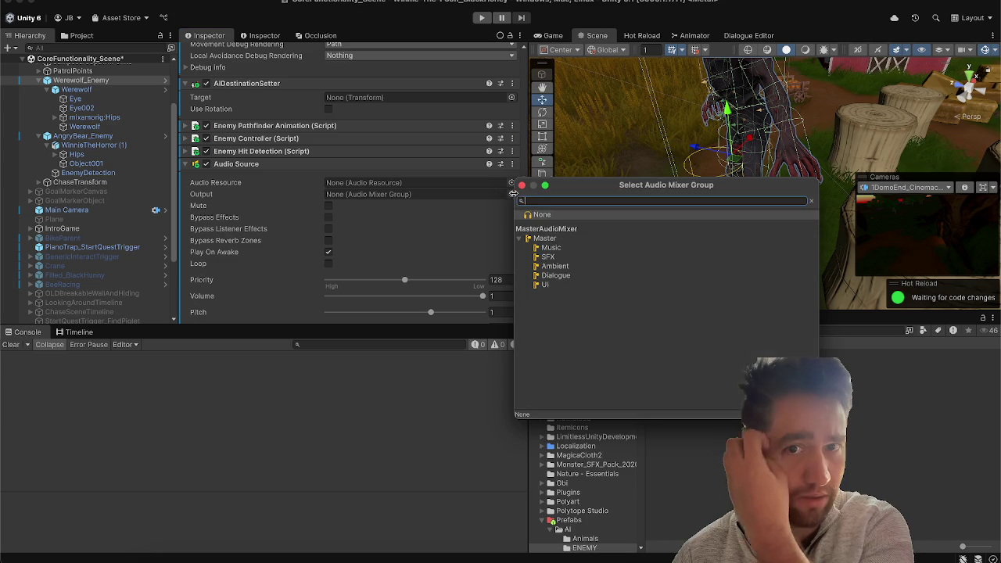
click(550, 257)
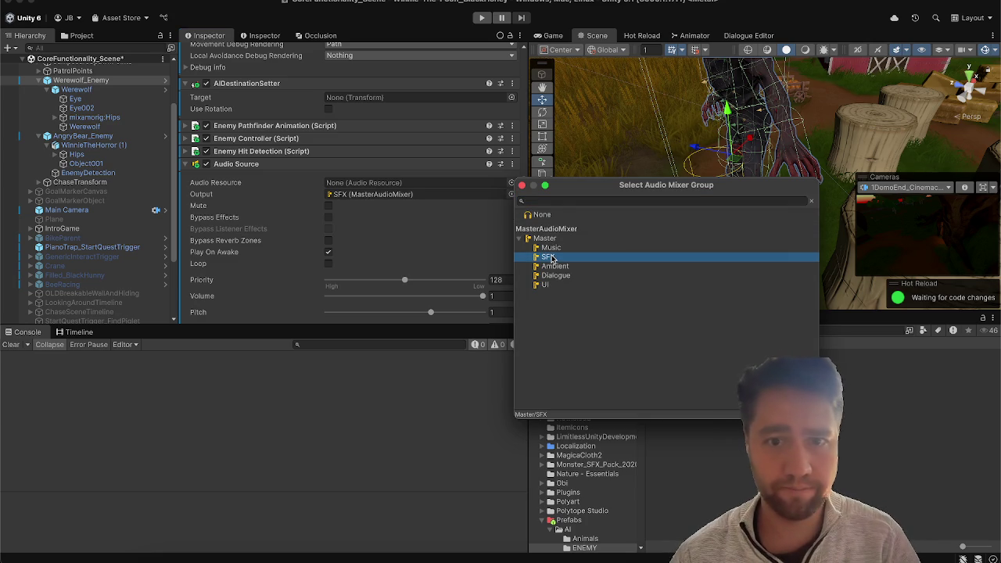
click(522, 186)
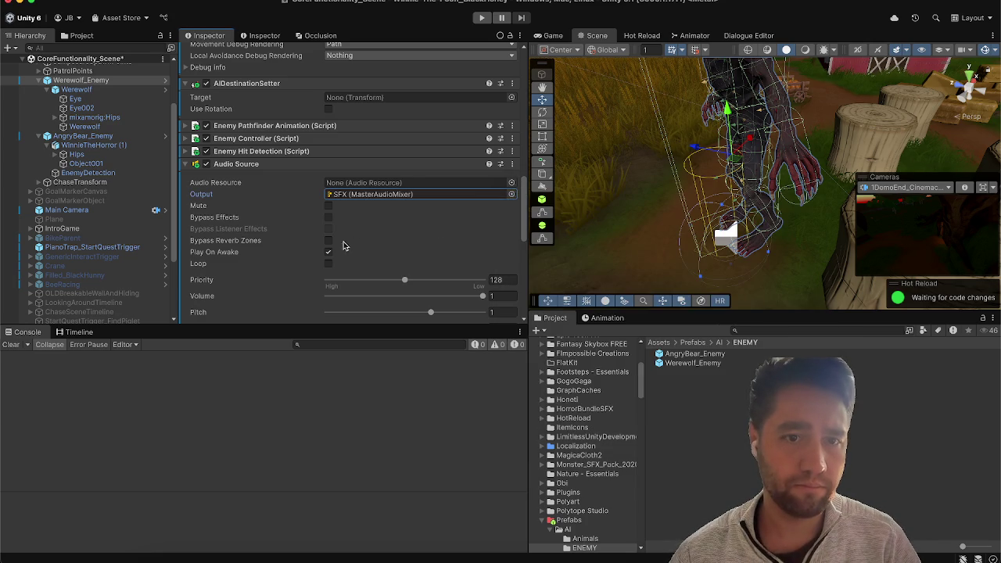
click(261, 165)
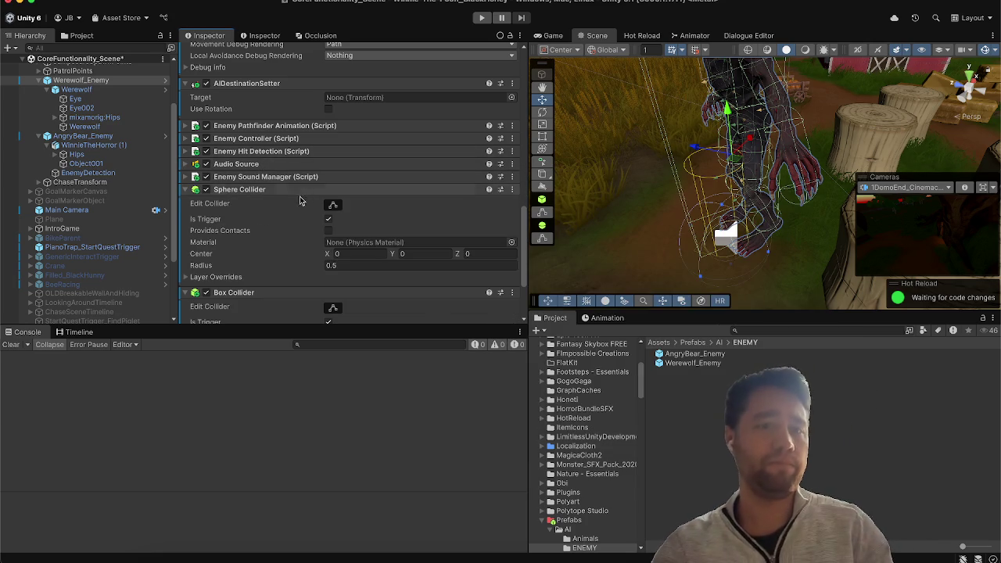
Step: Assign Werewolf_Enemy's own Audio Source to its Enemy Sound Manager, as on AngryBear_Enemy
click(266, 177)
scroll(258, 272, down, 6)
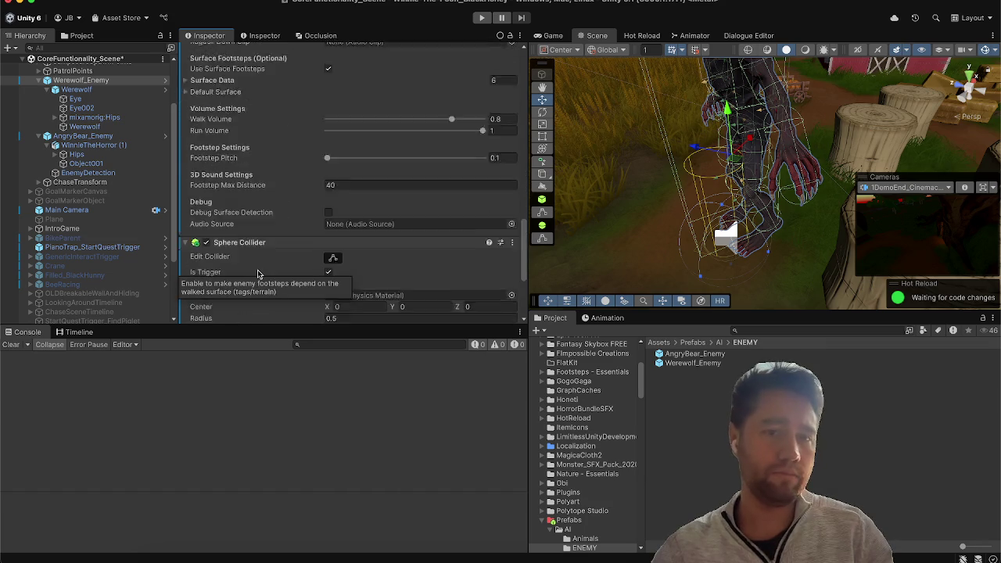
scroll(258, 272, up, 2)
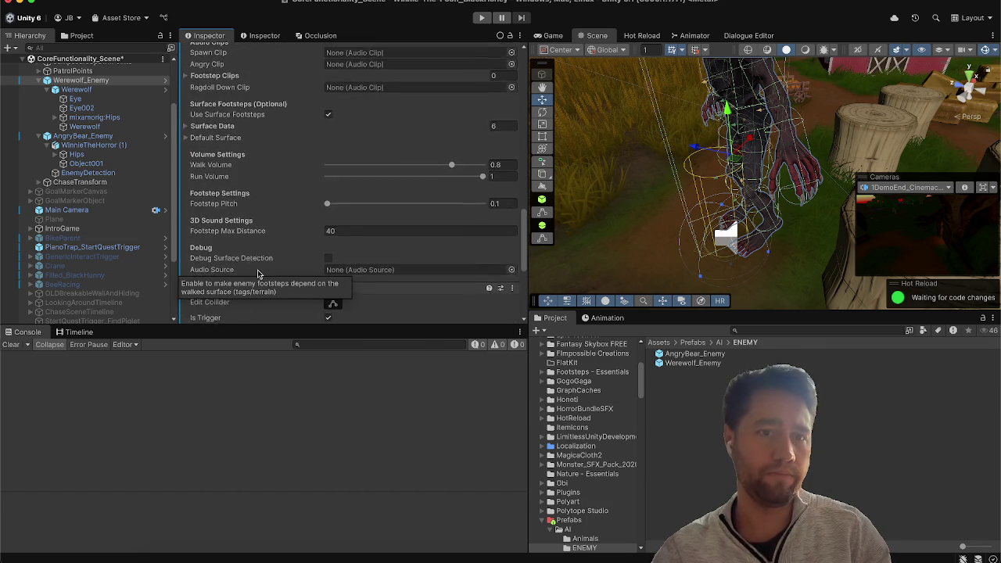
click(110, 138)
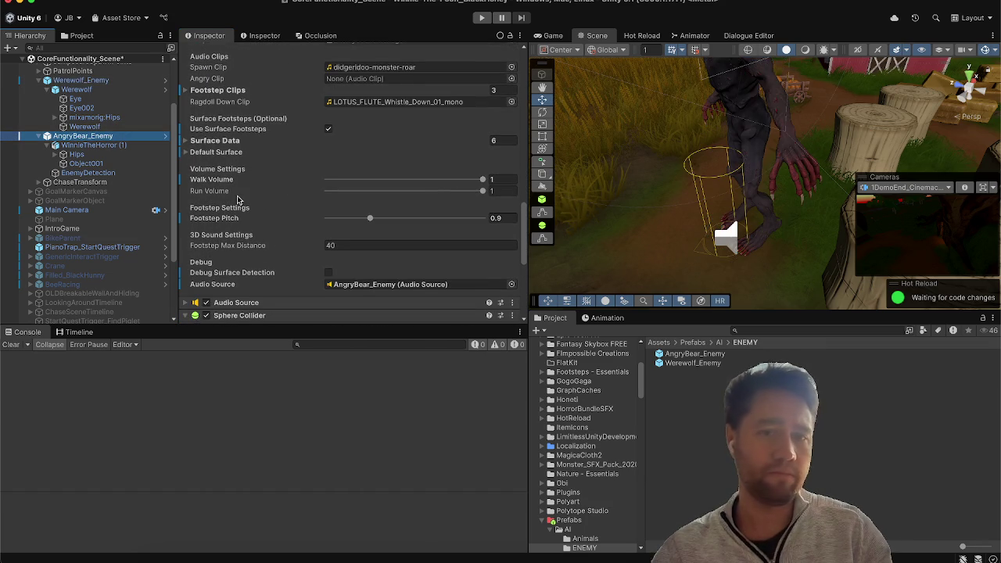
scroll(239, 200, down, 1)
click(383, 259)
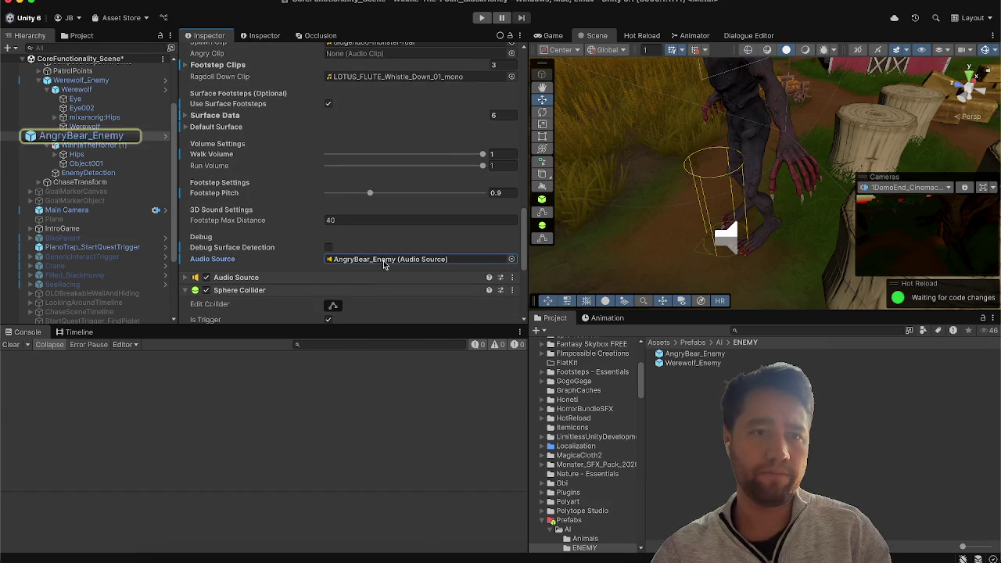
click(109, 80)
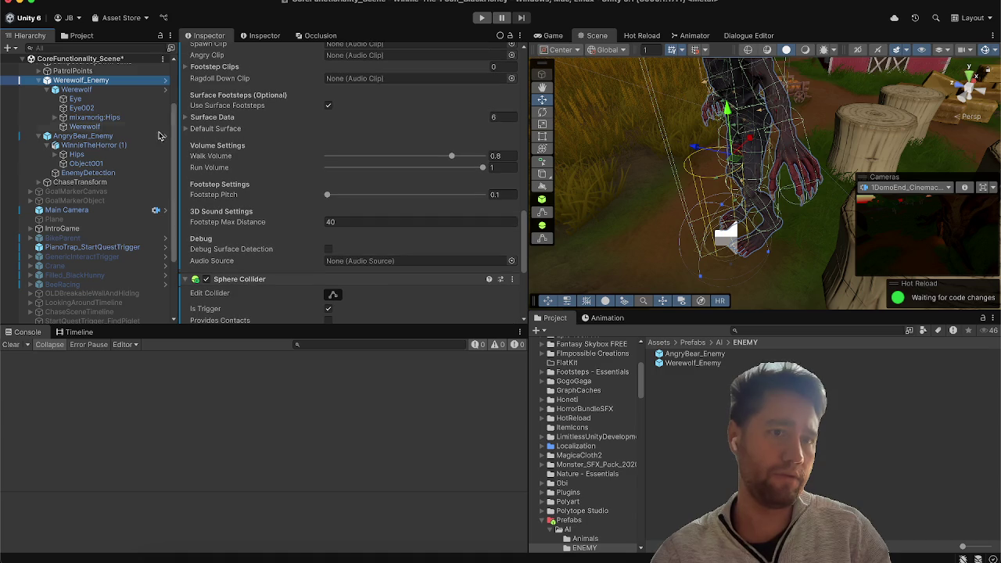
mouse_move(133, 81)
mouse_down()
mouse_move(444, 280)
mouse_move(430, 261)
mouse_up()
scroll(267, 187, up, 10)
scroll(267, 188, up, 10)
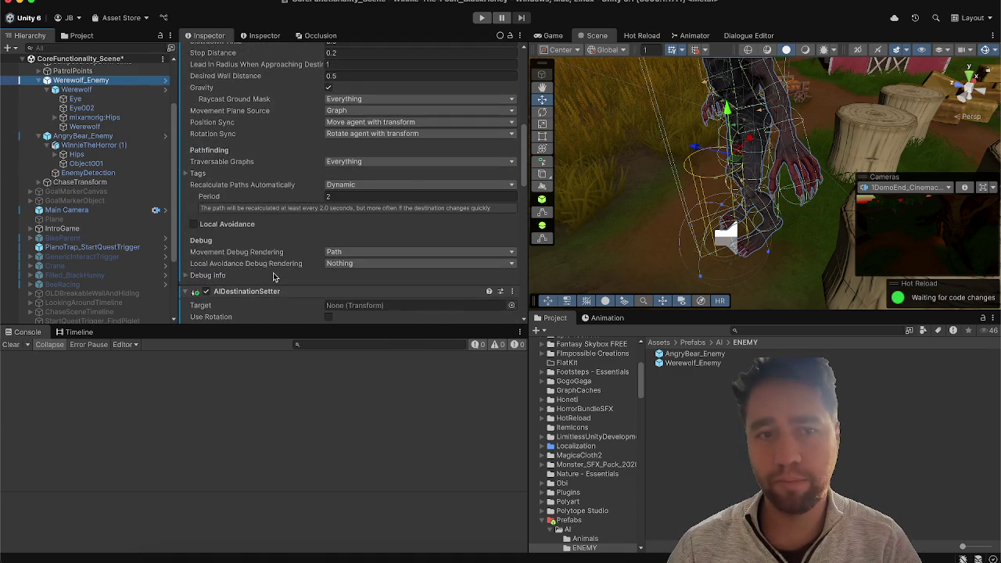
click(258, 172)
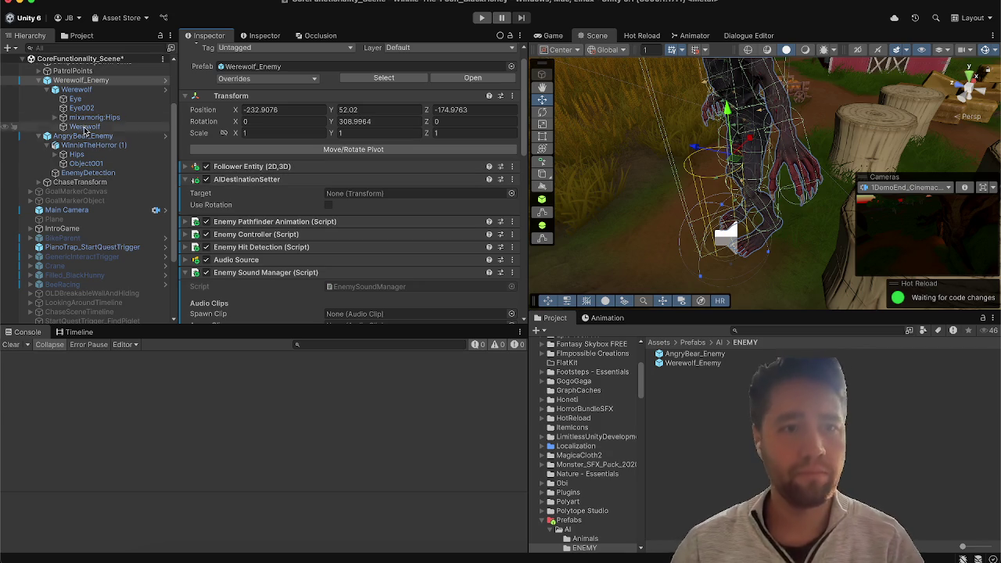
Step: Duplicate ChaseTransform and name the copy WerewolfChaseTransform
right_click(96, 81)
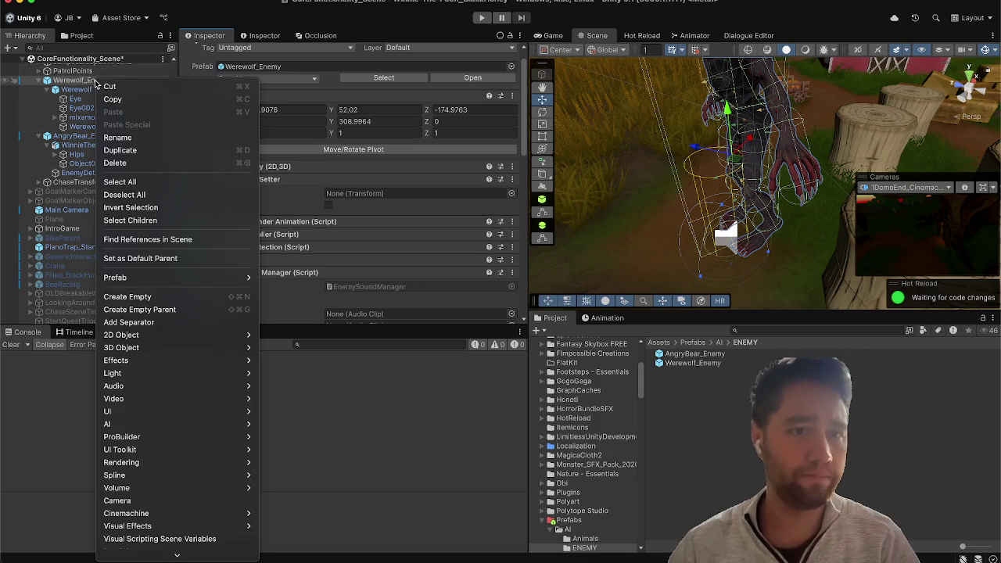
click(64, 213)
click(67, 182)
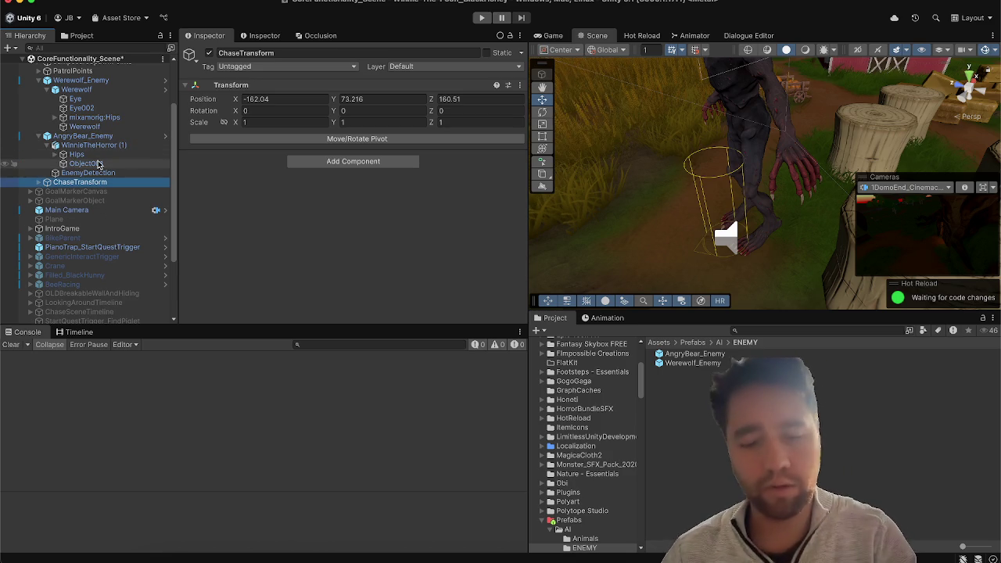
key(ctrl+d)
click(260, 53)
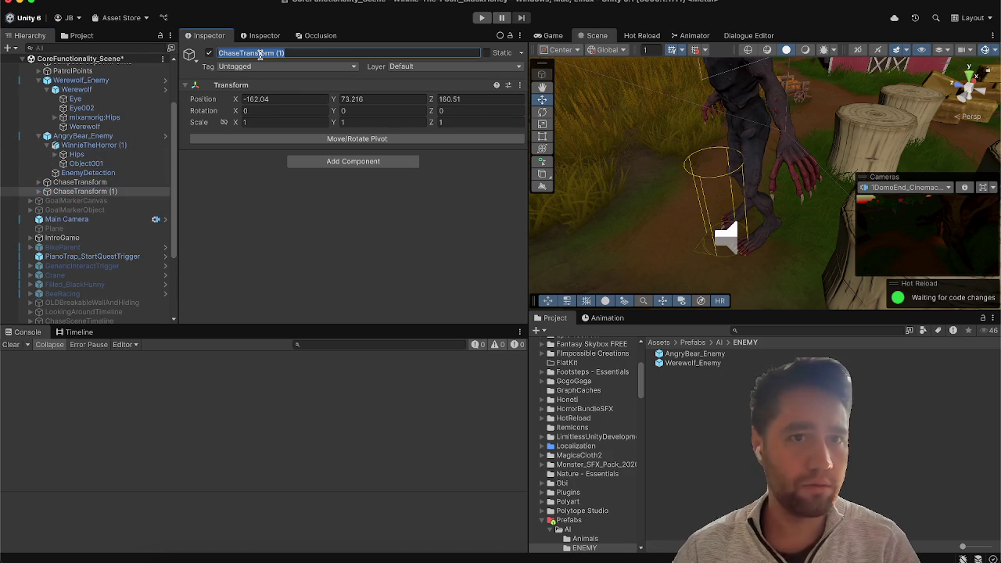
text(Wew)
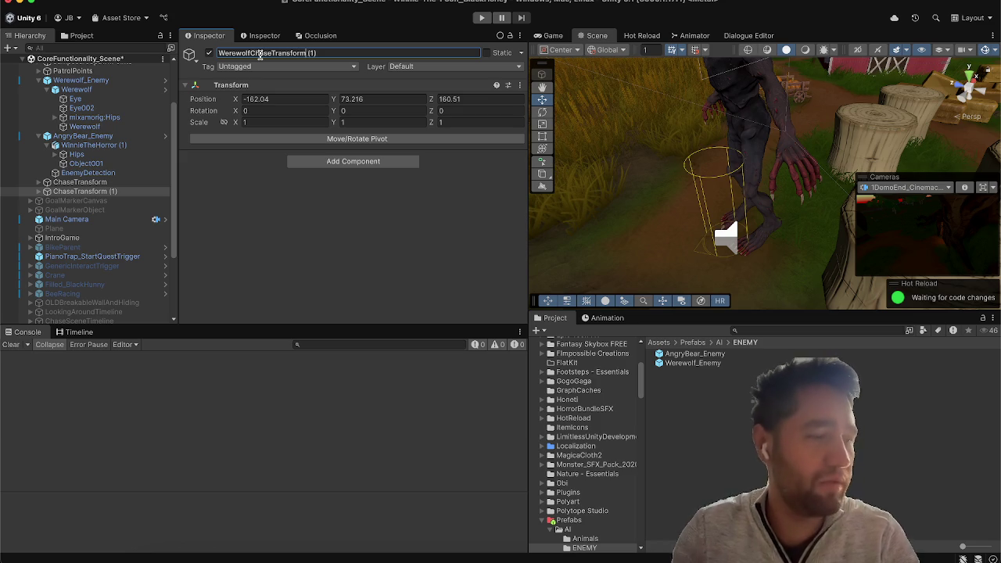
key(BackSpace)
key(BackSpace)
key(Return)
Step: Rename the original ChaseTransform to Winnie_ChaseTransform
click(78, 181)
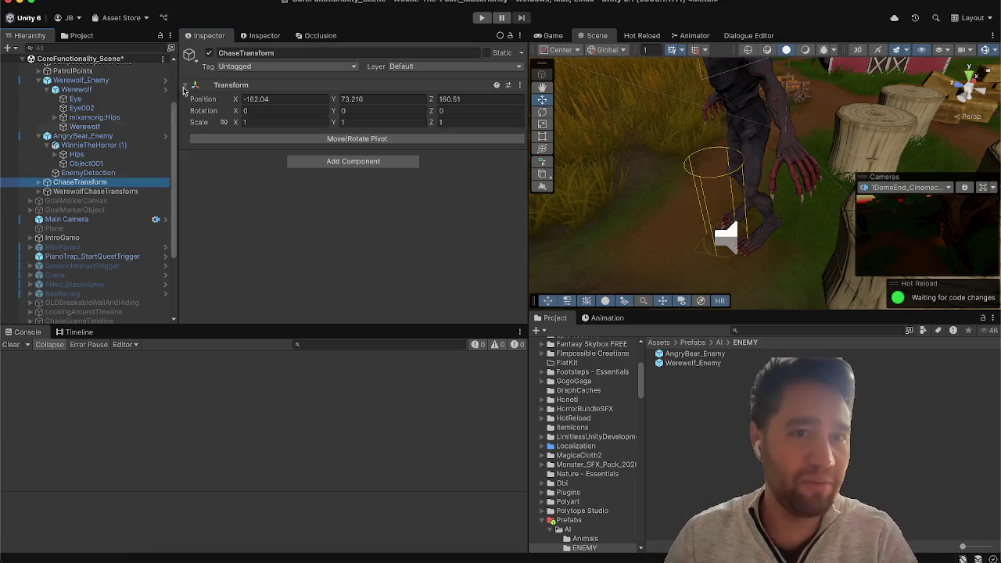
click(261, 52)
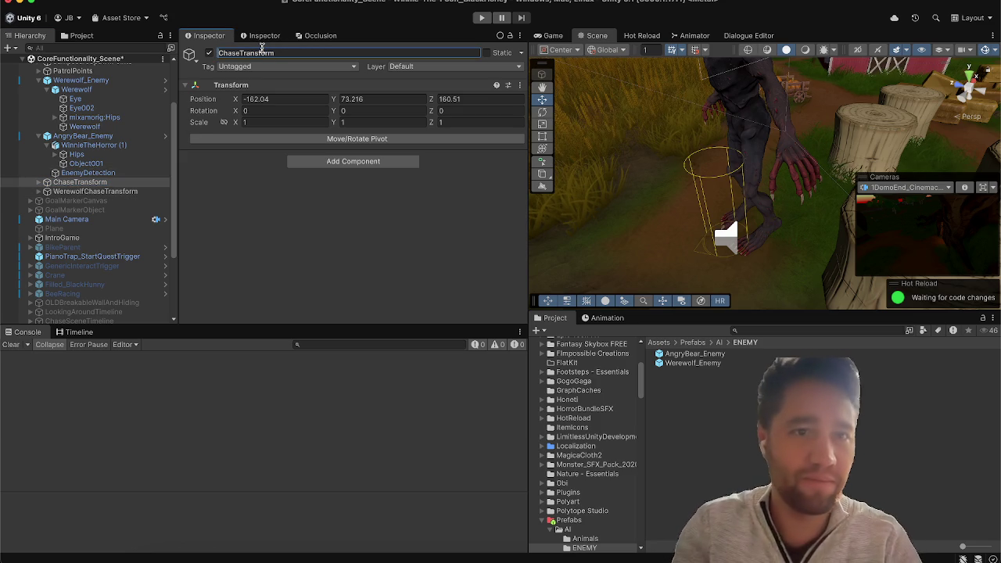
text(Winnie_)
key(Return)
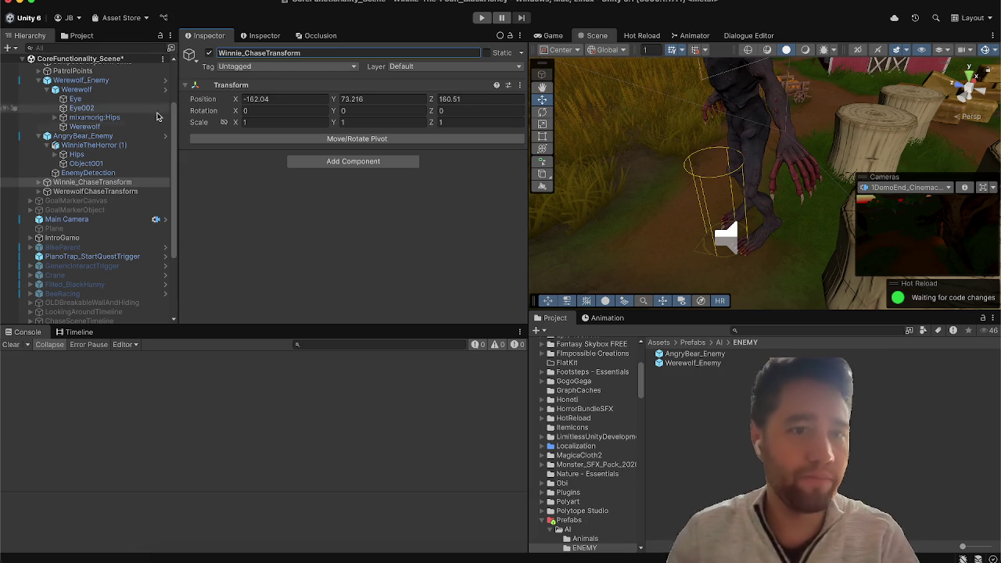
Step: Correct the copy's name to Werewolf_ChaseTransform and check AngryBear_Enemy's chase target
click(102, 192)
click(258, 52)
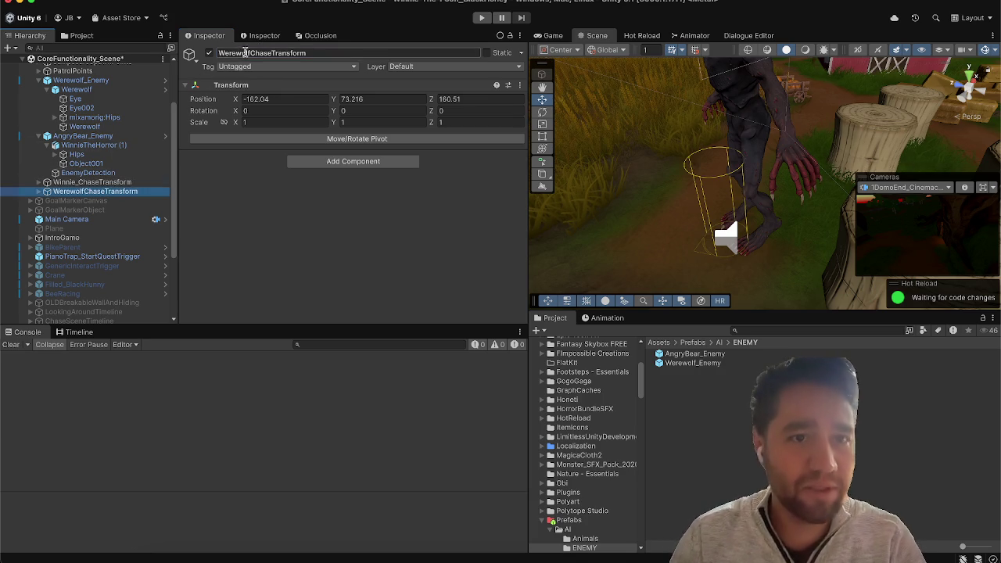
click(249, 53)
text(_)
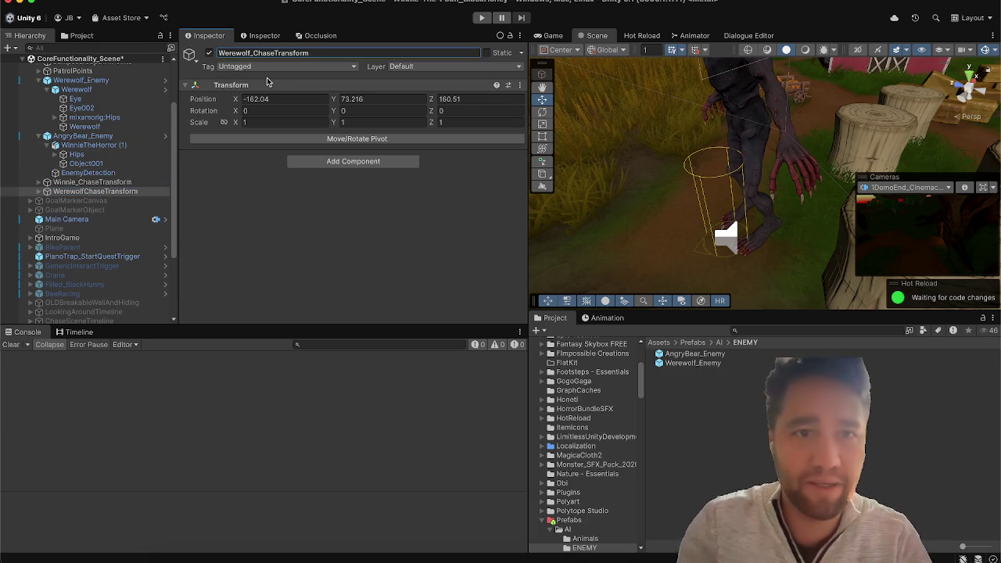
key(Return)
click(61, 183)
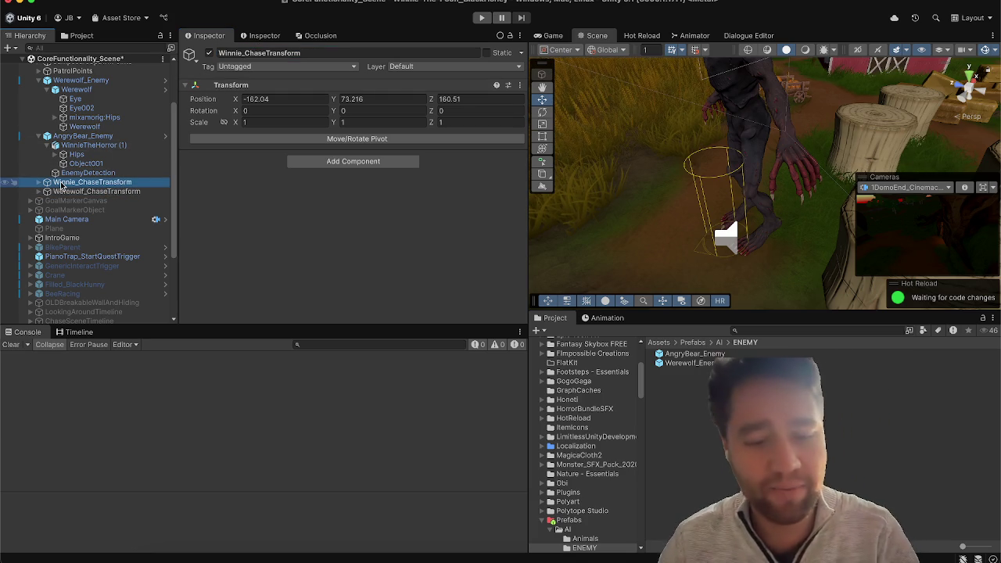
click(93, 138)
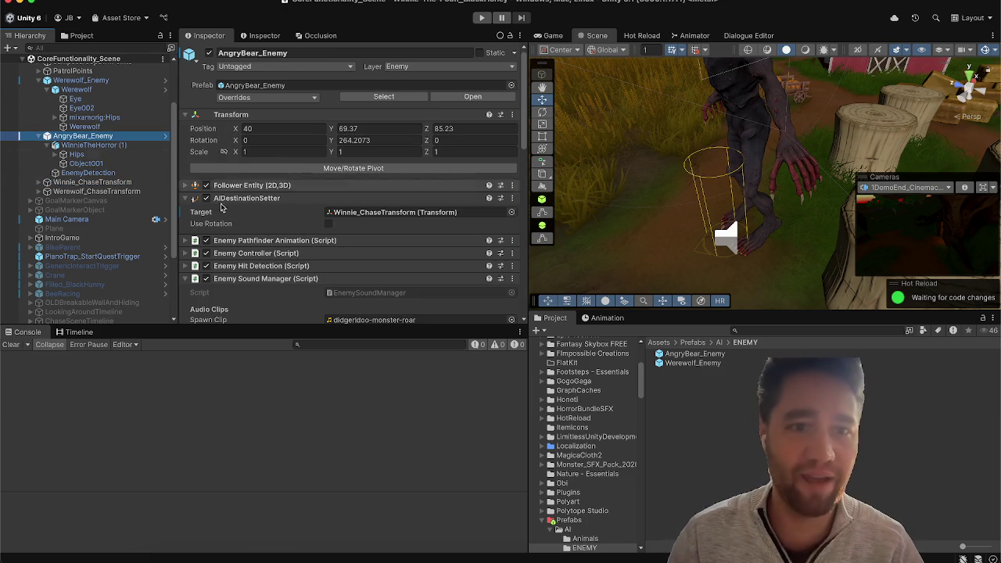
scroll(291, 202, down, 3)
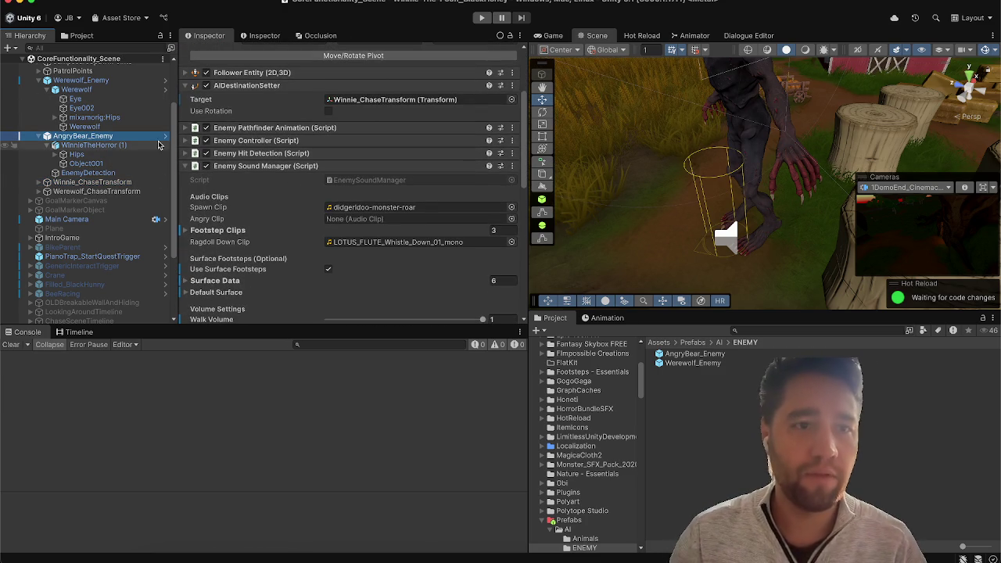
click(123, 82)
scroll(253, 153, down, 2)
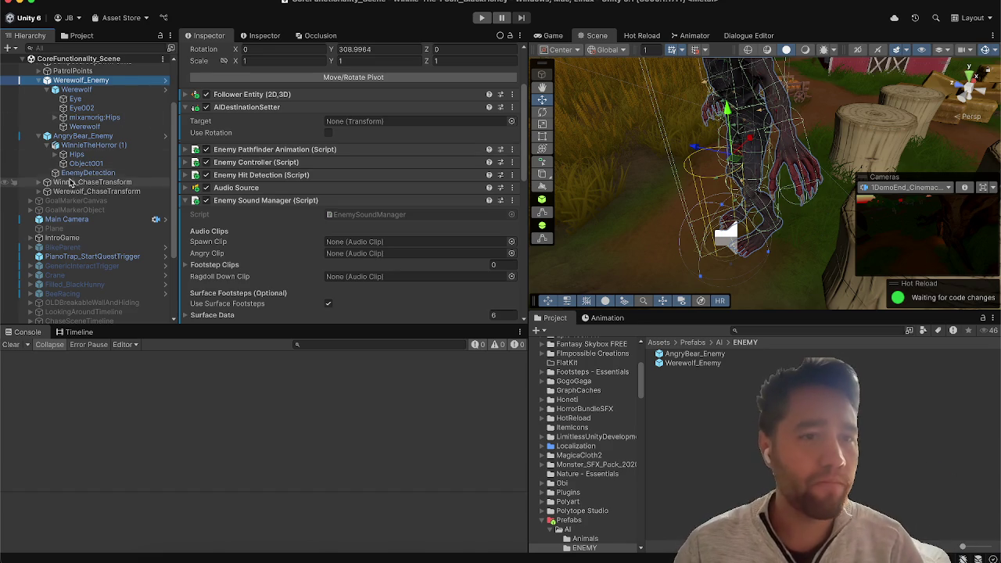
mouse_move(72, 193)
mouse_down()
mouse_move(336, 180)
mouse_move(423, 129)
mouse_move(329, 122)
mouse_up()
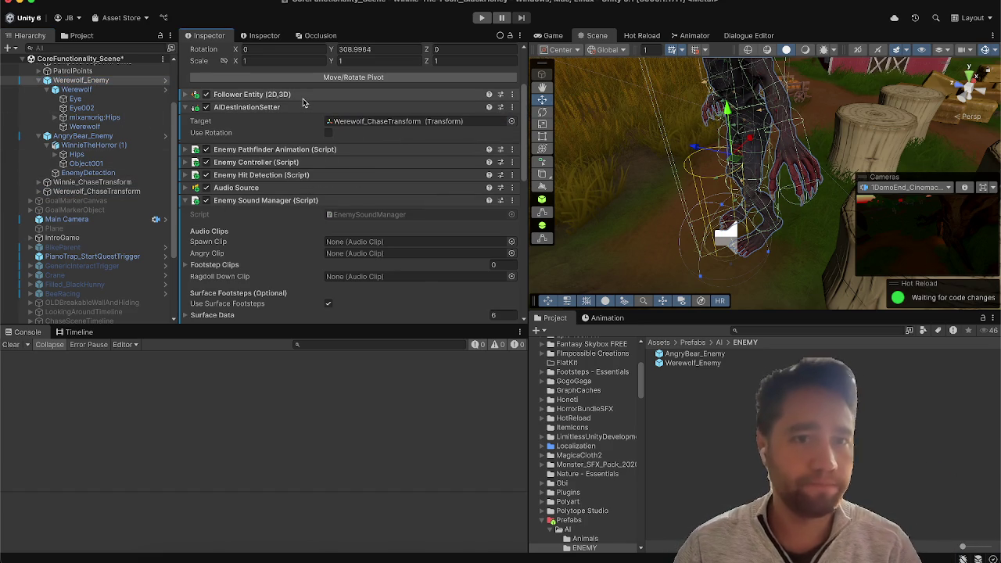
click(186, 94)
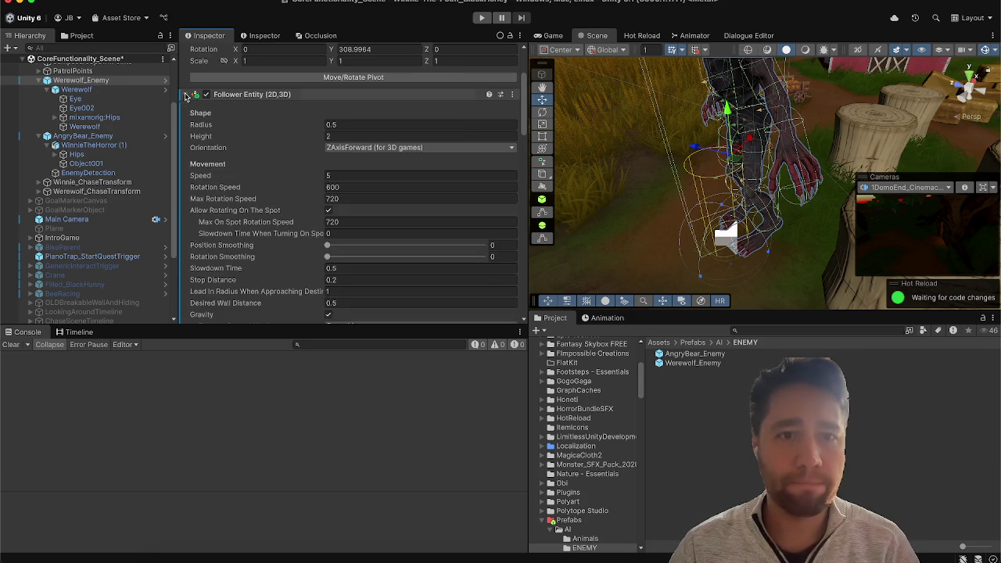
click(187, 95)
scroll(249, 180, down, 1)
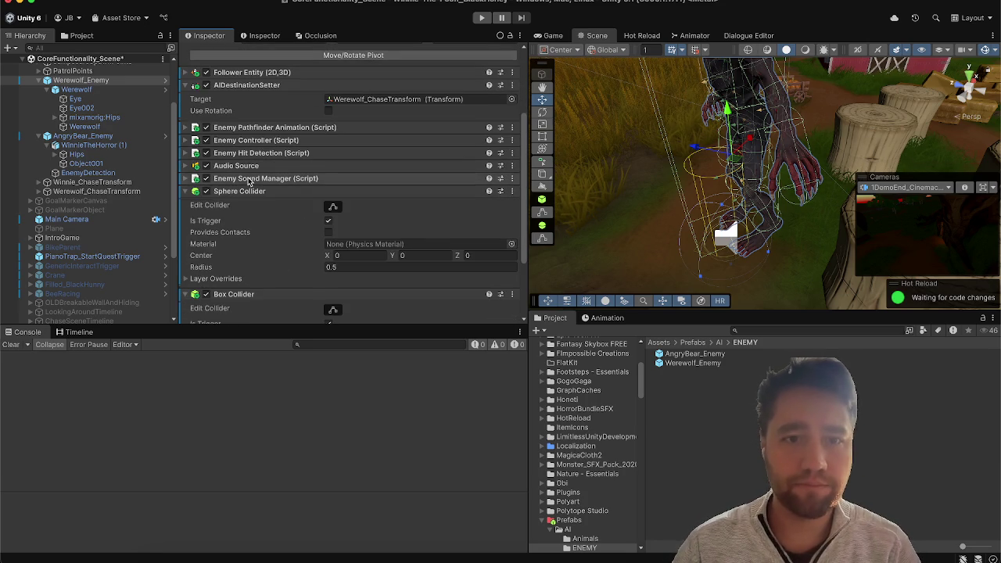
click(248, 179)
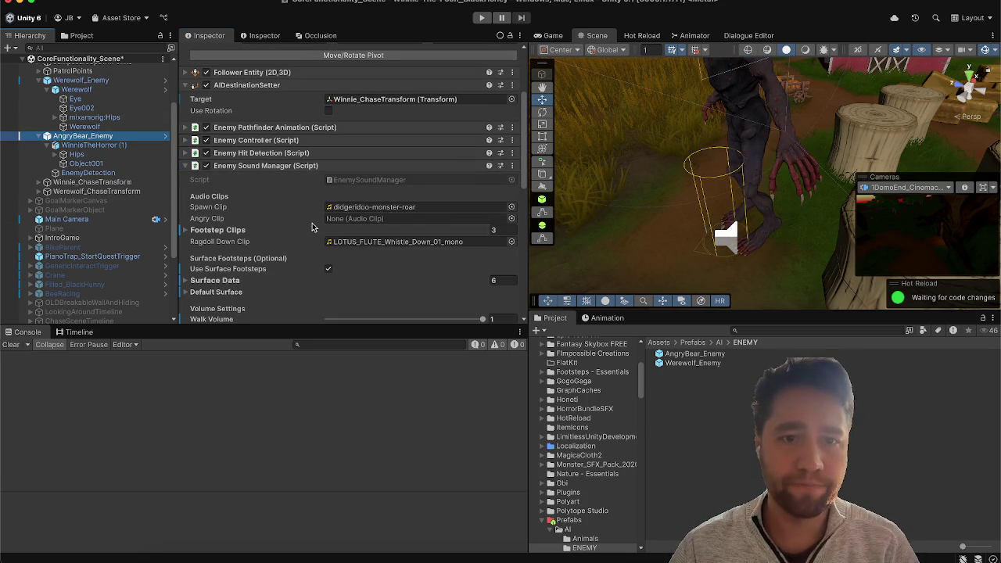
scroll(311, 226, down, 1)
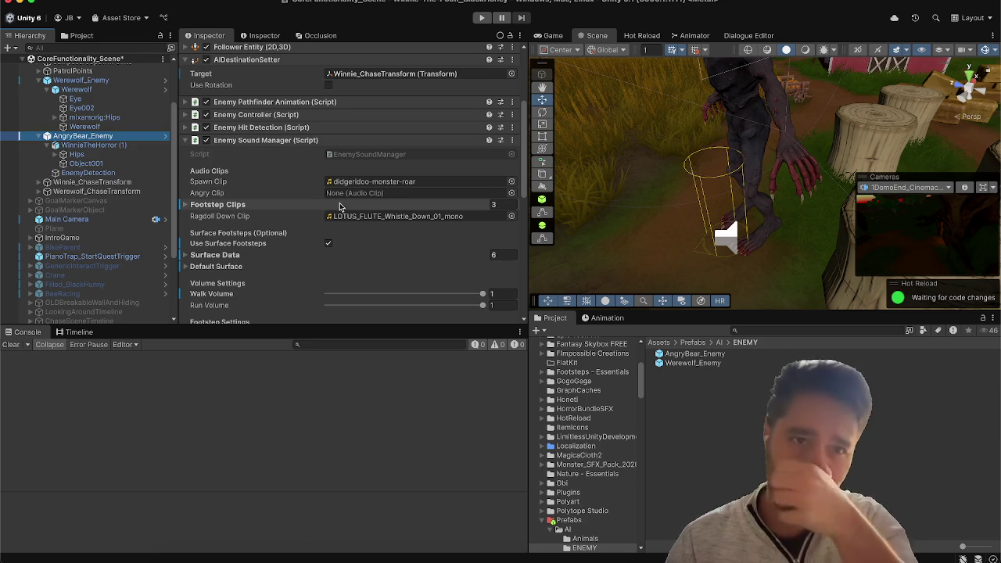
click(101, 90)
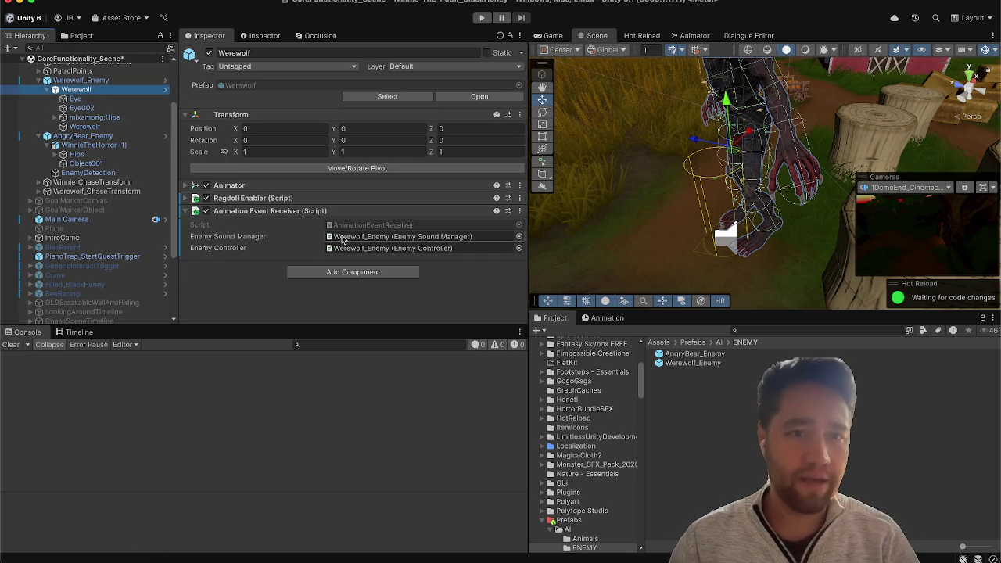
click(112, 81)
scroll(294, 215, down, 5)
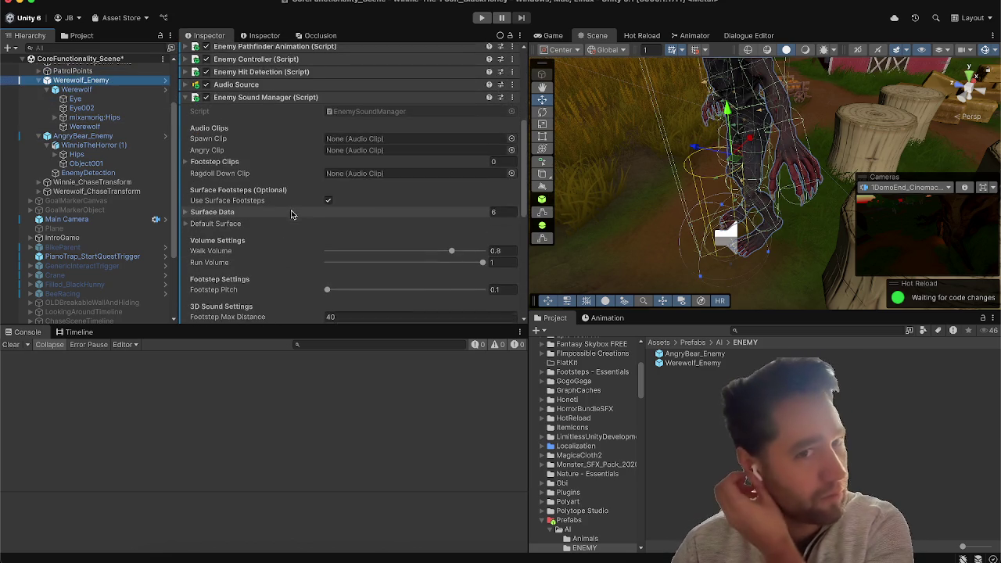
Step: Set the Spawn Clip to Werewolf Mid-Transformation Screams 5 and clear the Console warnings
click(511, 140)
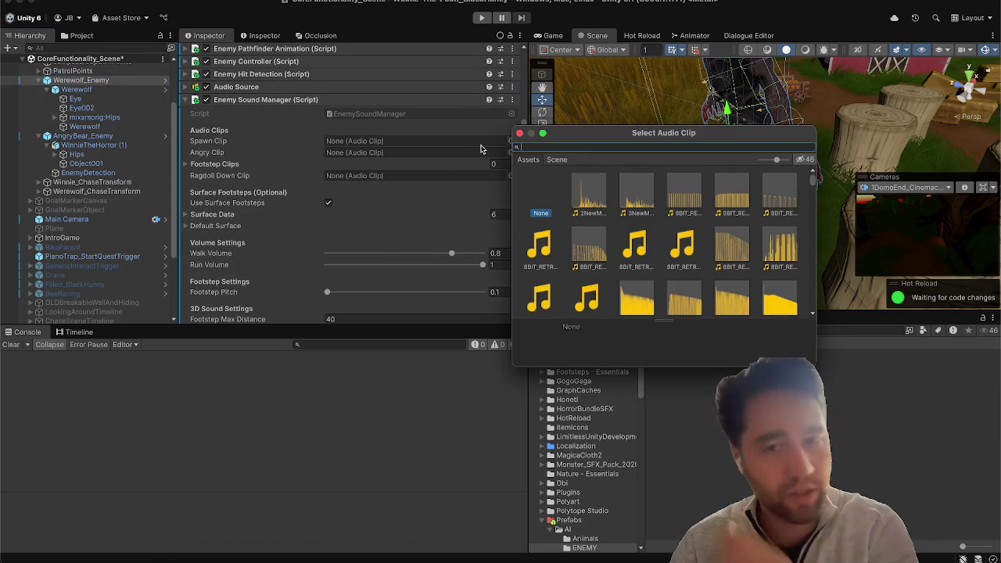
text(werewof)
click(625, 194)
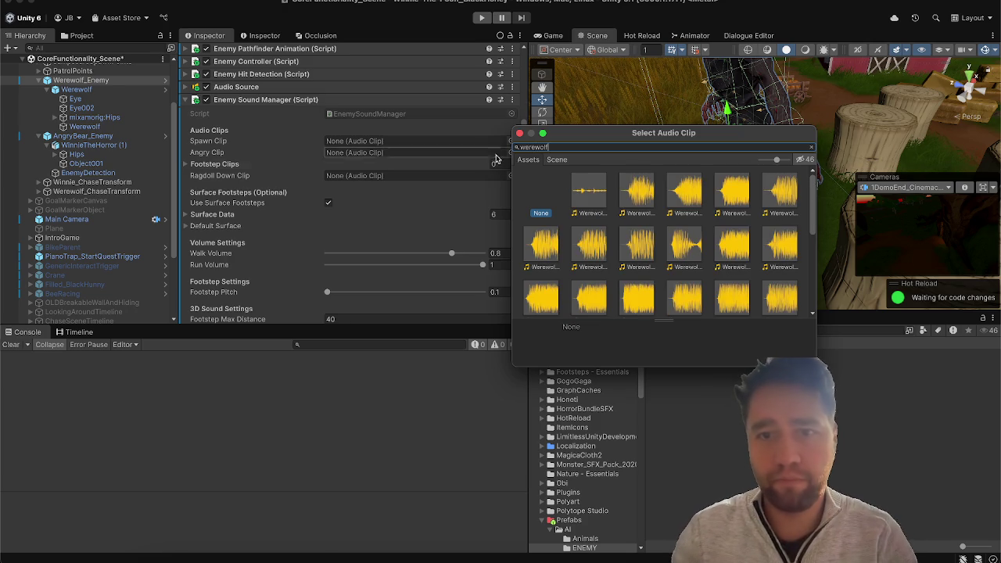
click(686, 192)
click(637, 246)
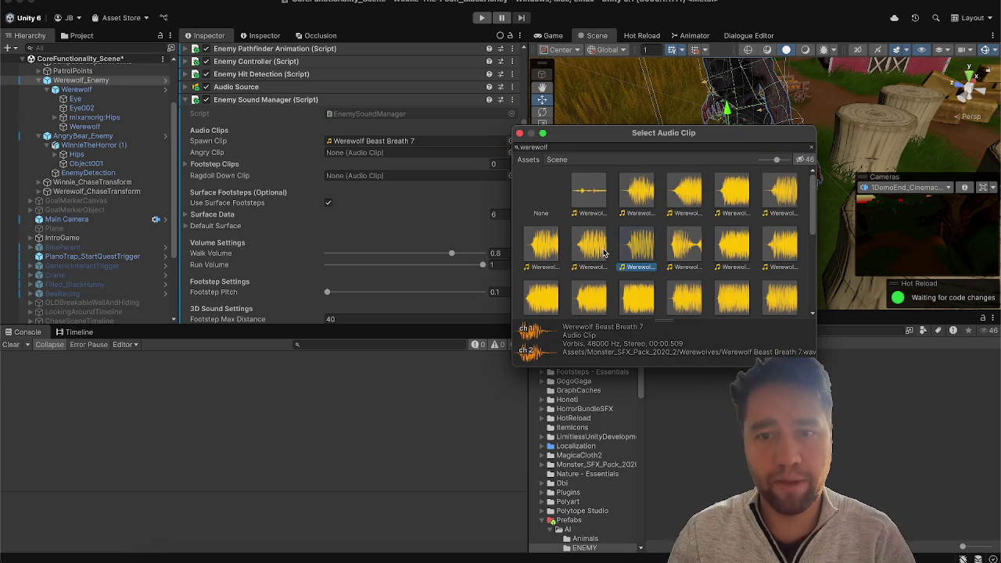
scroll(604, 252, down, 2)
click(633, 247)
scroll(634, 249, down, 2)
scroll(633, 249, down, 1)
scroll(637, 250, up, 1)
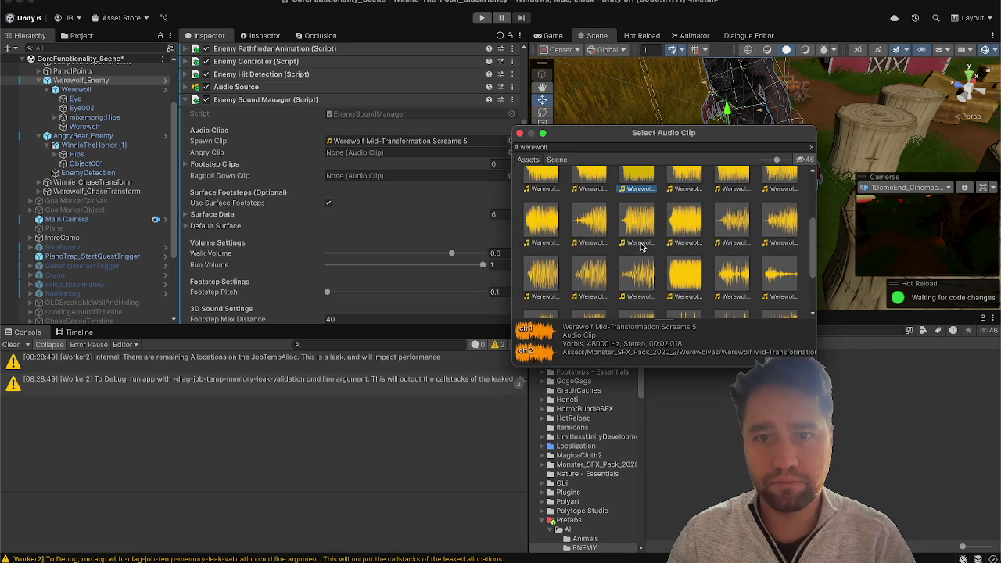
scroll(676, 182, up, 2)
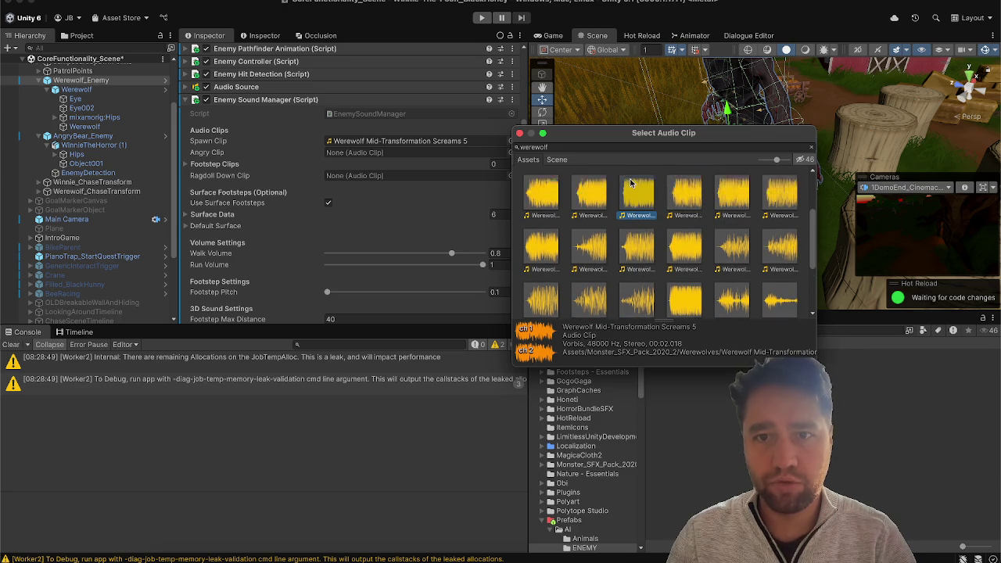
key(Return)
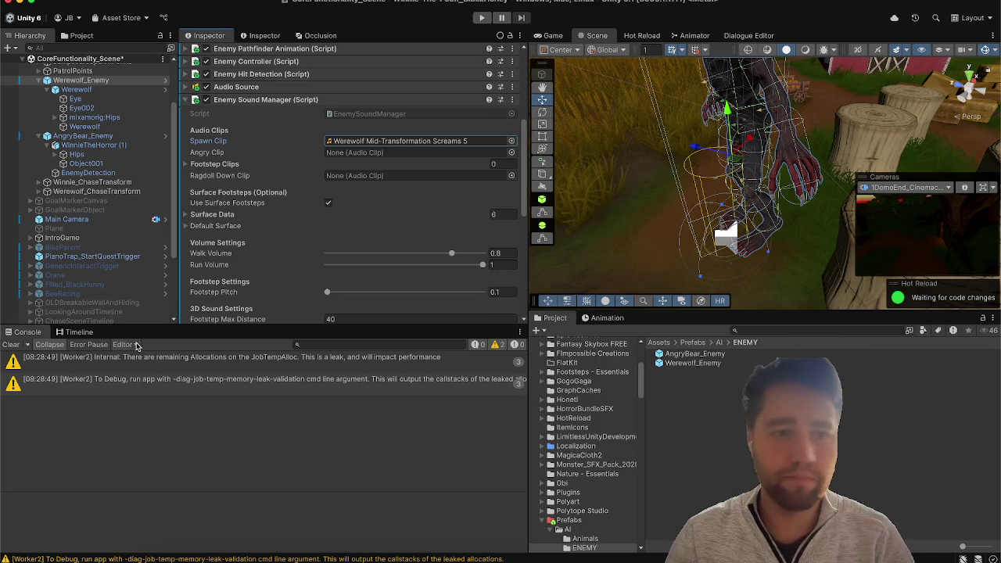
click(11, 344)
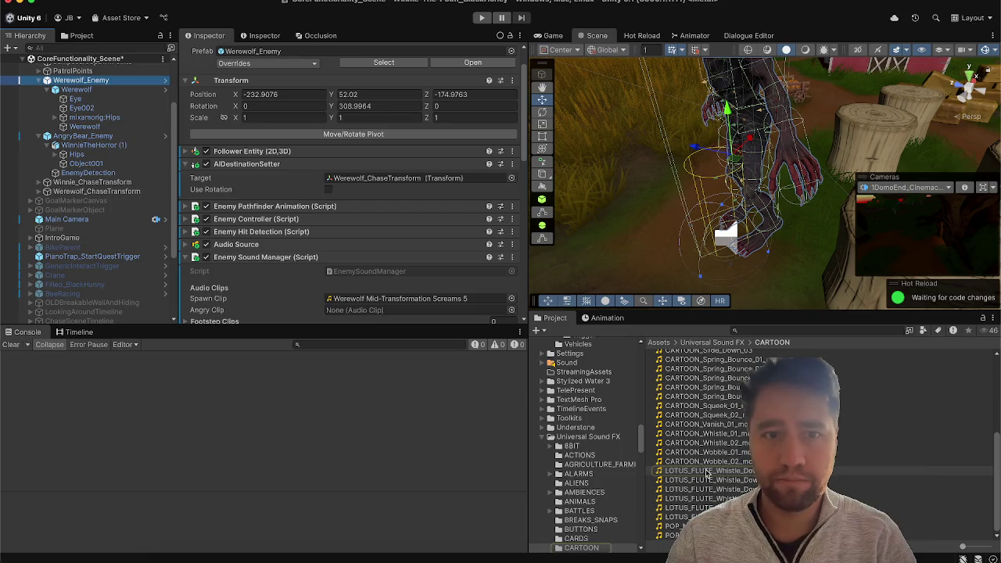
Step: Drag LOTUS_FLUTE_Whistle_Down_01_mono into Werewolf_Enemy's Ragdoll Down Clip field, matching the bear
scroll(329, 264, down, 10)
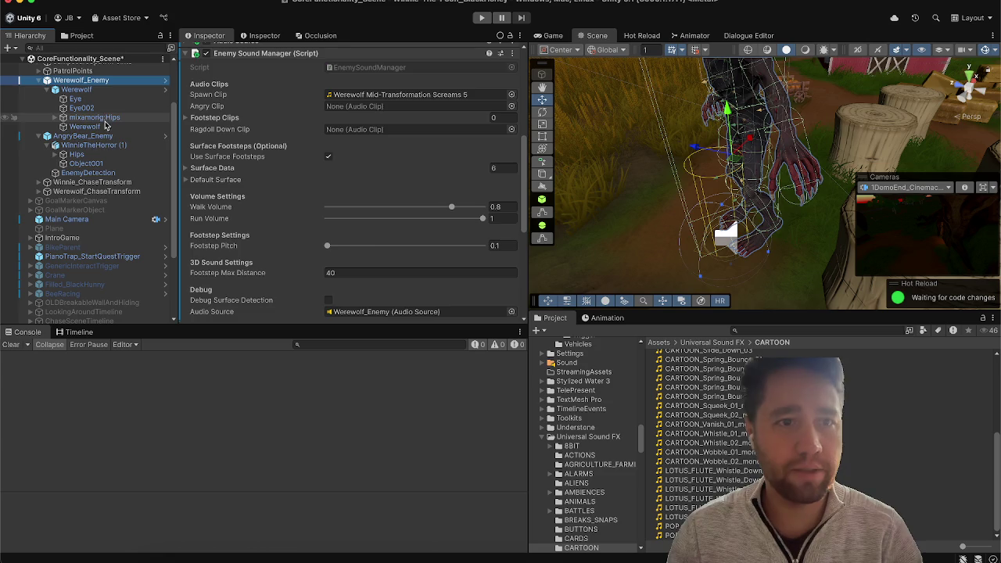
click(89, 145)
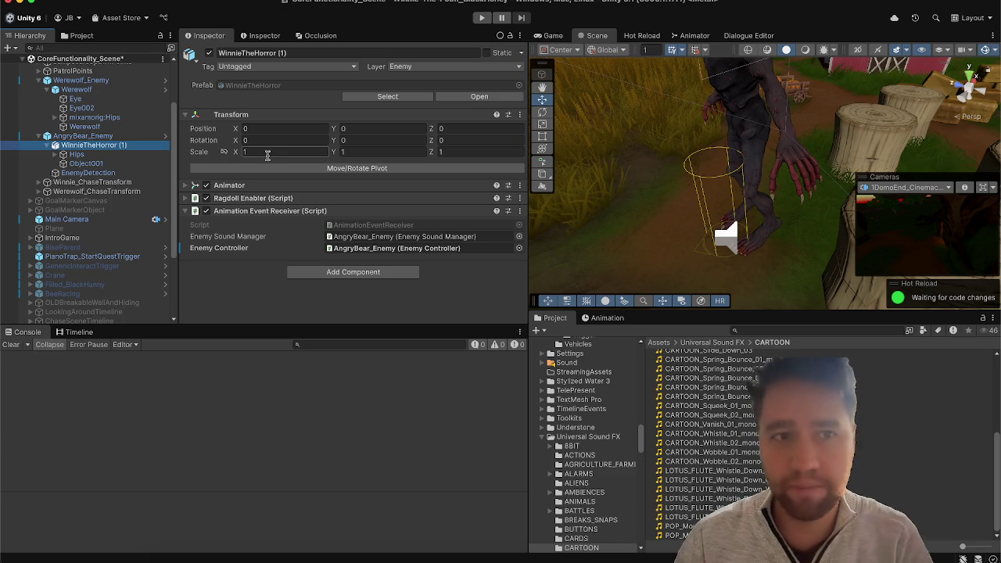
click(79, 135)
scroll(352, 195, down, 10)
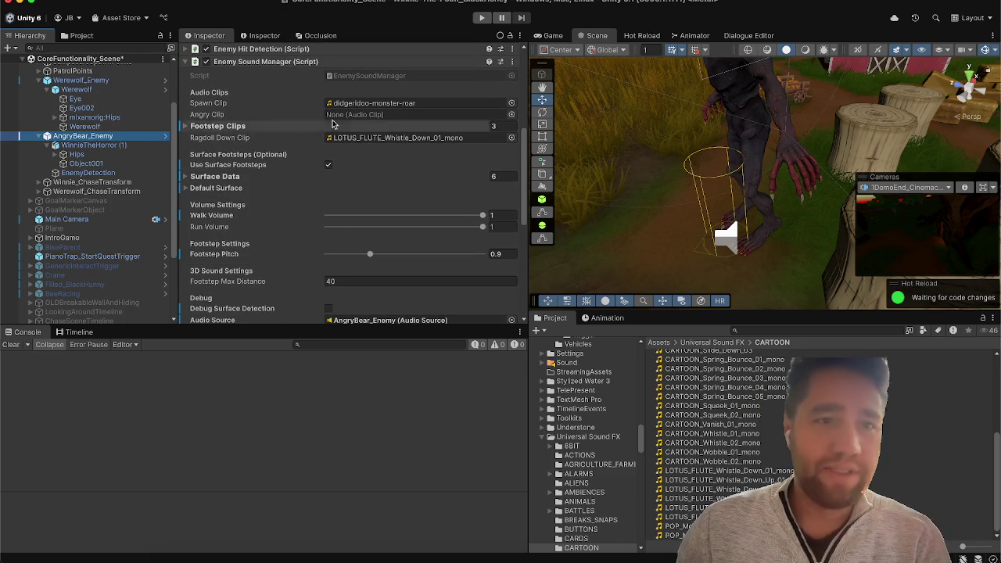
click(137, 81)
scroll(450, 192, down, 5)
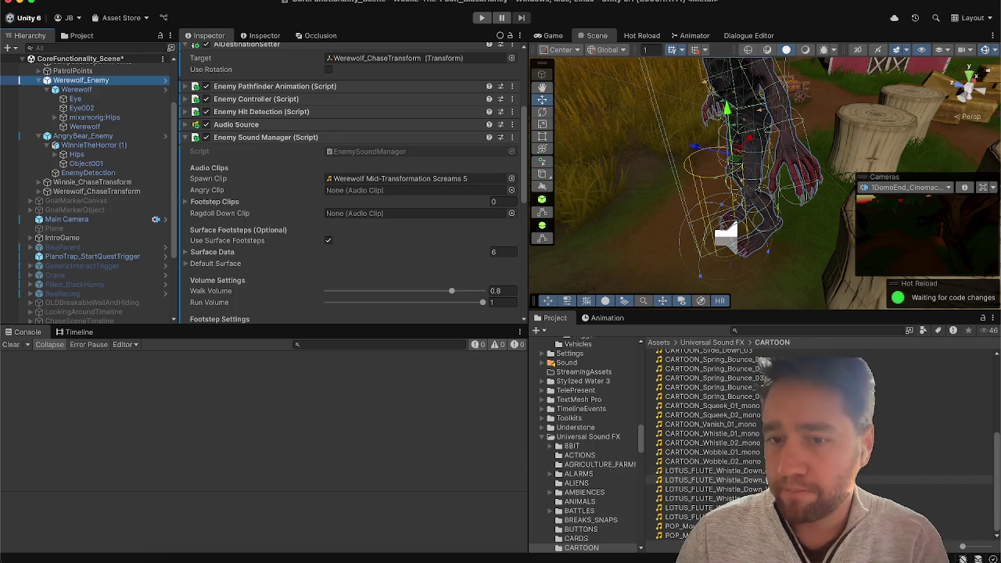
mouse_move(770, 472)
mouse_down()
mouse_move(404, 315)
mouse_move(342, 190)
mouse_move(352, 178)
mouse_up()
scroll(221, 228, down, 2)
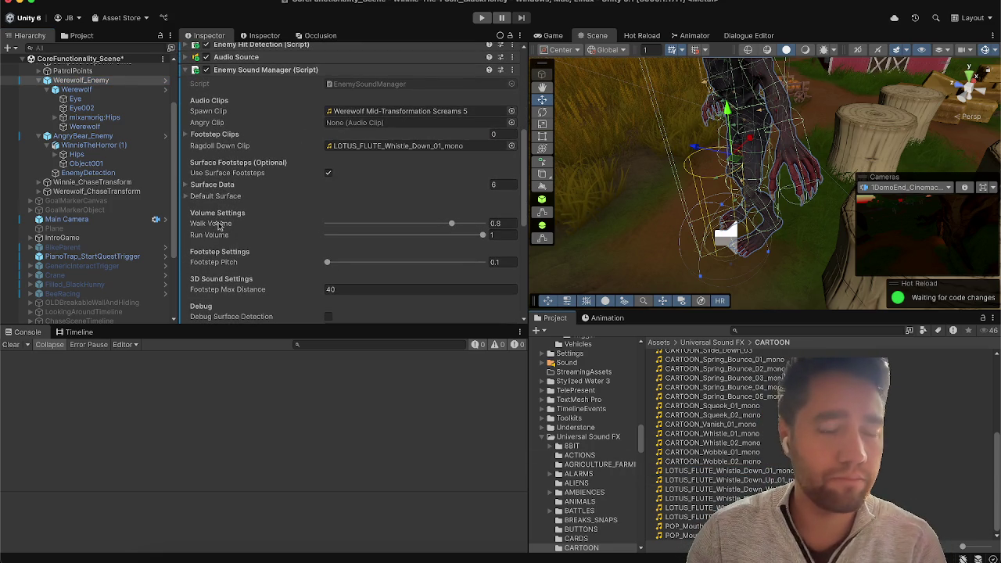
scroll(227, 173, down, 6)
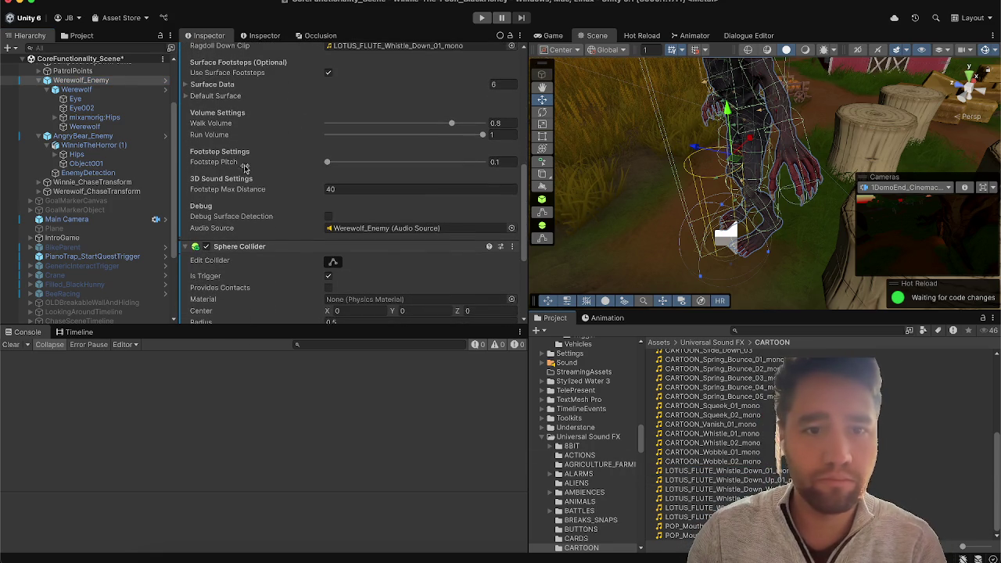
scroll(240, 181, up, 8)
click(247, 149)
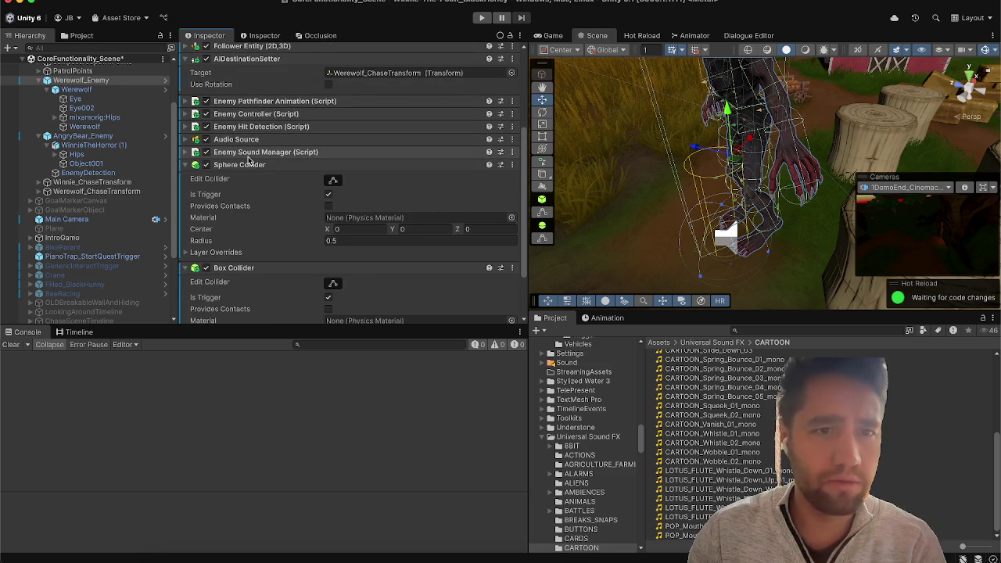
Step: Confirm Enemy Name has no Werewolf option and open EnemyHitDetection.cs in Rider via Edit Script
click(250, 128)
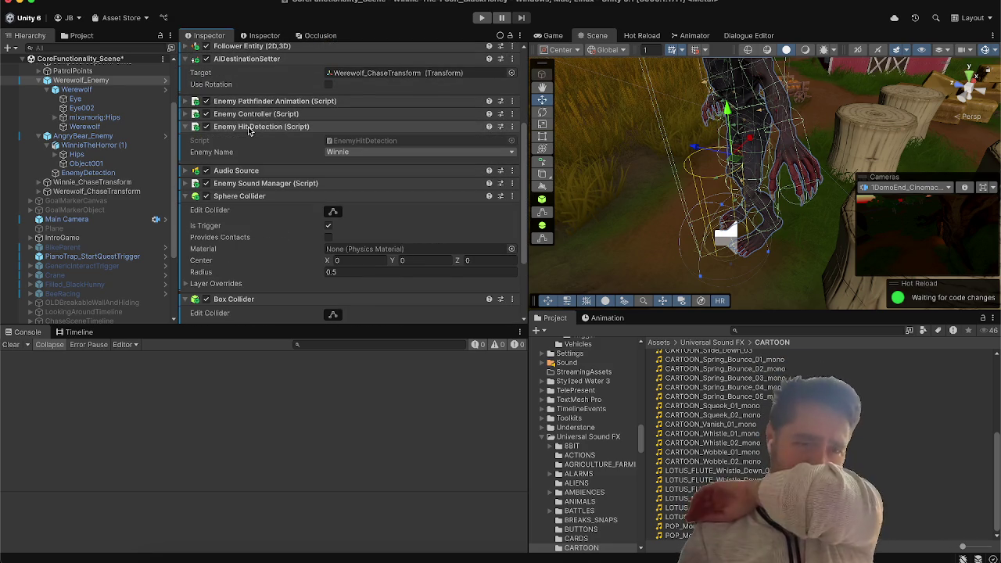
click(358, 153)
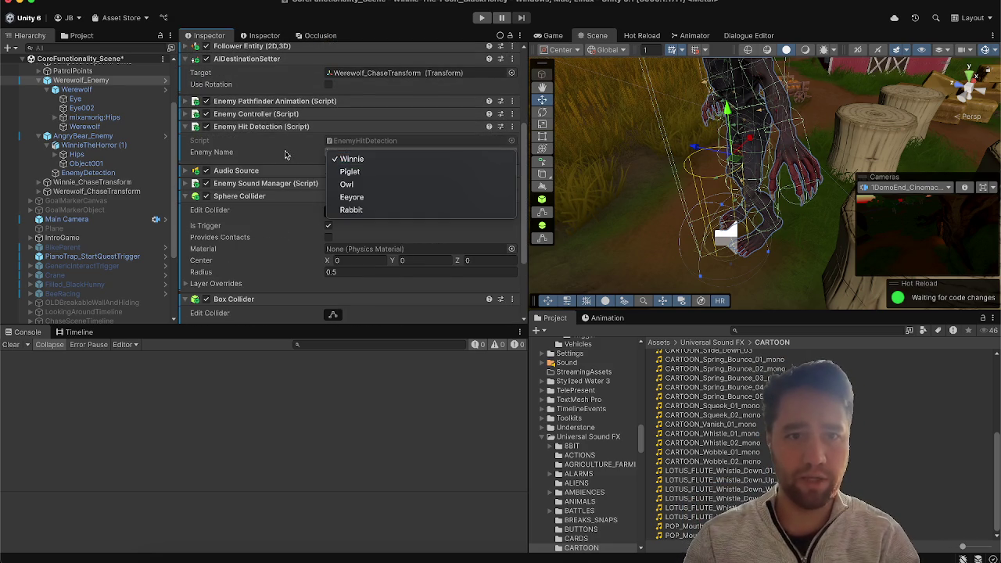
click(285, 154)
click(512, 127)
click(539, 310)
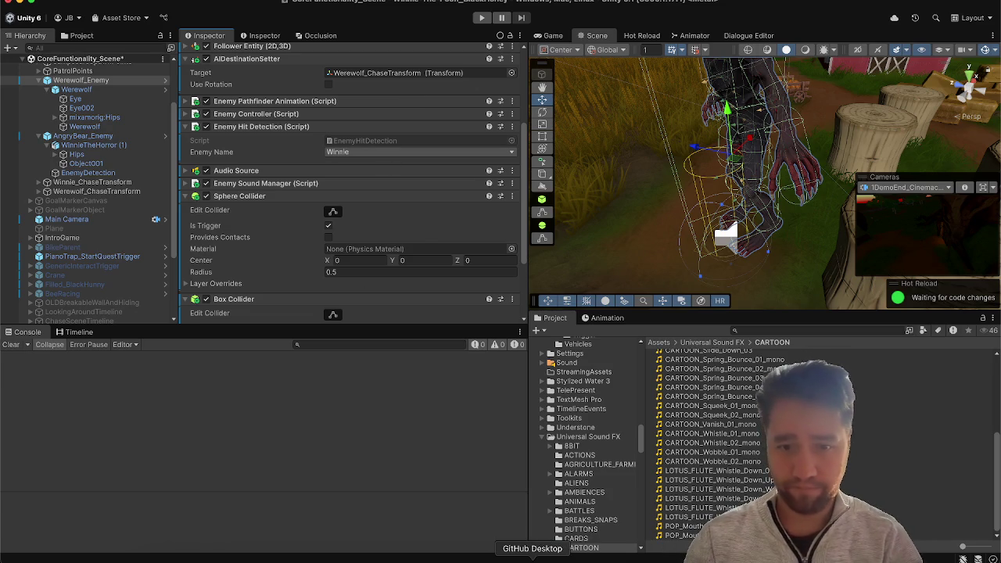
click(655, 559)
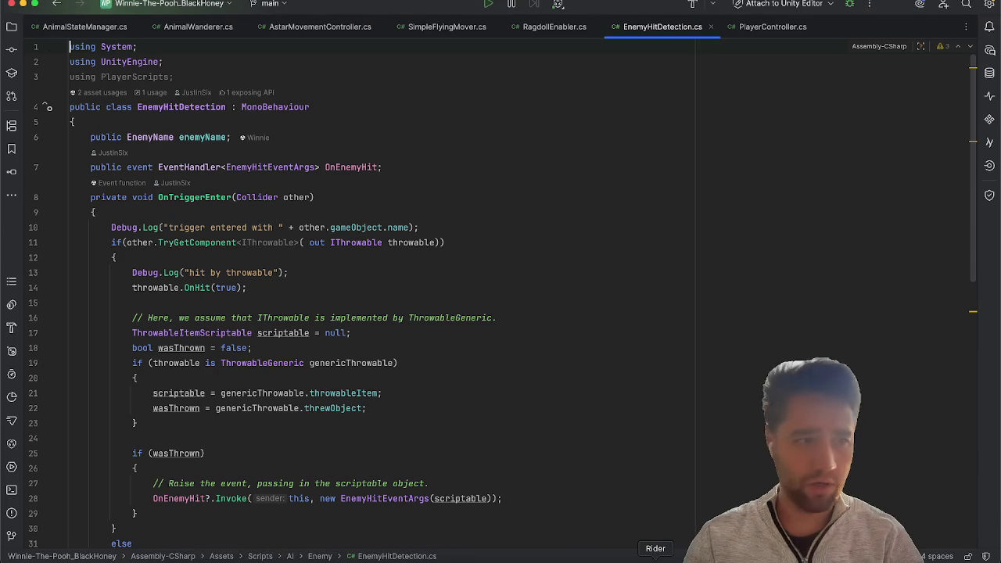
Step: Type 'Werewolf,' on a new line after Rabbit in the EnemyName enum
scroll(536, 198, down, 10)
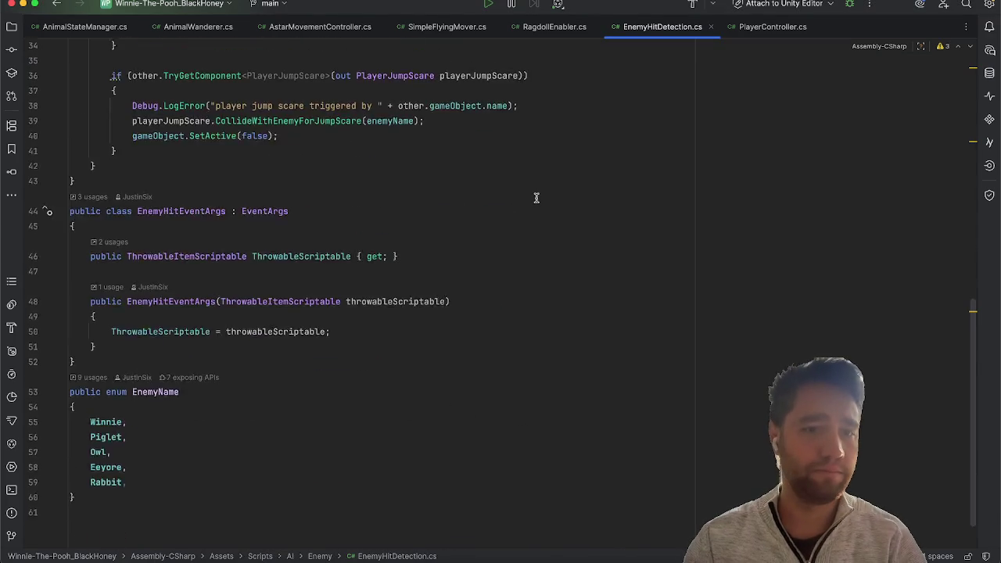
click(181, 440)
key(Return)
text(Werewolf,)
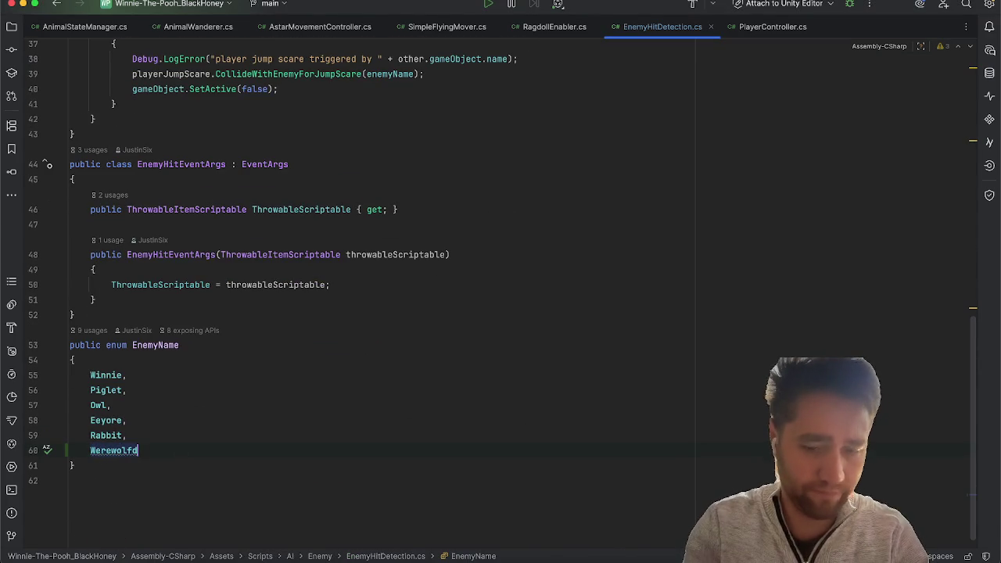
scroll(275, 353, up, 10)
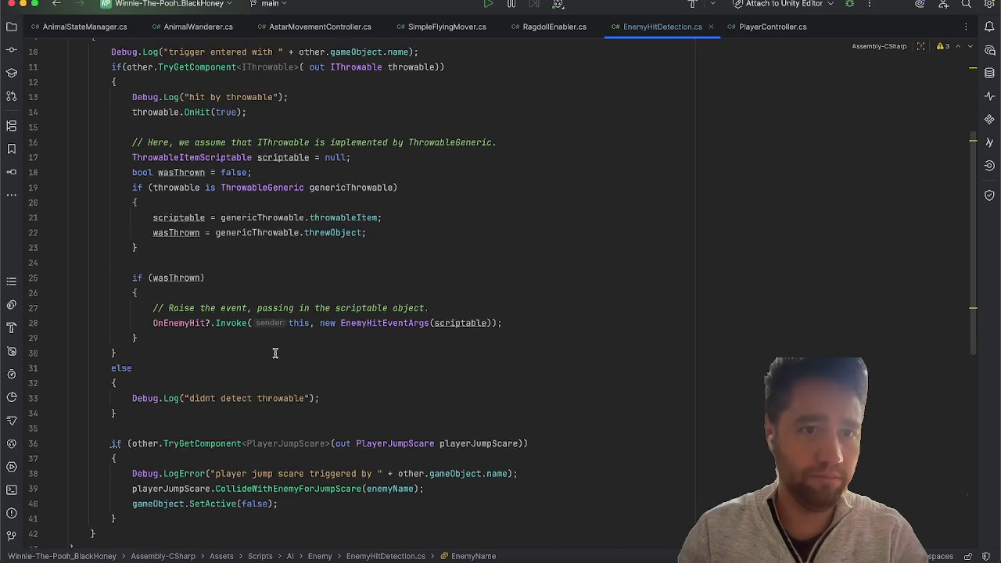
scroll(275, 353, down, 10)
scroll(275, 353, up, 11)
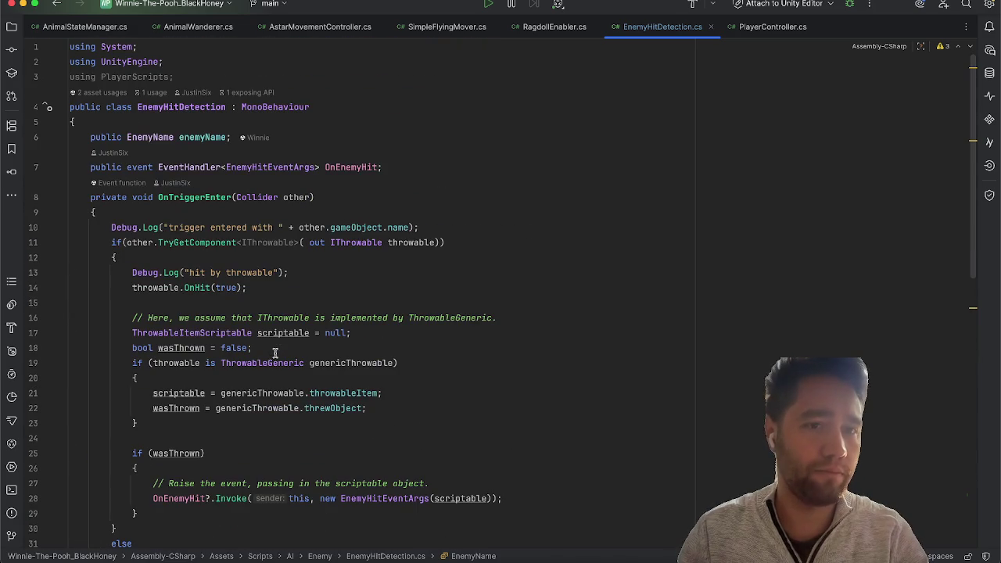
click(23, 4)
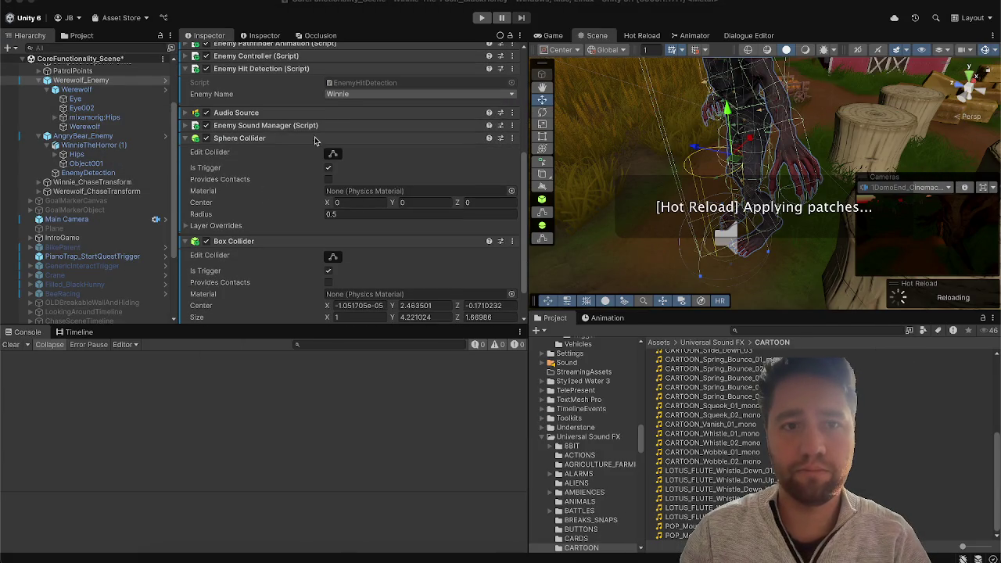
Step: Check that Enemy Name still lacks Werewolf, then open the Hot Reload window to watch the reload
click(418, 94)
click(376, 94)
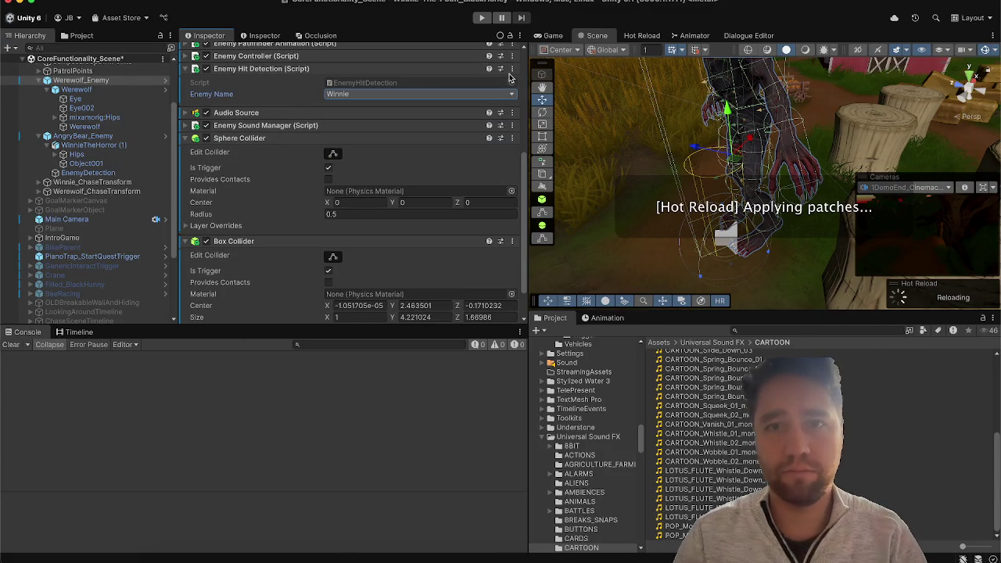
click(642, 35)
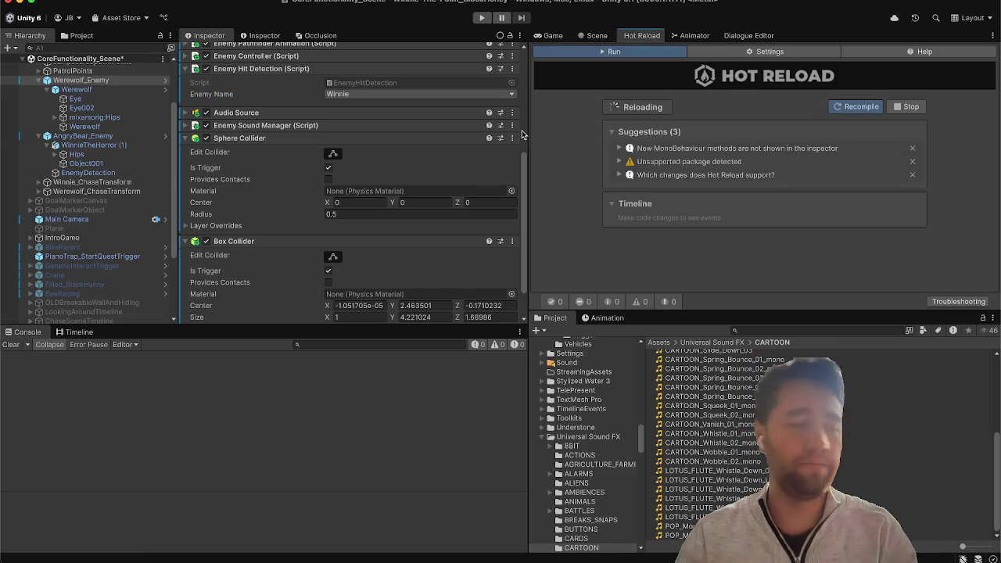
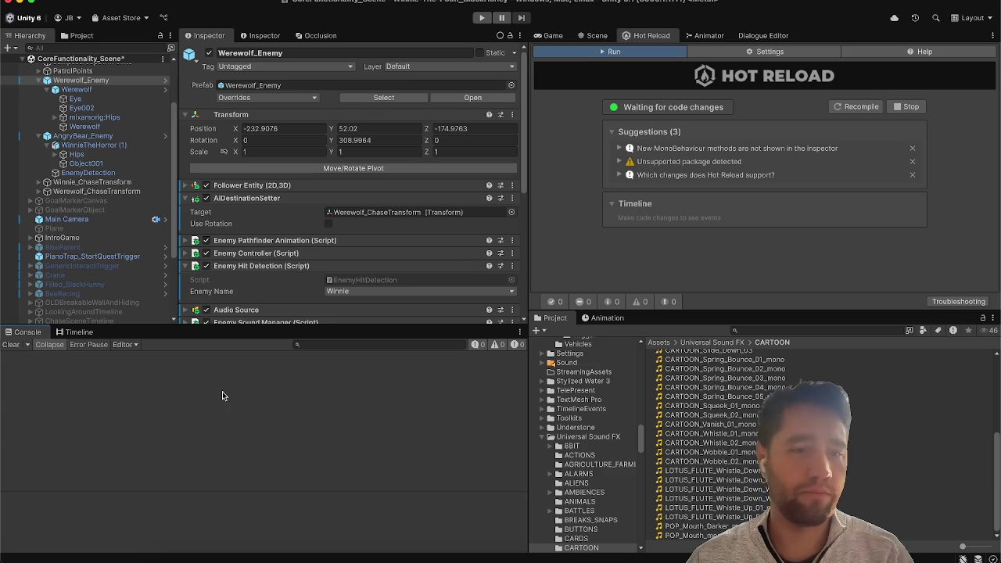
Step: Select SpawningWinnieThePooh and open its Enemy Spawner script in Rider via Edit Script
scroll(74, 151, up, 5)
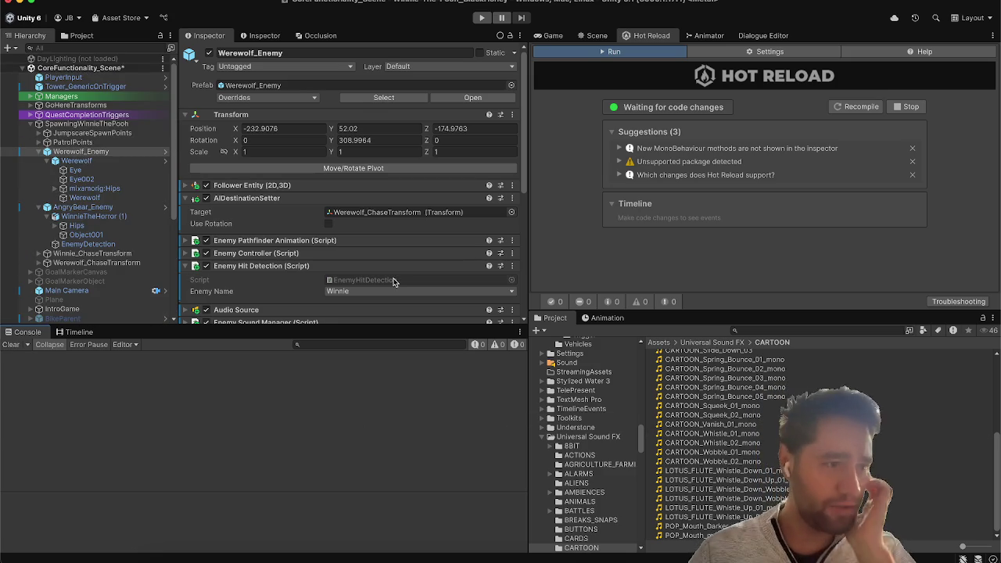
click(108, 123)
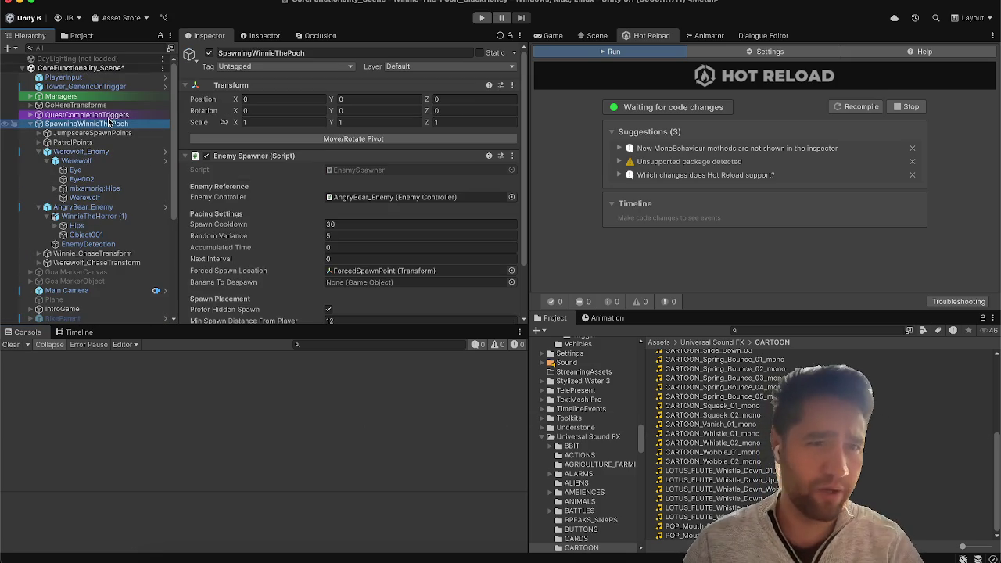
scroll(351, 215, down, 3)
scroll(351, 215, up, 2)
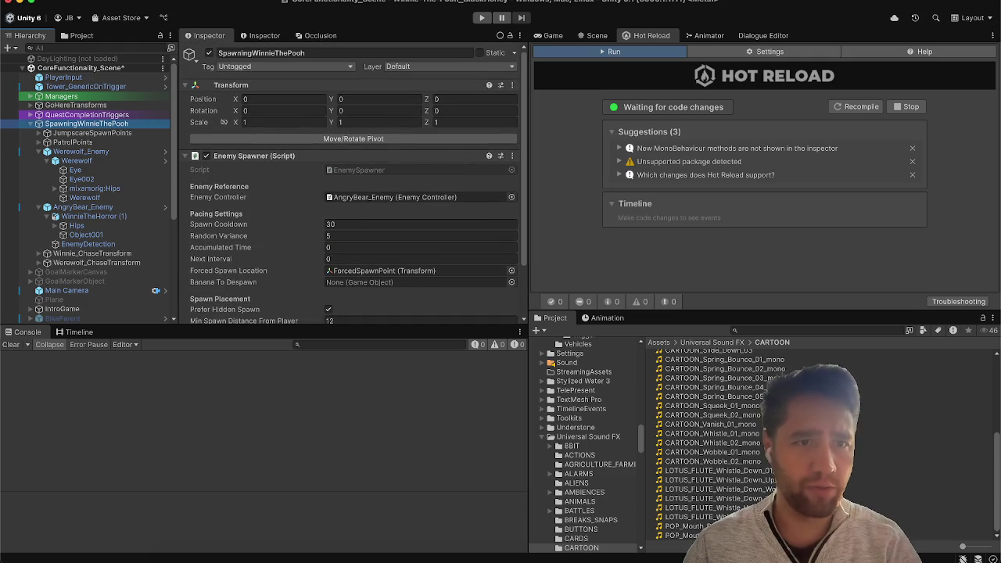
click(255, 55)
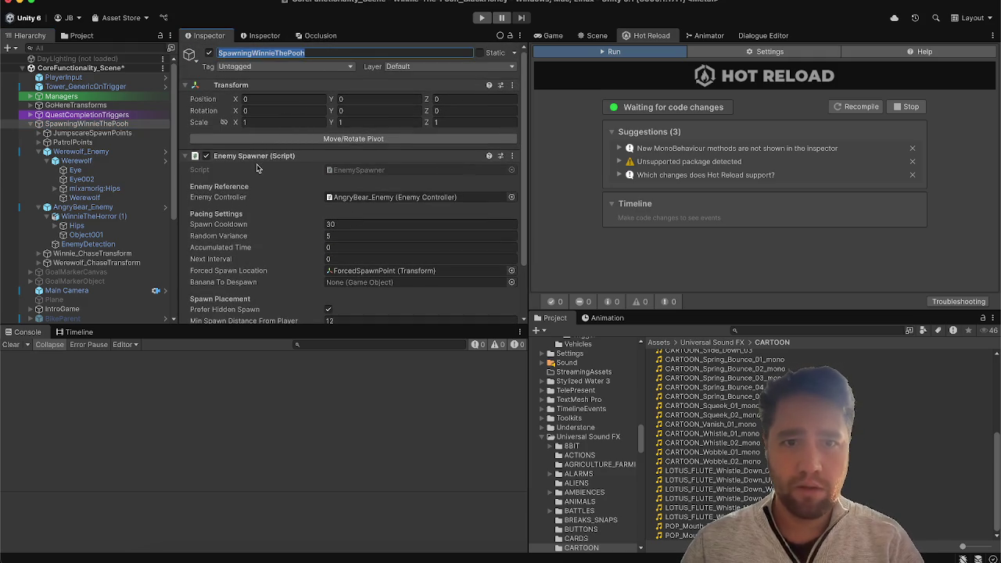
drag(251, 53, 338, 63)
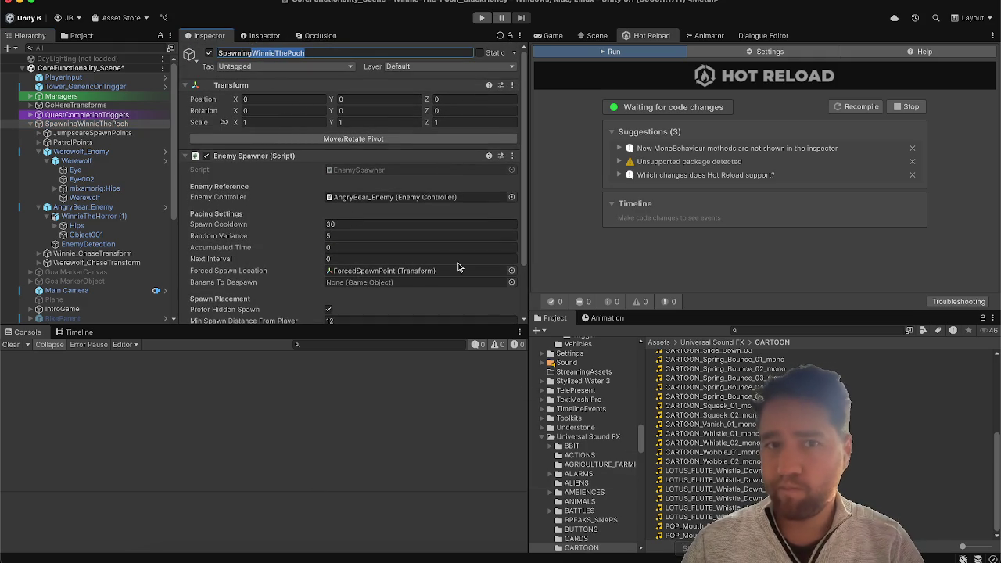
click(512, 157)
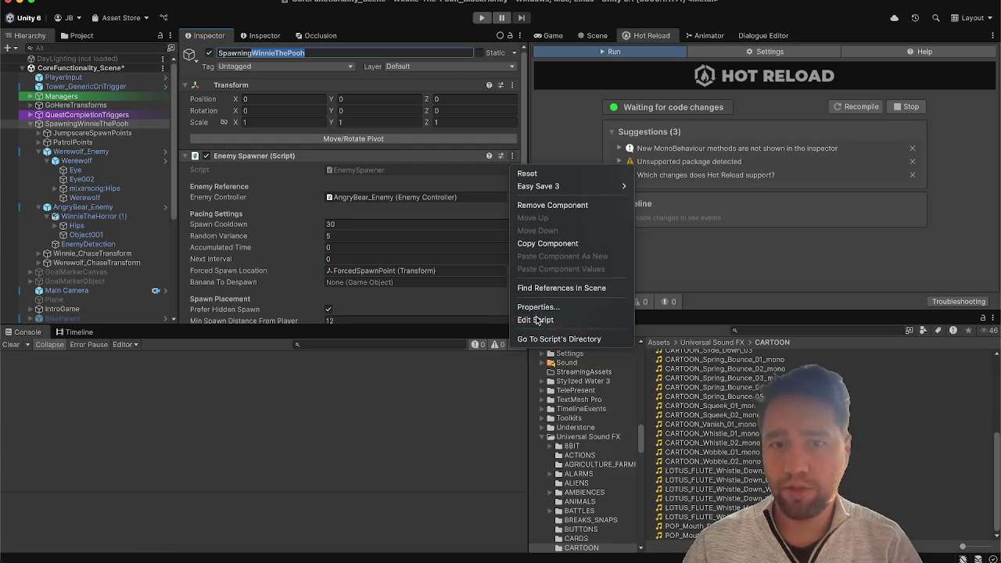
click(535, 320)
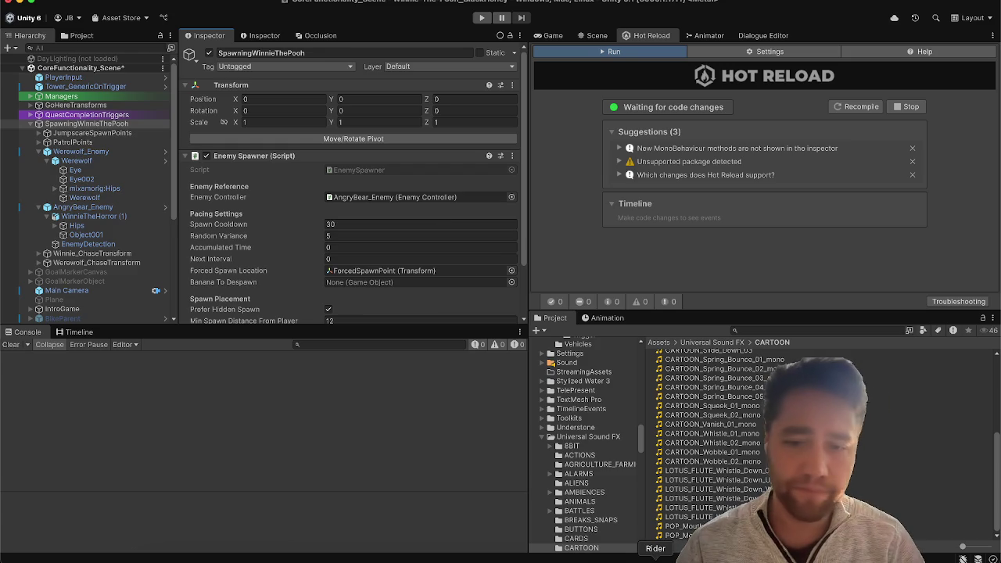
click(655, 557)
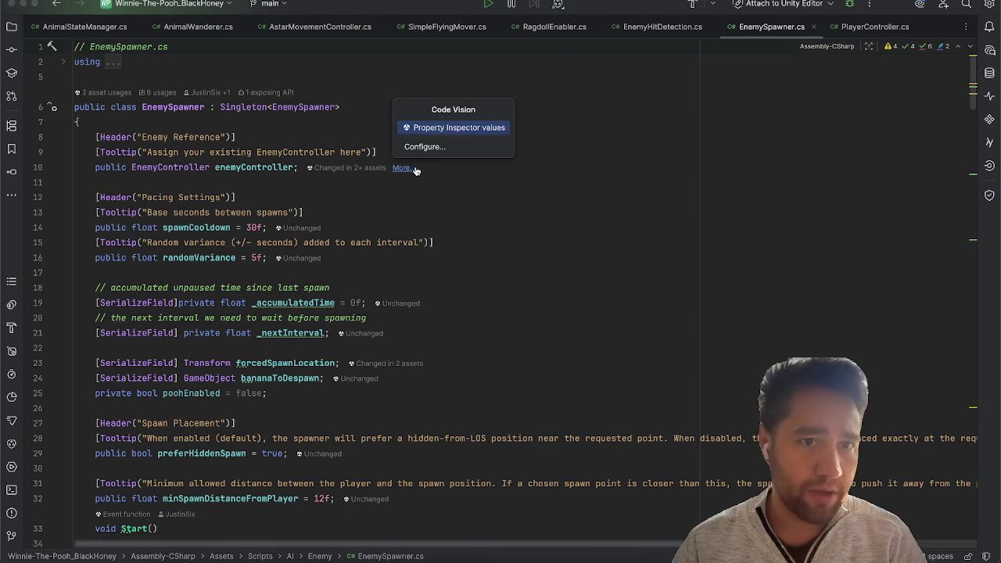
Step: Rename the enemyController field to winnieEnemyController without adding FormerlySerializedAs
click(469, 167)
key(Left)
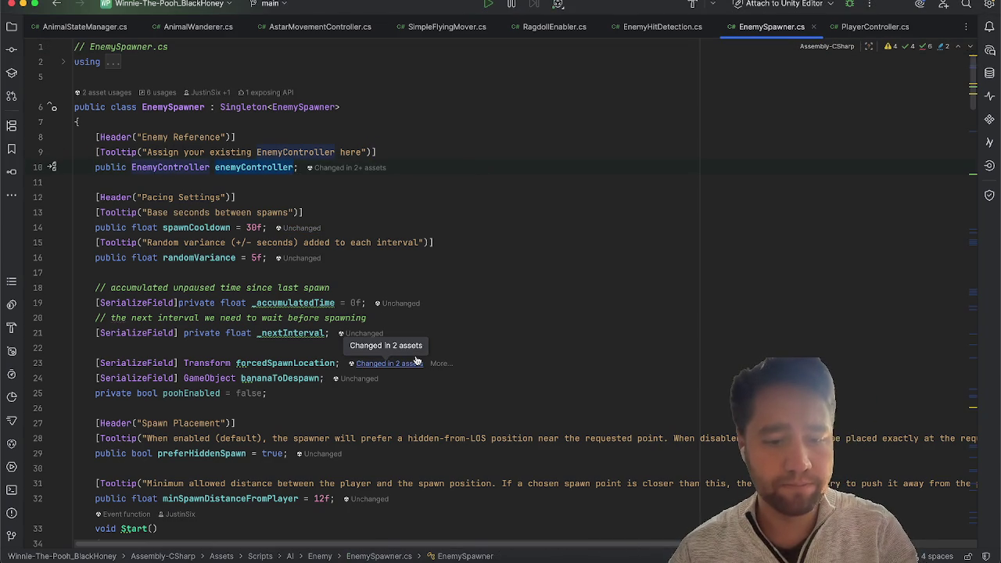
key(ctrl+shift+r)
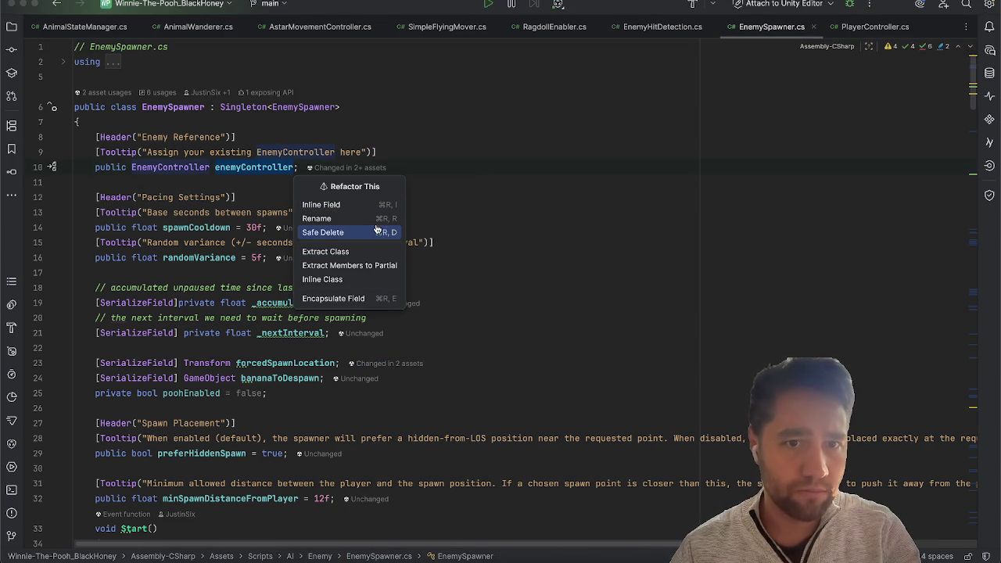
click(375, 218)
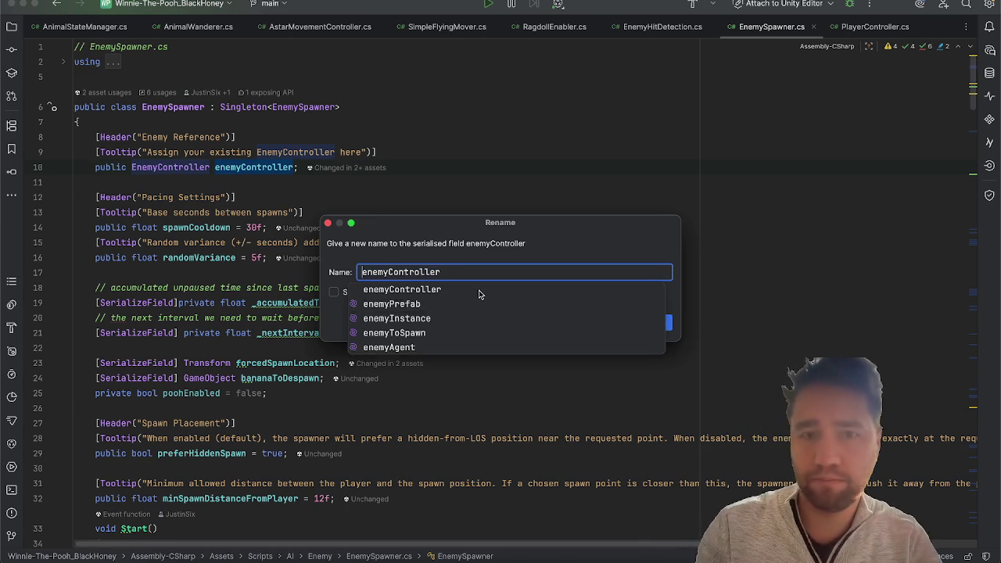
text(winnie)
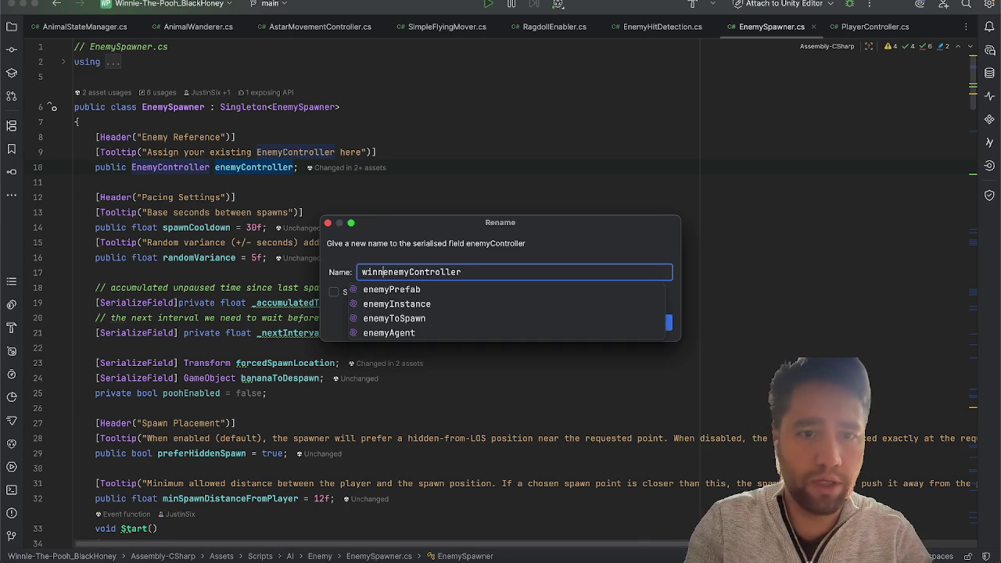
key(Delete)
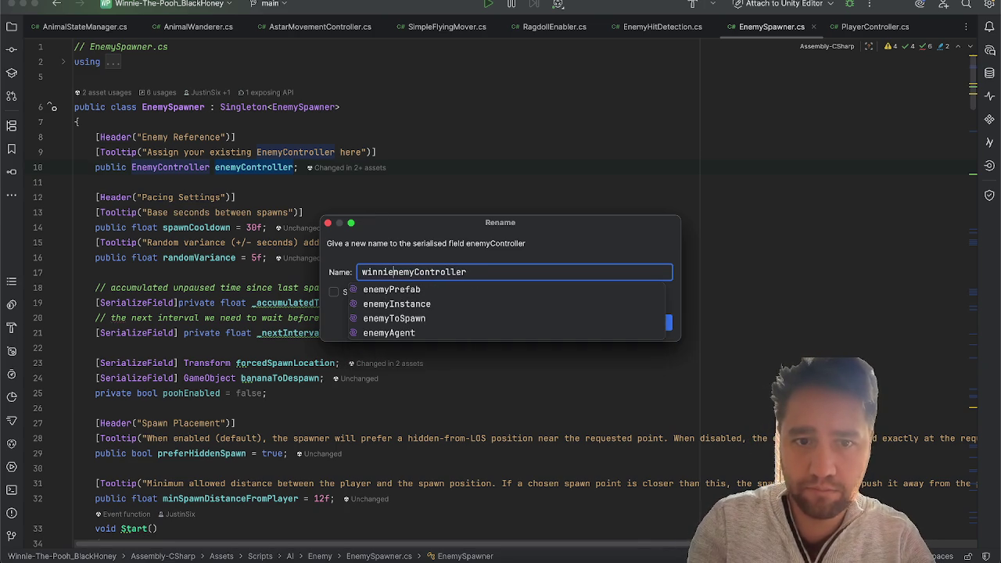
text(E)
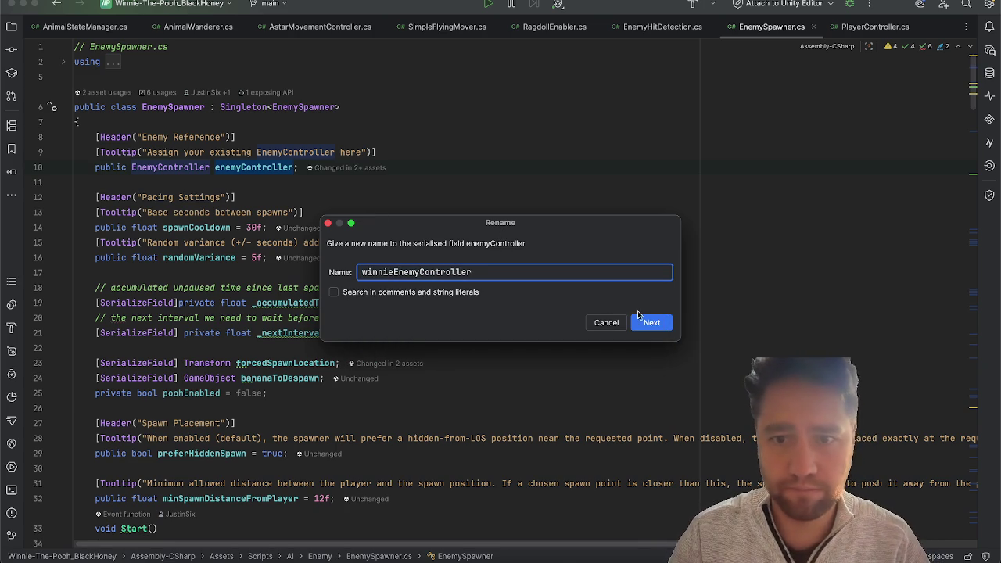
click(643, 322)
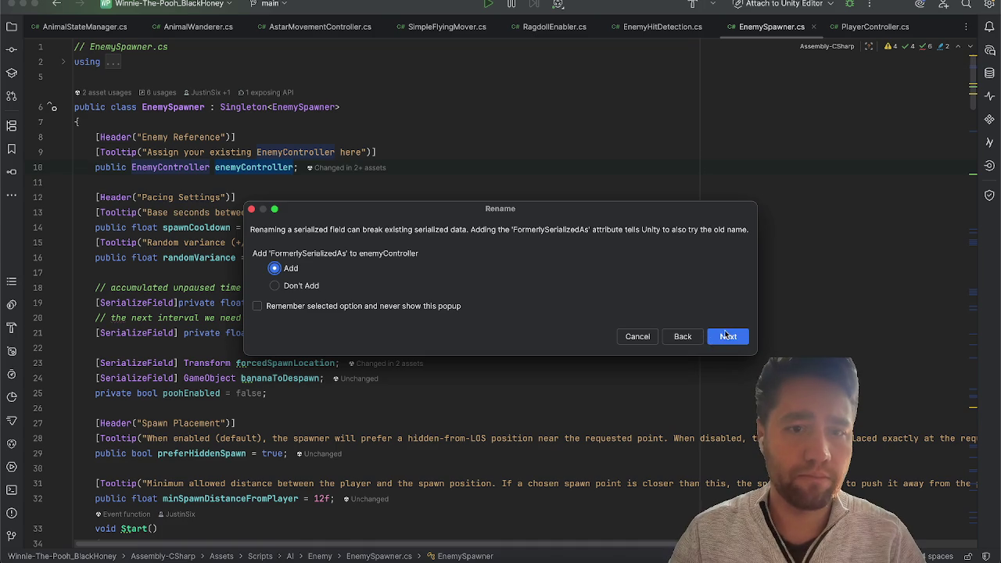
click(307, 286)
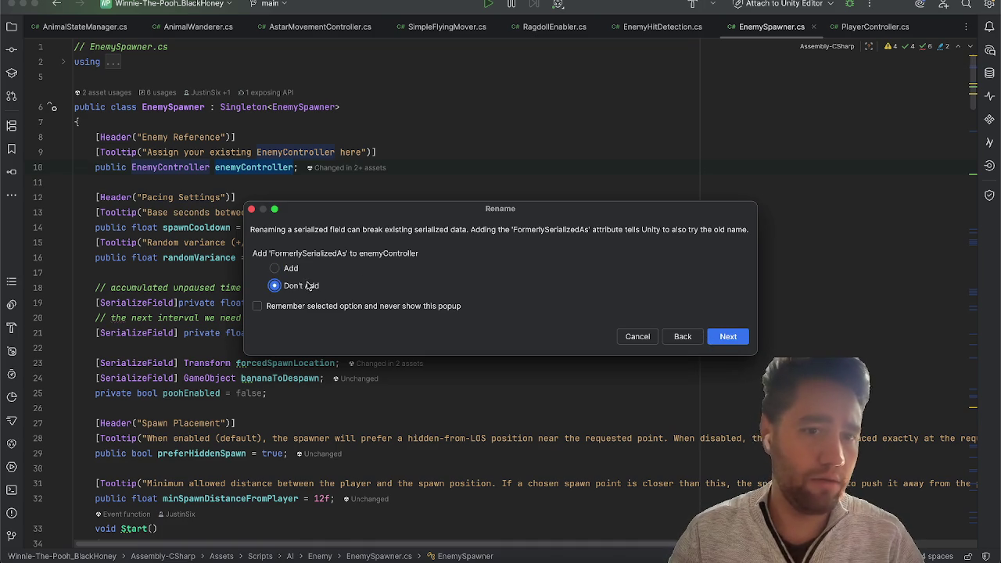
click(728, 337)
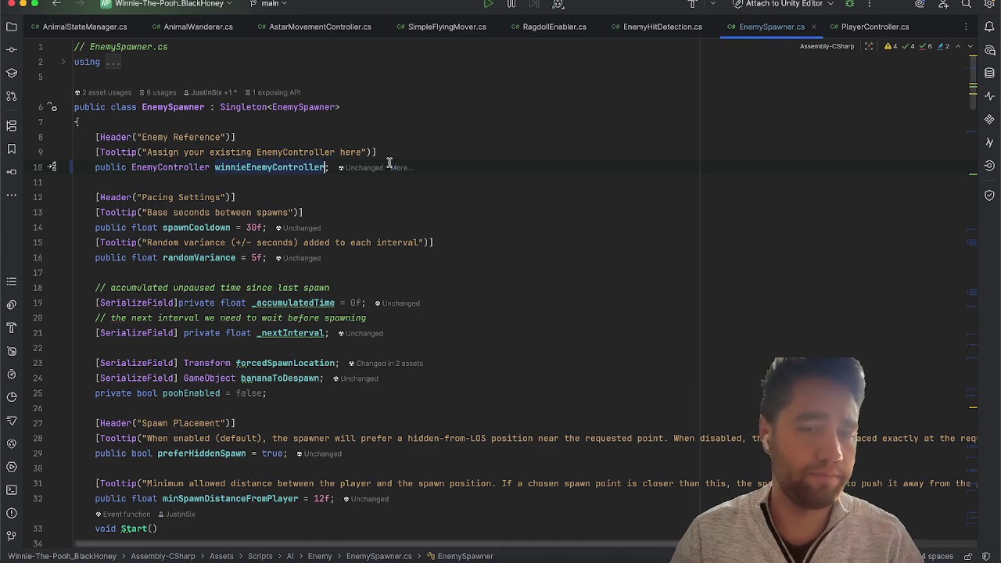
Step: Declare a public EnemyController werewolfEnemyController field below the winnie field
key(Return)
text(public Enbemy)
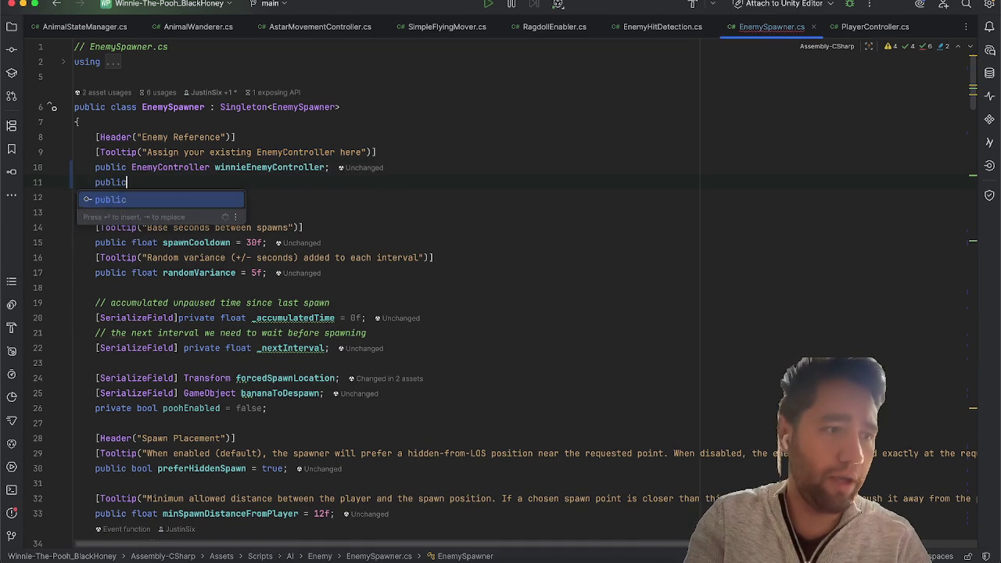
key(BackSpace)
key(BackSpace)
key(BackSpace)
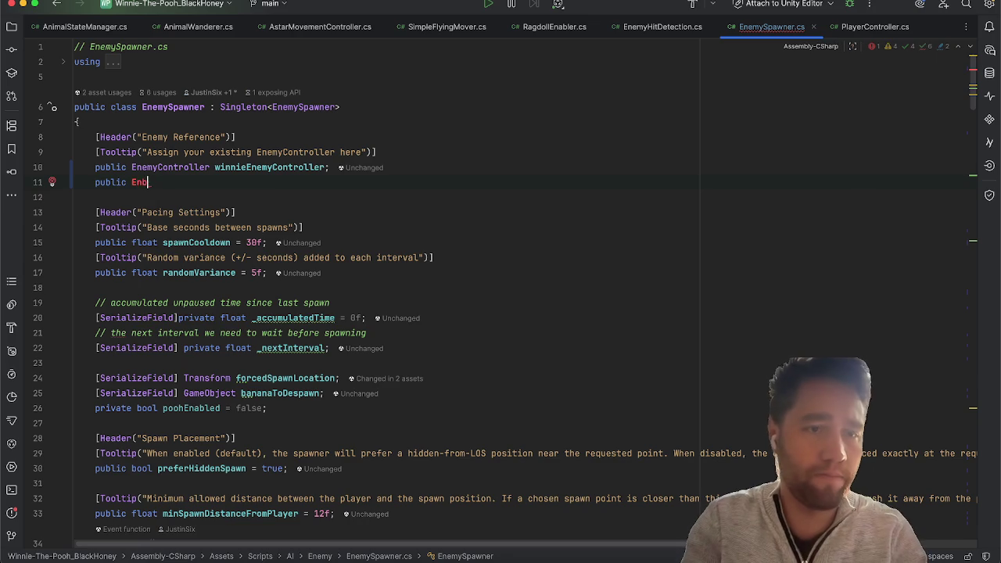
text(emyCon)
key(Return)
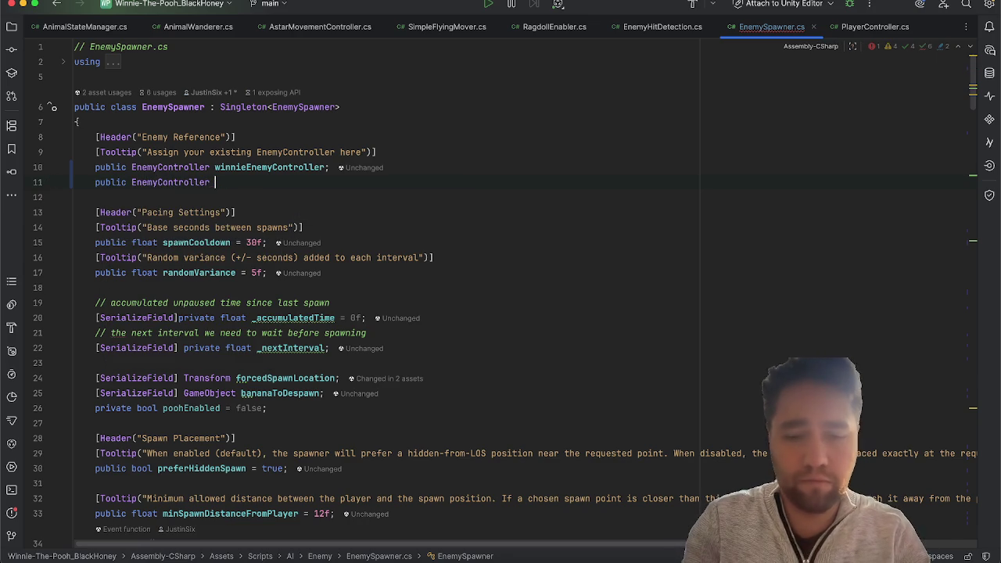
text(werewolfEne)
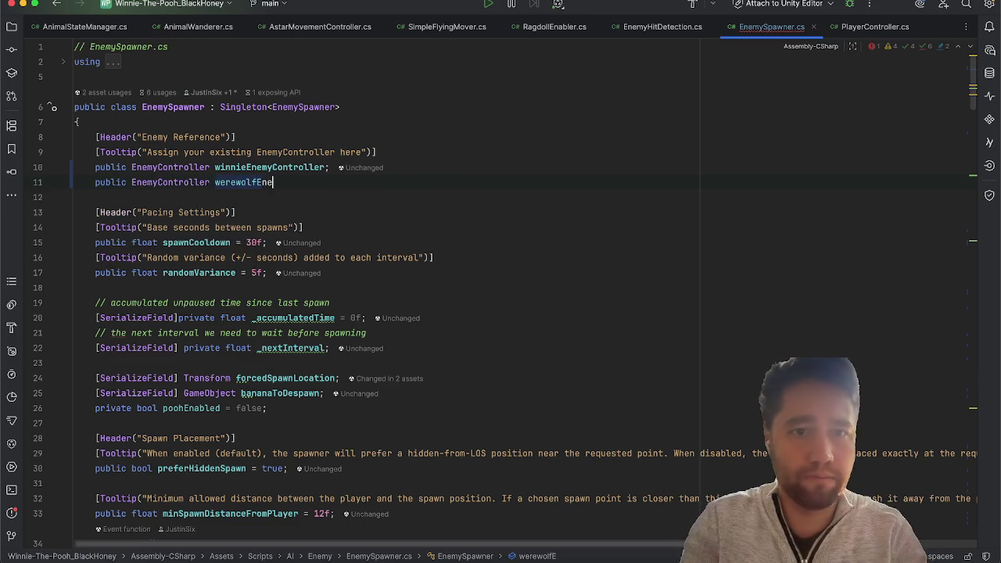
text(myController;)
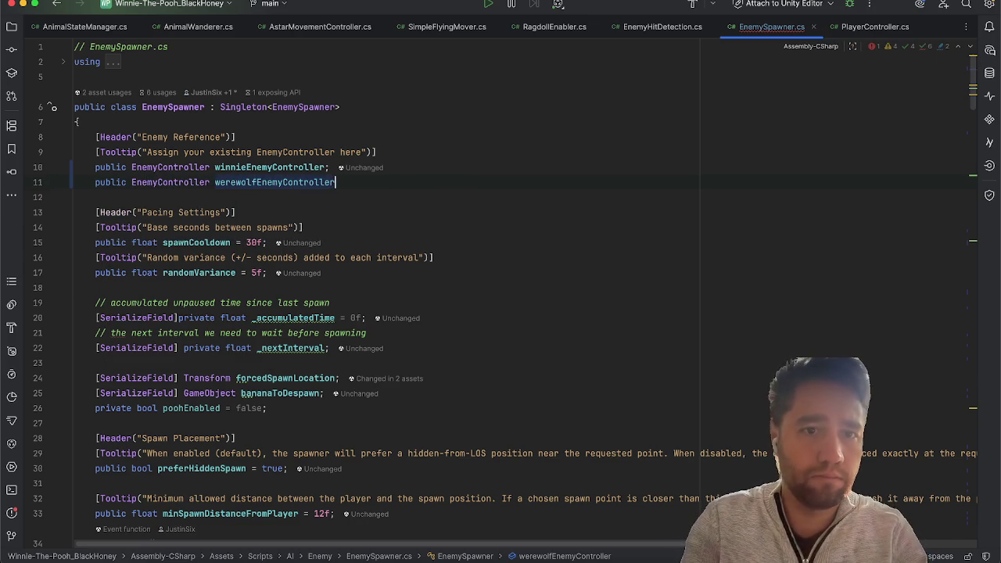
key(Up)
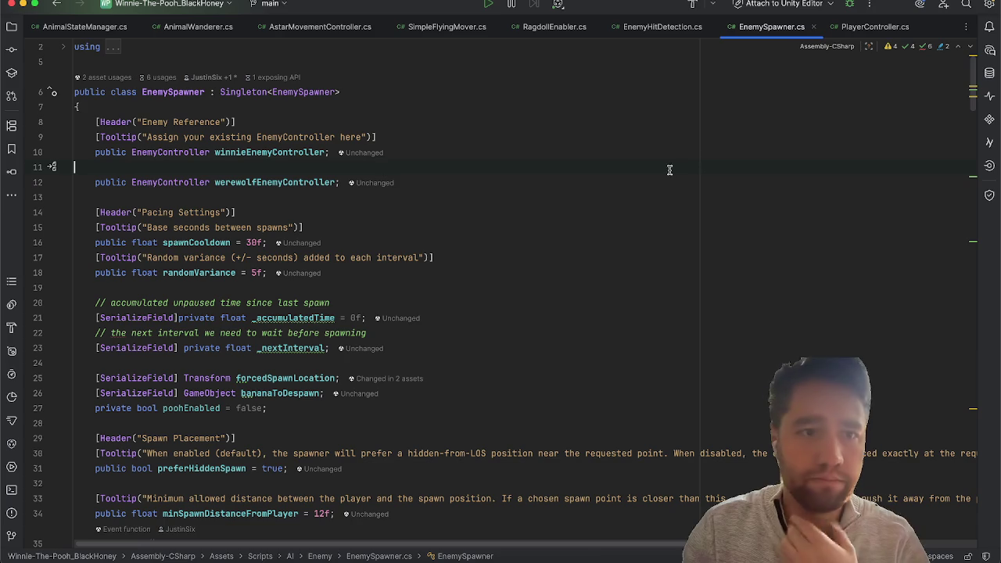
click(23, 4)
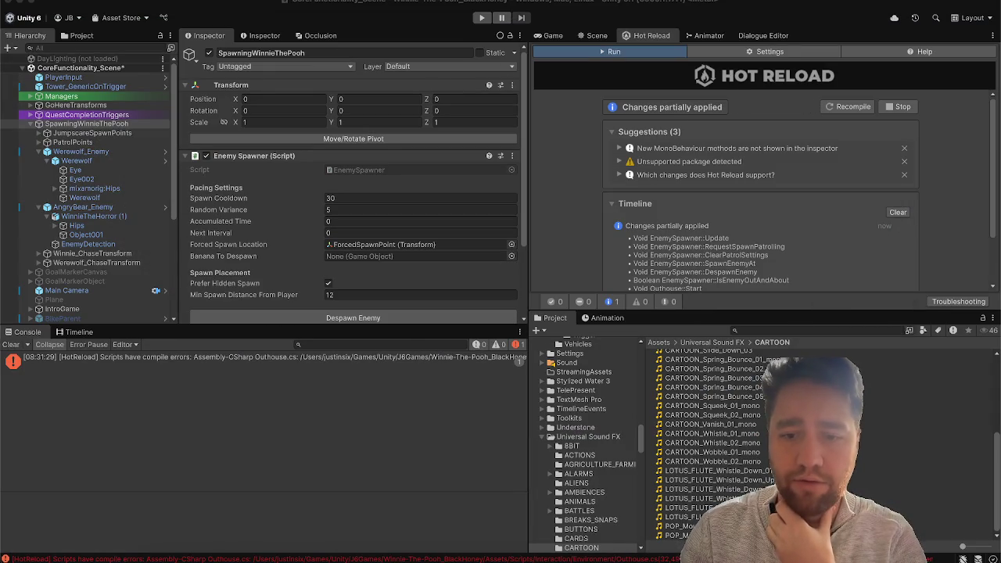
Step: Let Unity recompile the new Winnie and Werewolf controller fields, then clear the Console
click(641, 551)
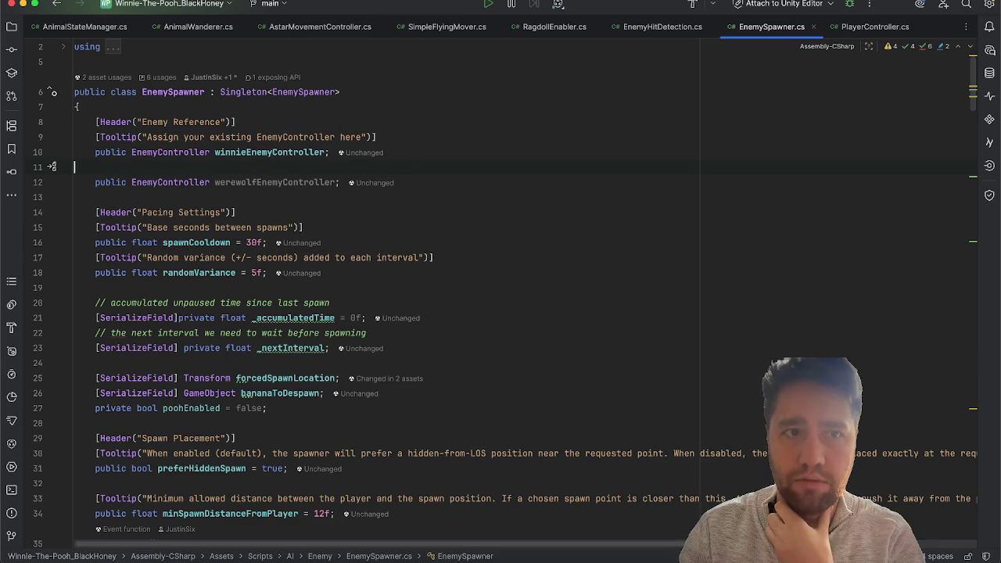
click(29, 5)
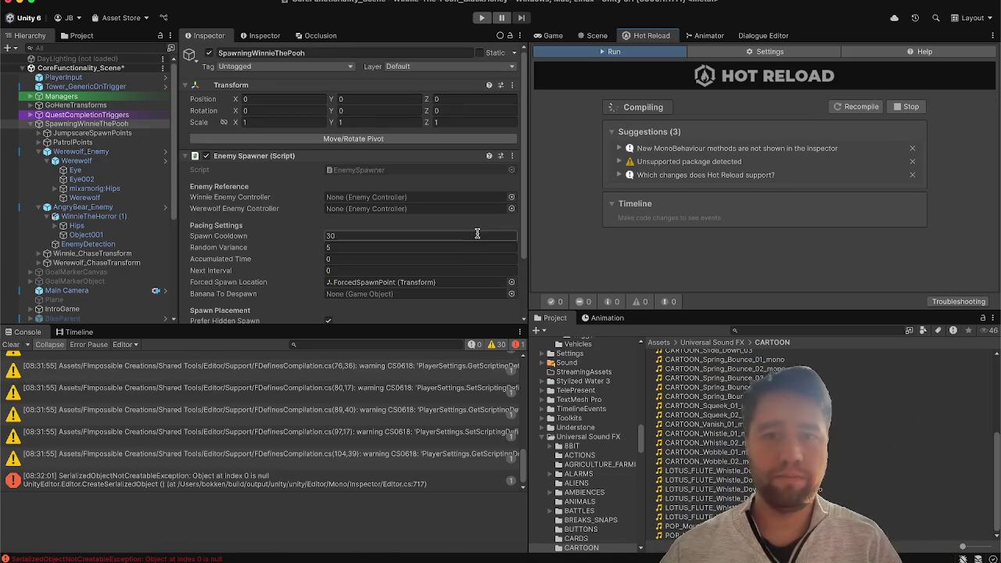
click(11, 344)
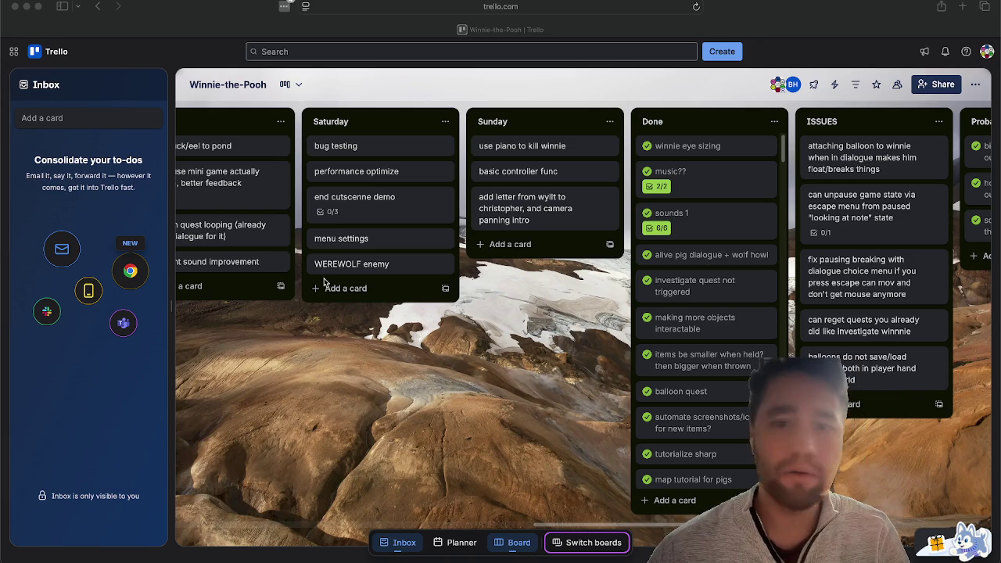
Step: Review the Trello board's WEREWOLF enemy card, then minimize the browser
click(567, 377)
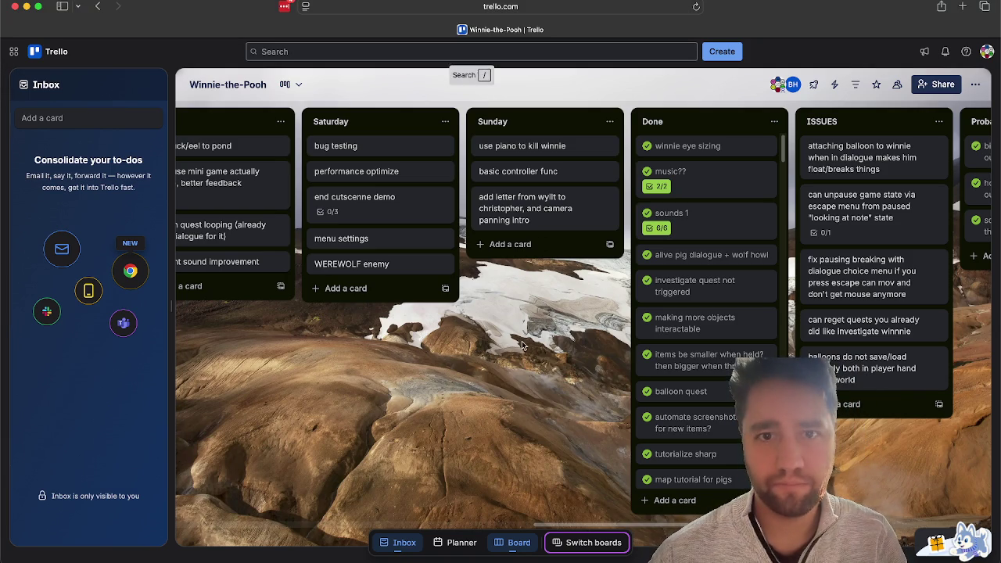
click(26, 6)
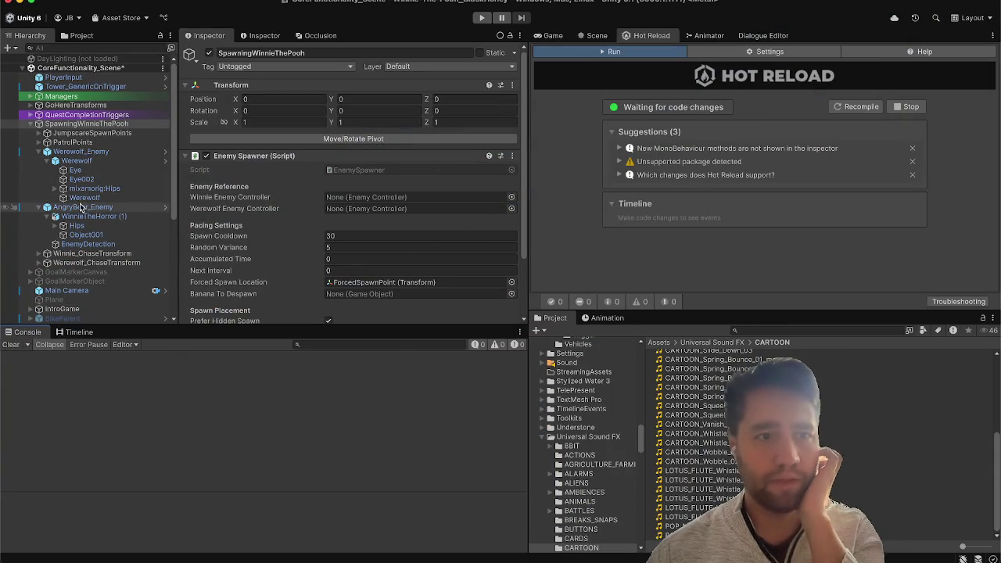
Step: Assign AngryBear_Enemy to the Winnie slot and Werewolf_Enemy to the Werewolf Enemy Controller slot
mouse_move(78, 208)
mouse_down()
mouse_move(356, 168)
mouse_move(375, 197)
mouse_up()
drag(98, 151, 340, 209)
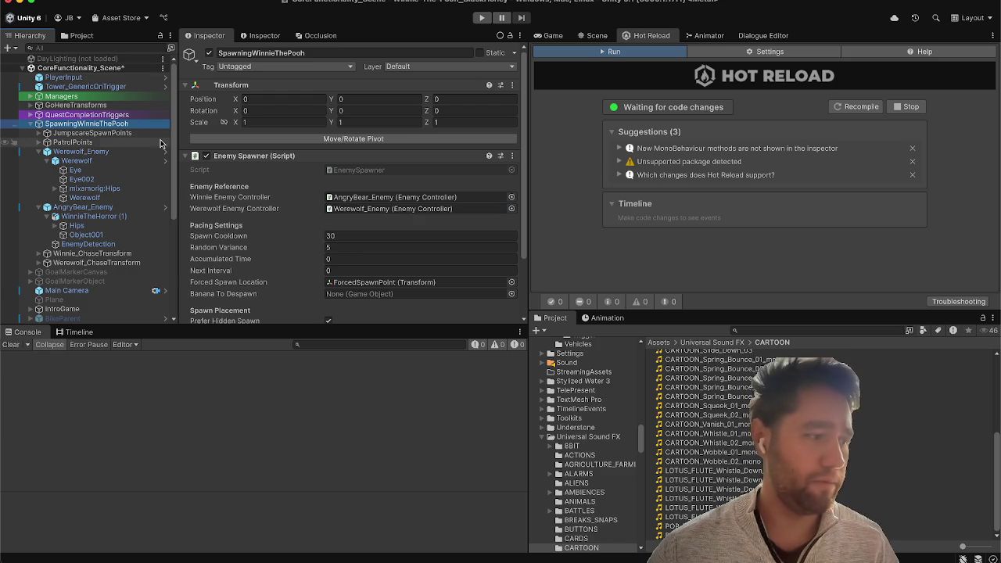
scroll(274, 226, down, 2)
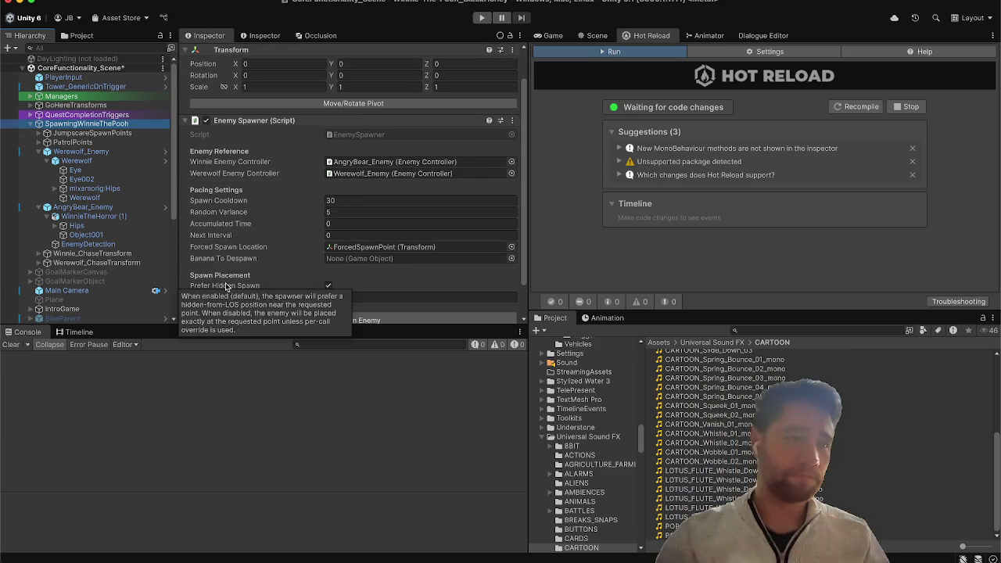
Step: Set Werewolf_Enemy's Enemy Hit Detection Enemy Name to Werewolf
click(113, 69)
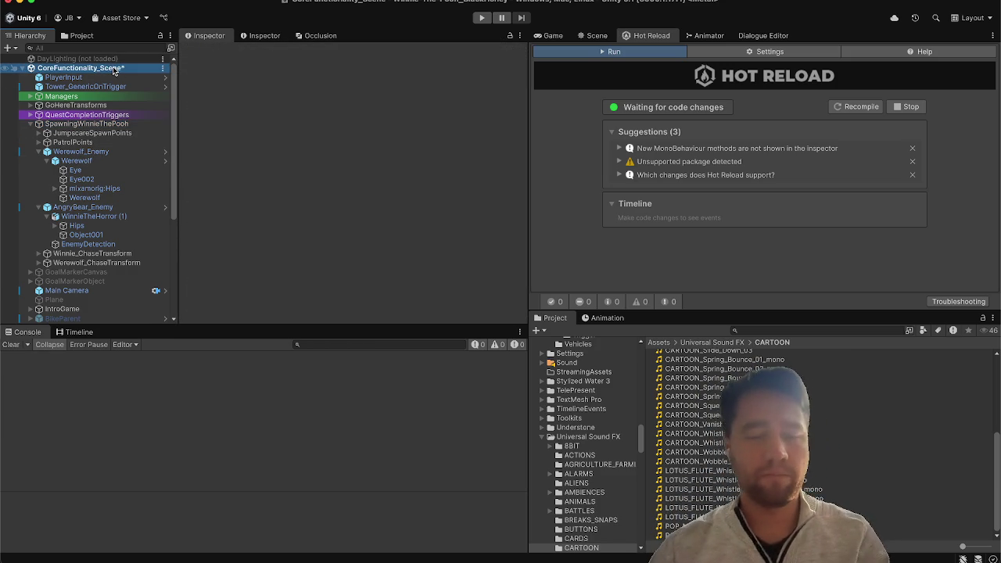
click(94, 153)
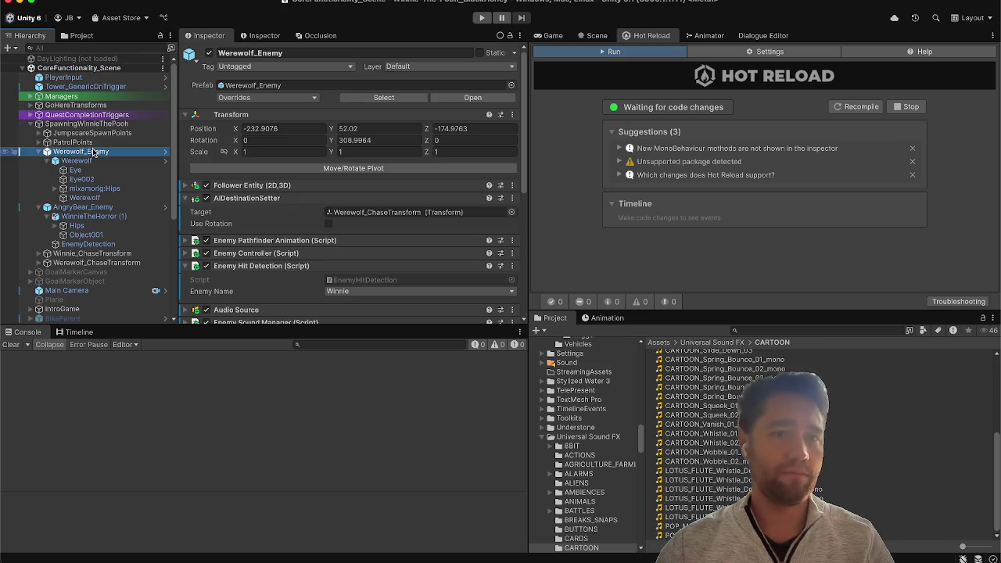
scroll(241, 192, down, 5)
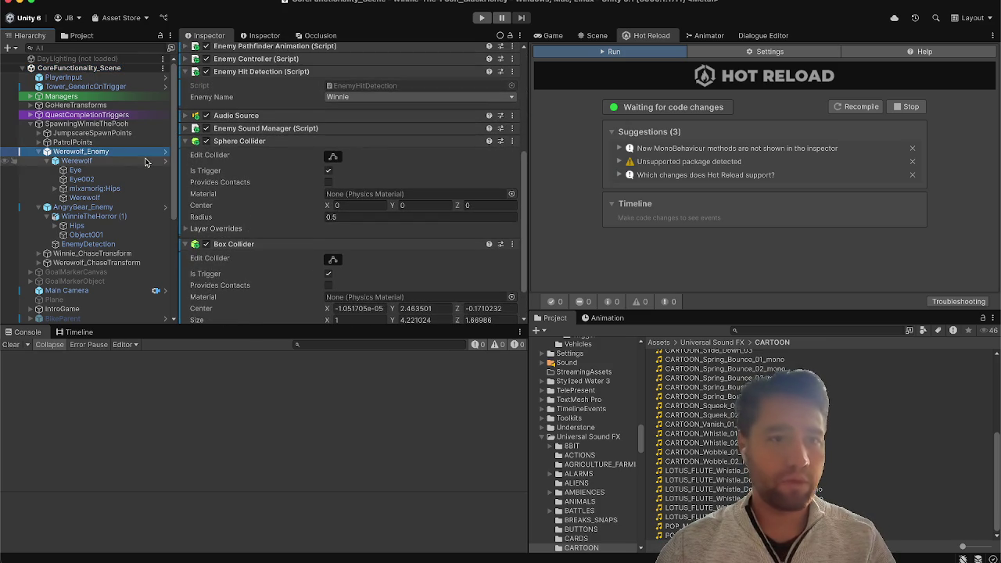
click(391, 96)
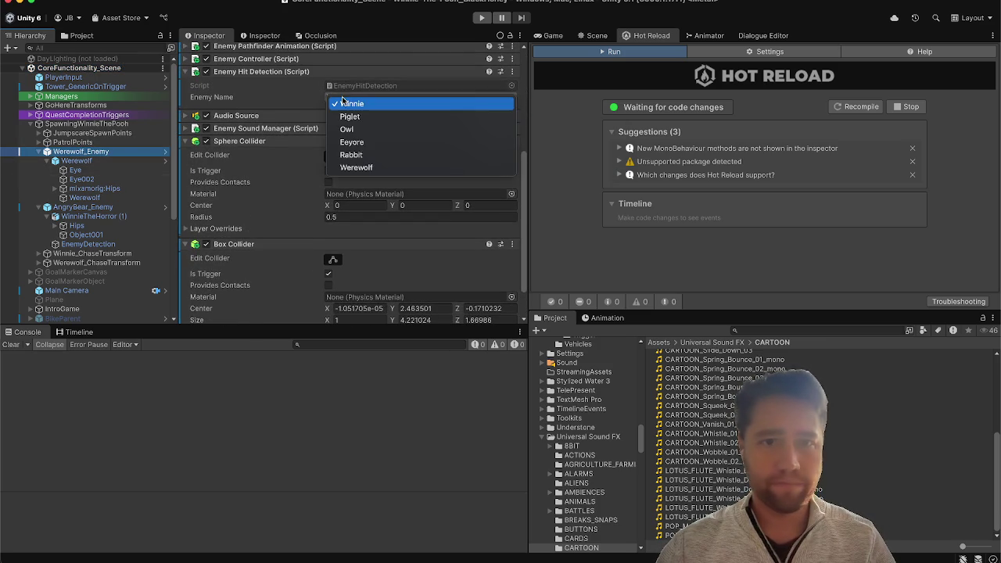
click(366, 169)
scroll(262, 78, up, 3)
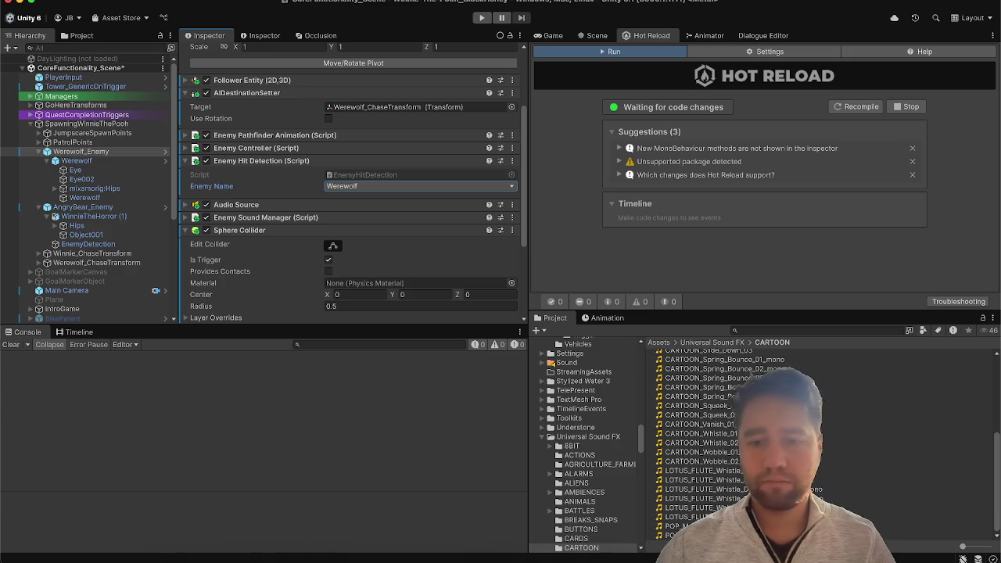
click(655, 556)
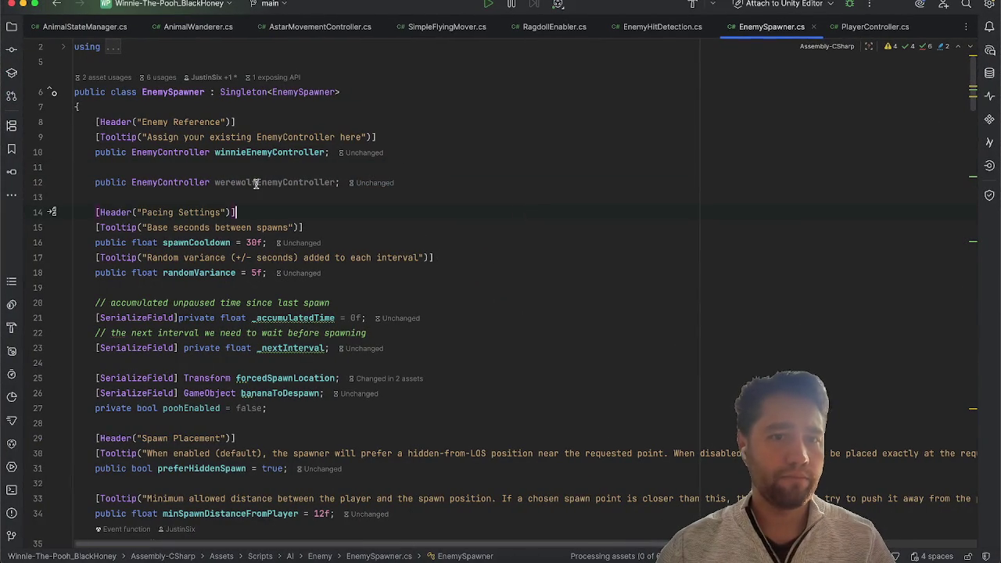
Step: Look through EnemySpawner.cs from the winnieEnemyController field down to RequestSpawnPatrolling
click(261, 153)
scroll(433, 212, down, 20)
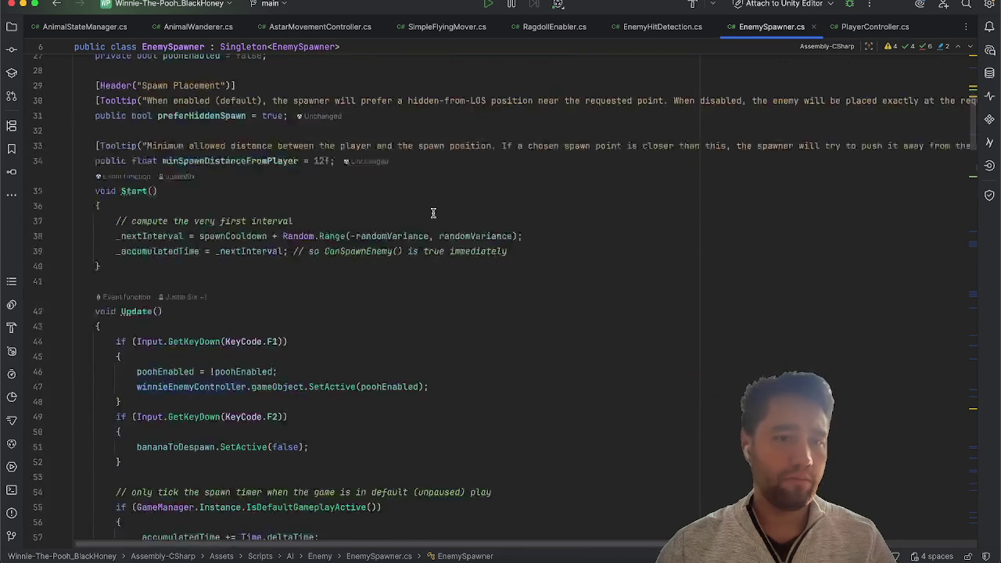
scroll(433, 212, down, 10)
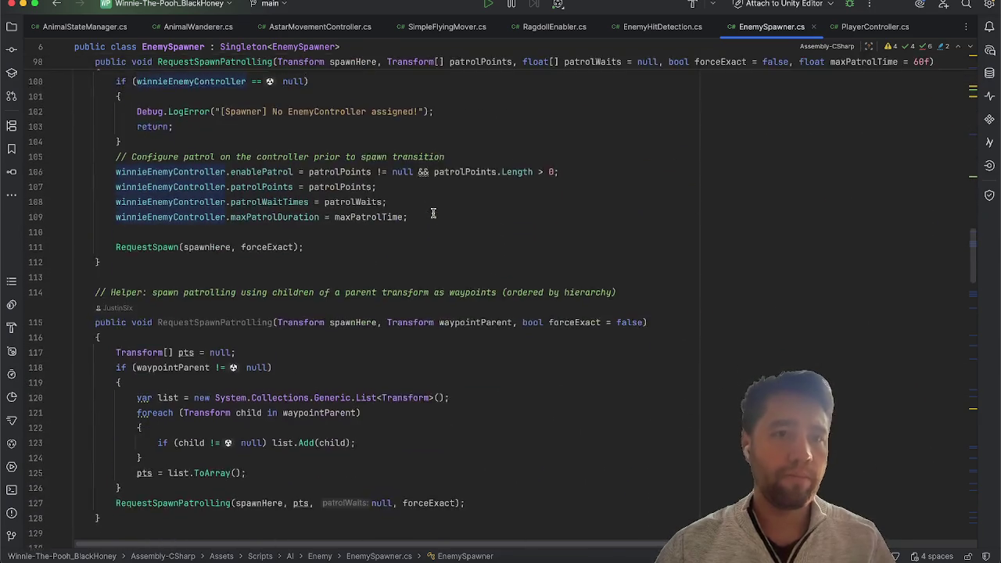
scroll(432, 213, up, 10)
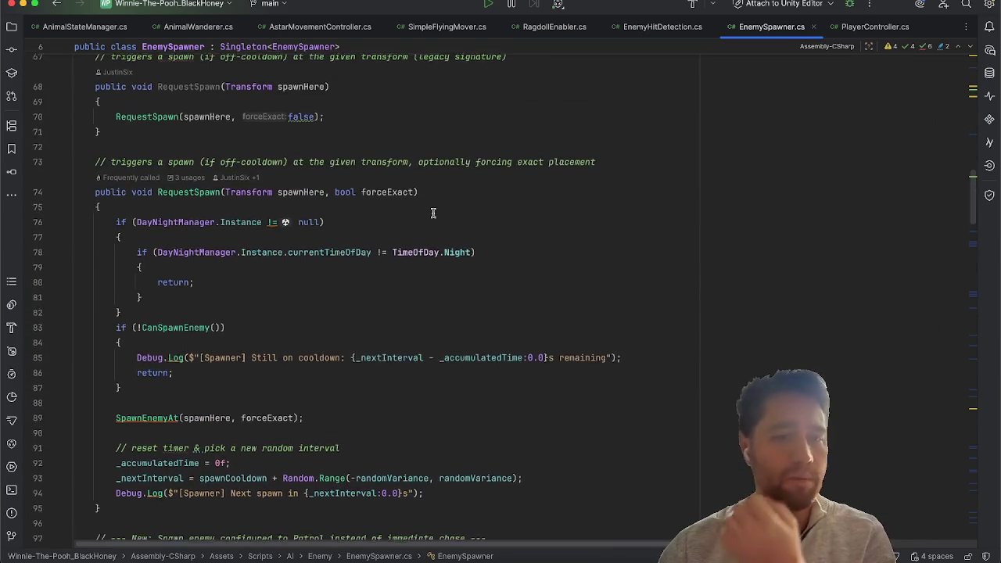
scroll(433, 212, down, 10)
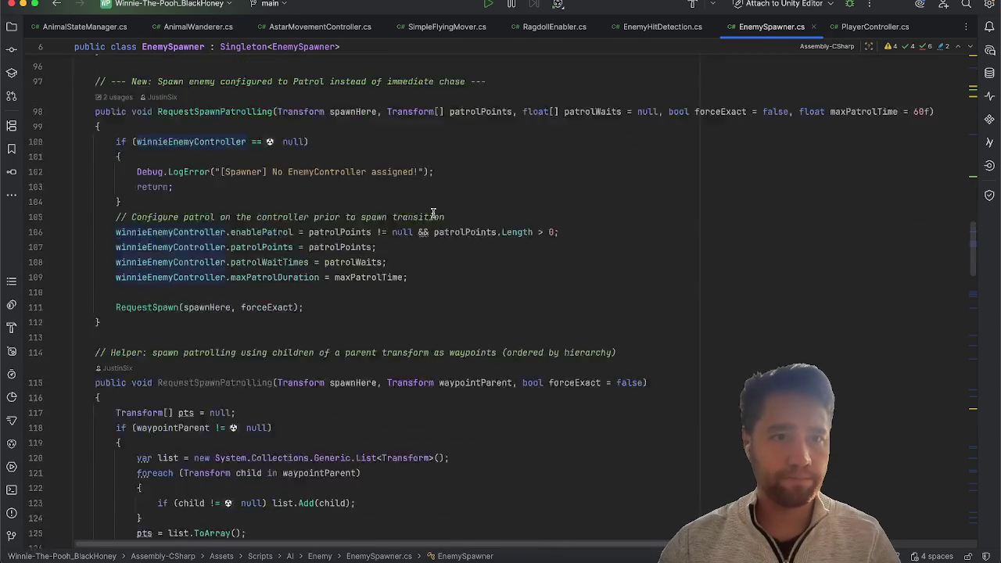
scroll(432, 212, up, 2)
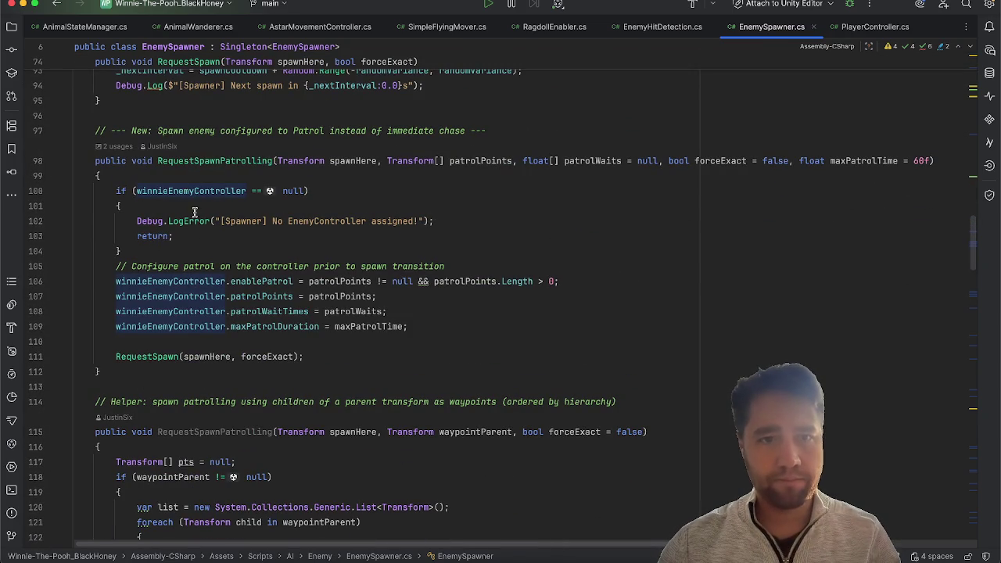
scroll(208, 261, down, 1)
scroll(208, 261, up, 6)
scroll(210, 262, down, 5)
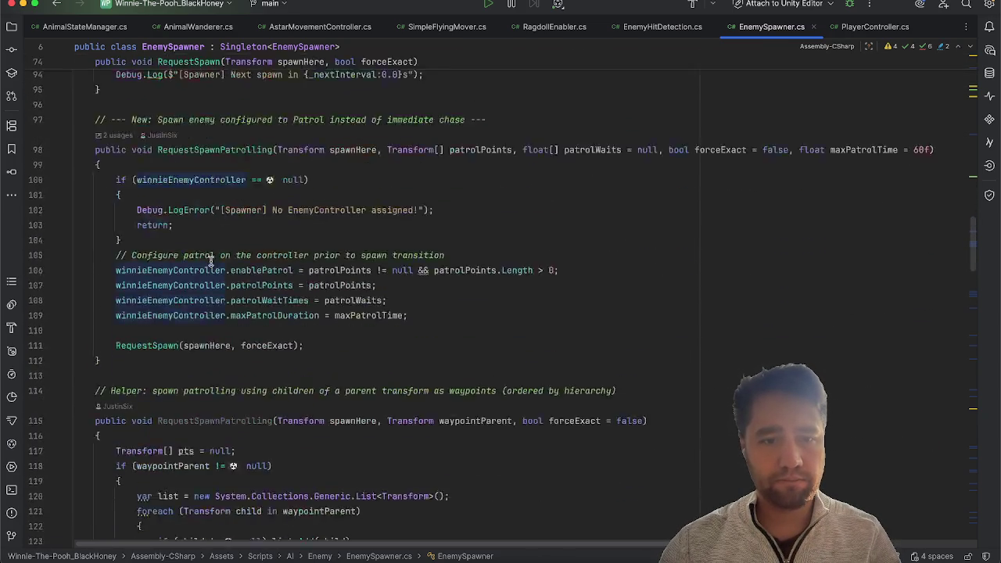
scroll(211, 262, down, 3)
click(210, 145)
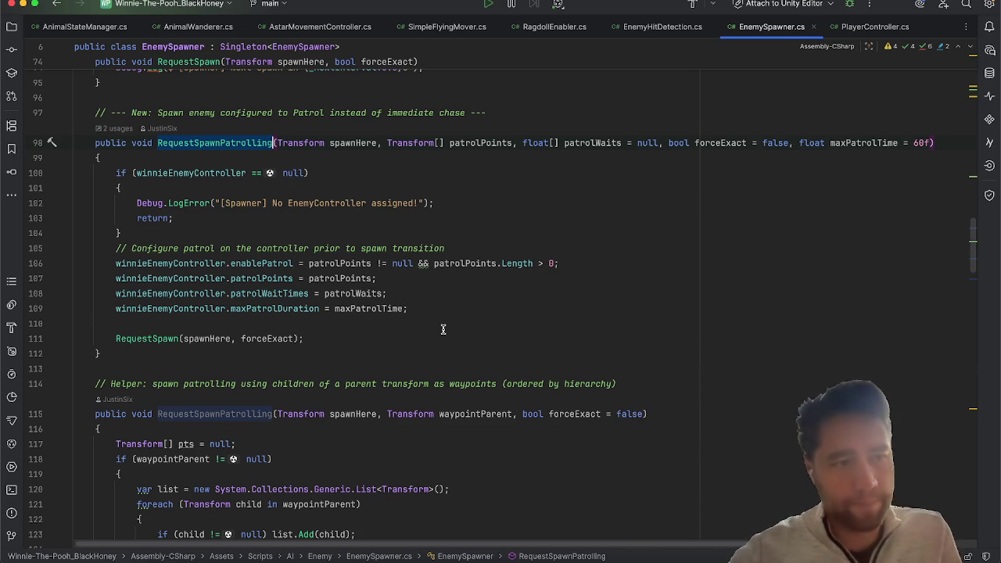
scroll(398, 270, up, 3)
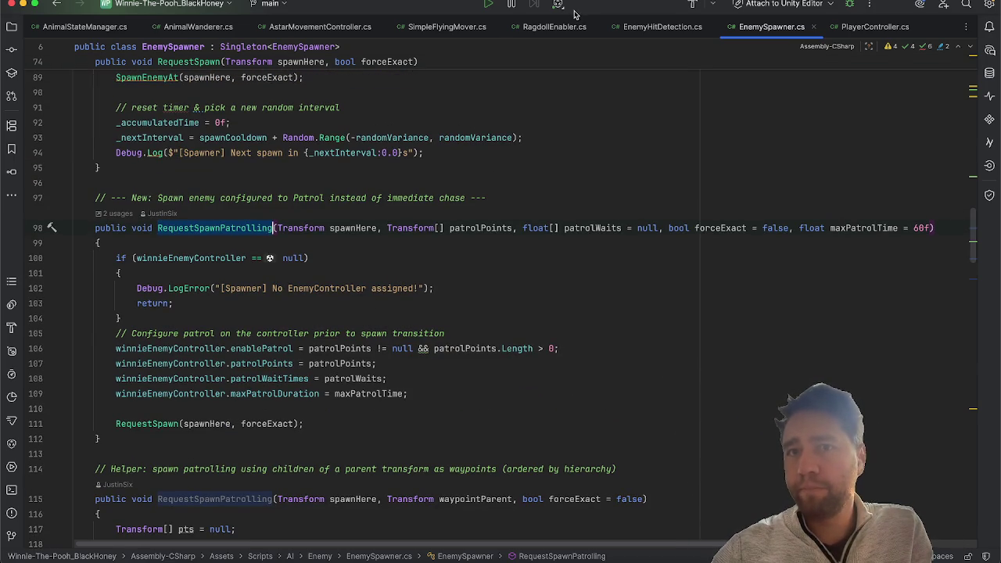
Step: Inspect the EnemyName enum in EnemyHitDetection.cs, then return to Unity
click(660, 28)
scroll(469, 319, down, 10)
scroll(469, 319, up, 2)
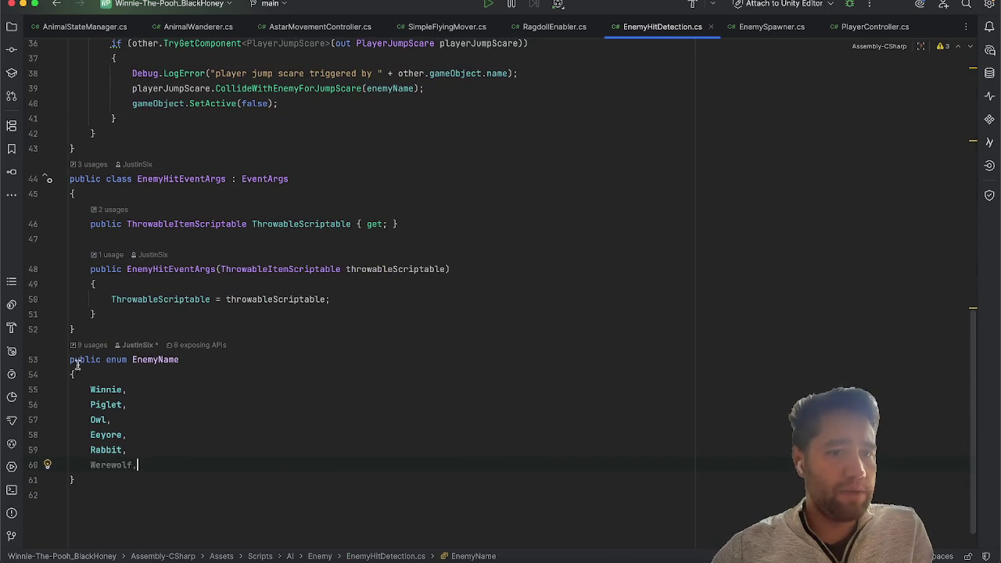
mouse_move(143, 465)
mouse_down()
mouse_move(93, 420)
mouse_move(49, 337)
mouse_up()
click(723, 272)
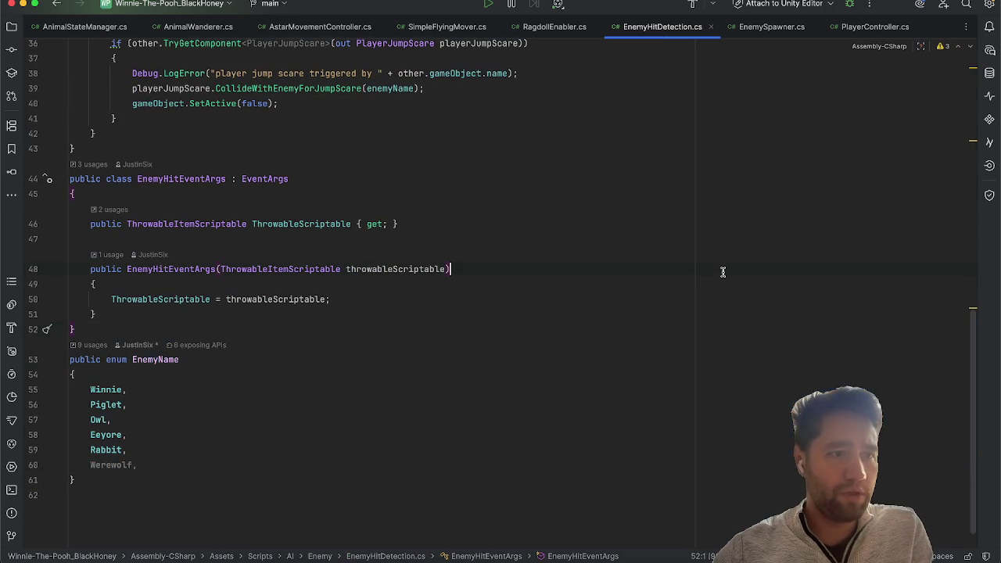
click(772, 26)
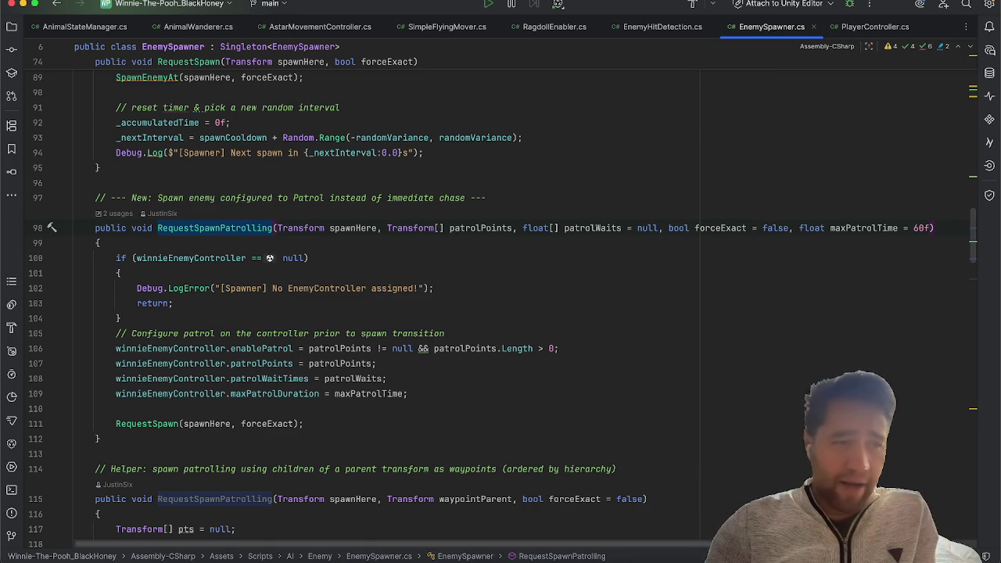
key(super+Tab)
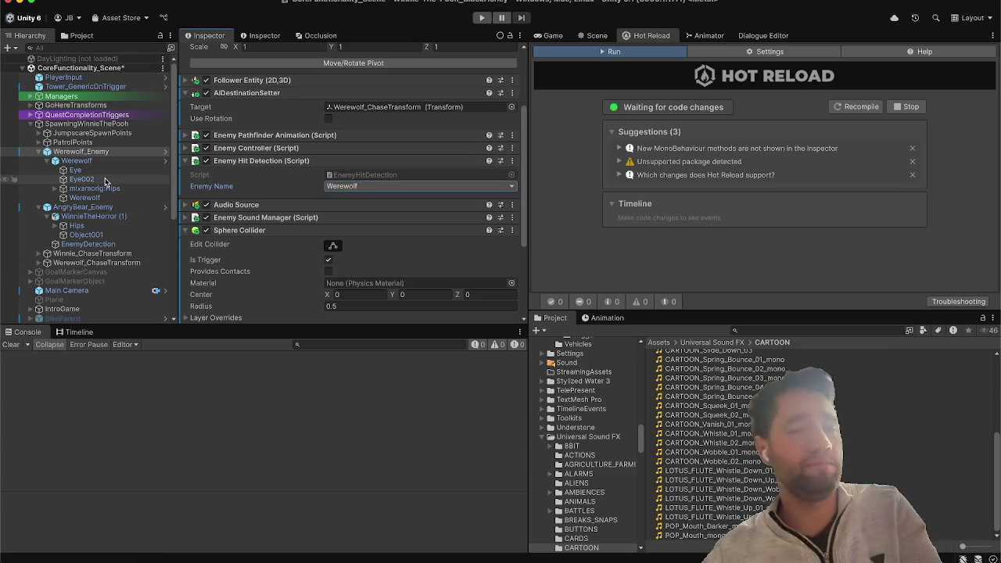
Step: Expand JumpscareSpawnPoints, select JumpScareTrigger and open its EnvironmentJumpScareTrigger script
scroll(104, 178, down, 3)
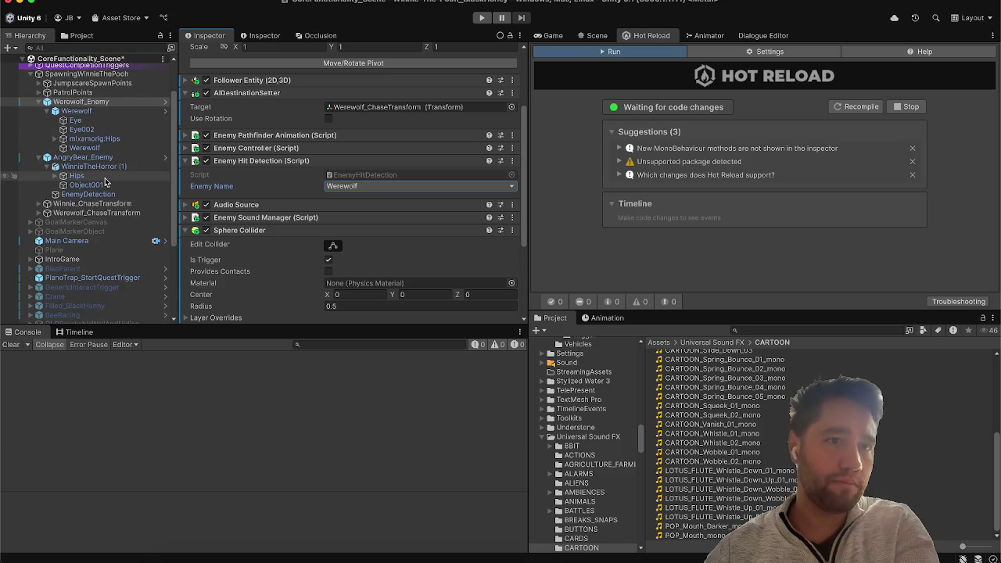
click(39, 83)
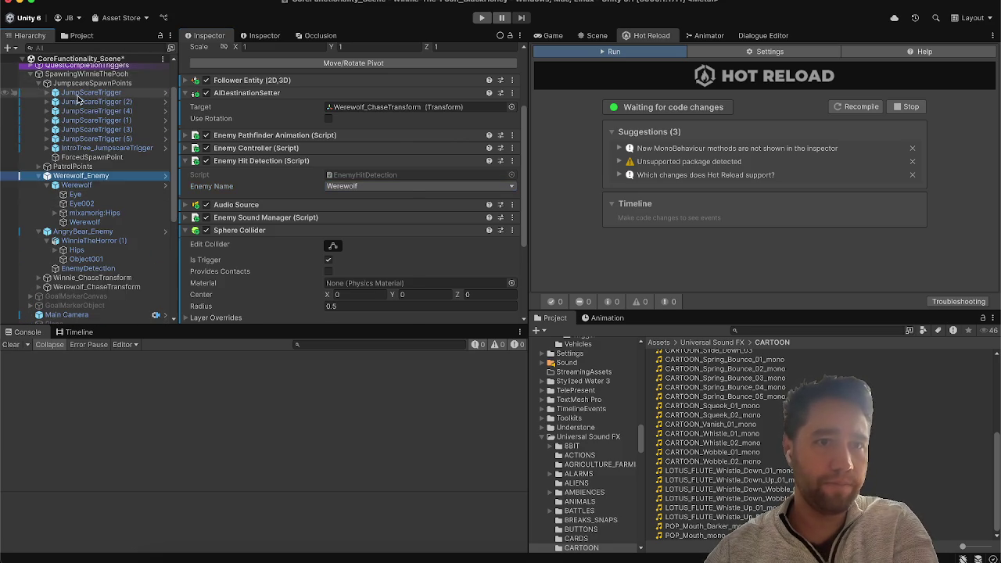
click(78, 92)
scroll(251, 273, down, 5)
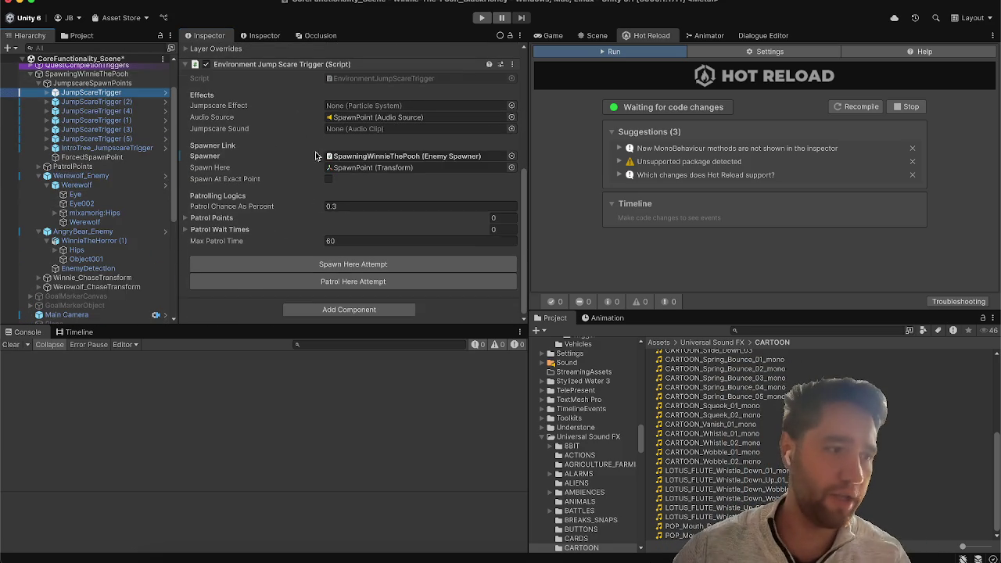
scroll(317, 136, up, 1)
click(512, 91)
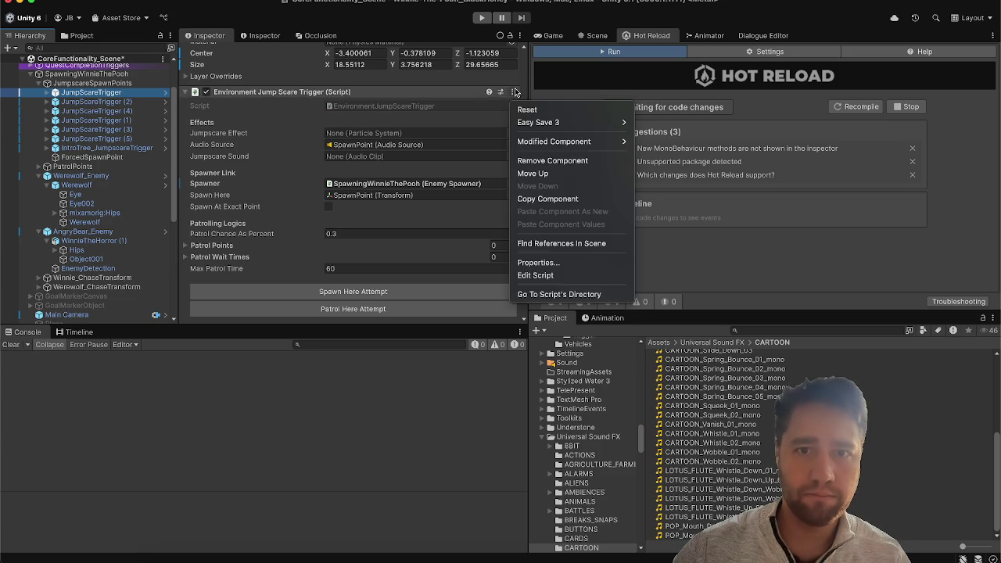
click(549, 274)
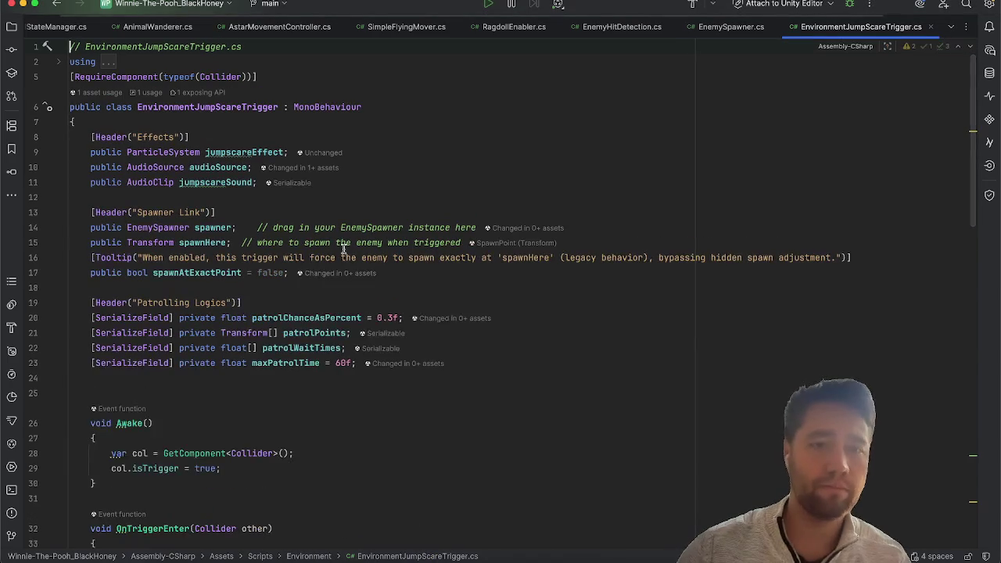
Step: Add a [Header("Enemy to Spawn")] line above the Effects header
click(532, 133)
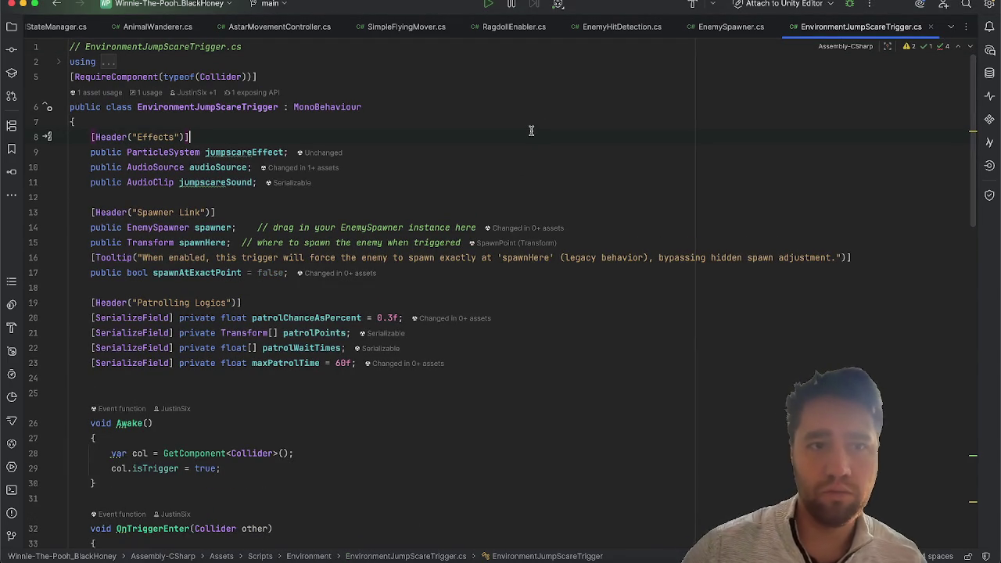
click(513, 127)
key(Return)
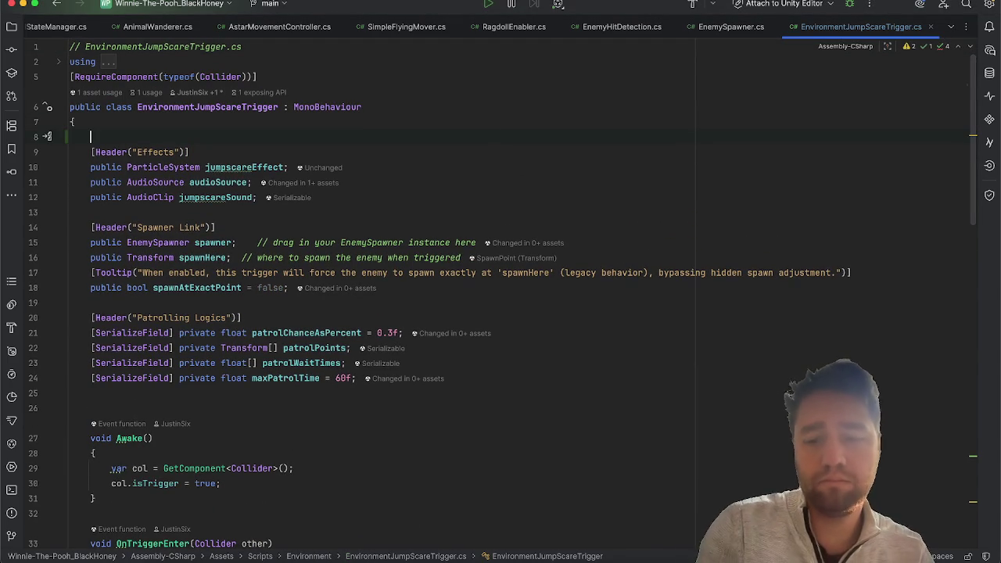
text([Header(")
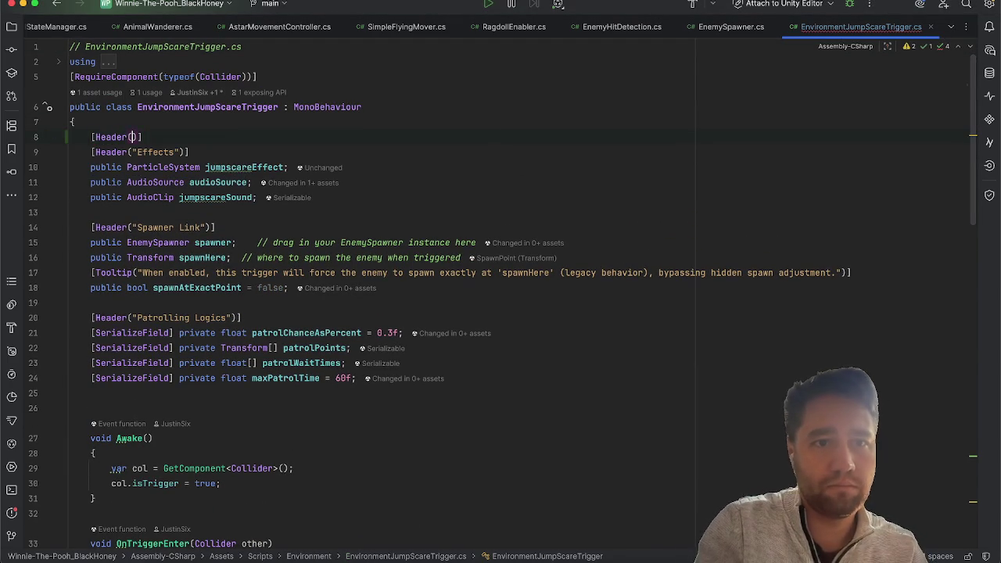
text(Enemy to Sp)
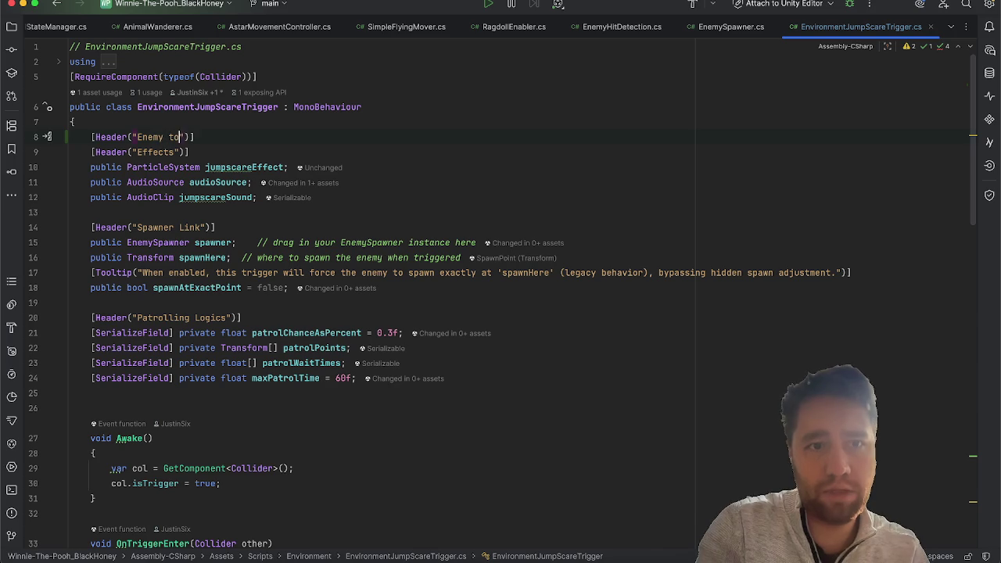
text(awn)
key(Right)
key(Right)
key(Right)
key(Return)
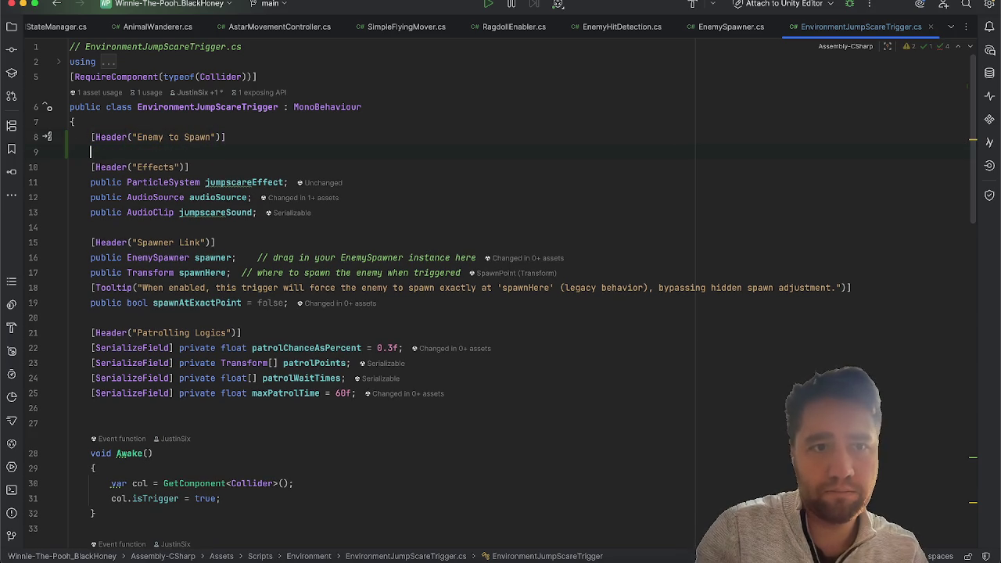
Step: Declare [SerializeField] private EnemyName enemyToSpawn; under the new header
text(public)
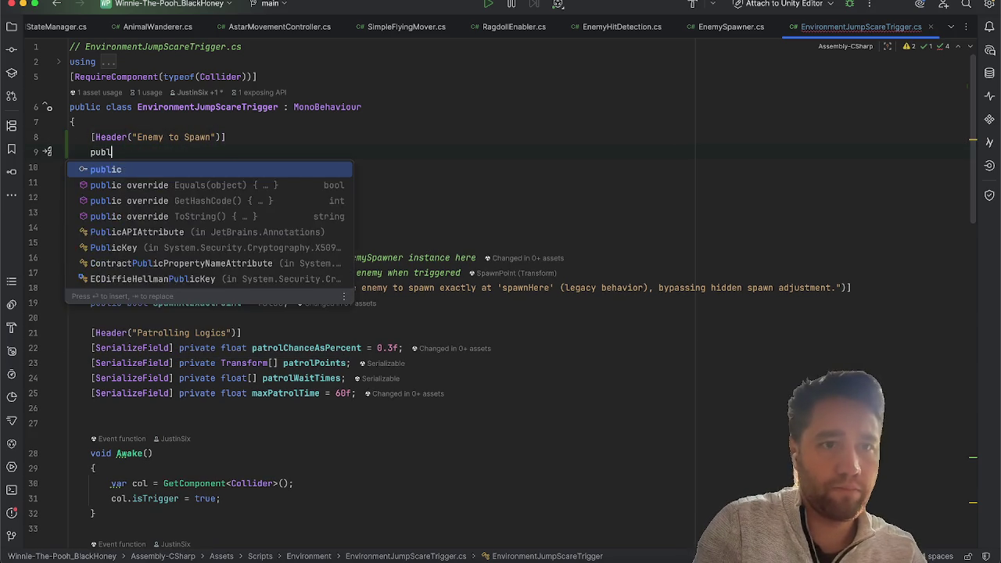
key(BackSpace)
key(BackSpace)
key(BackSpace)
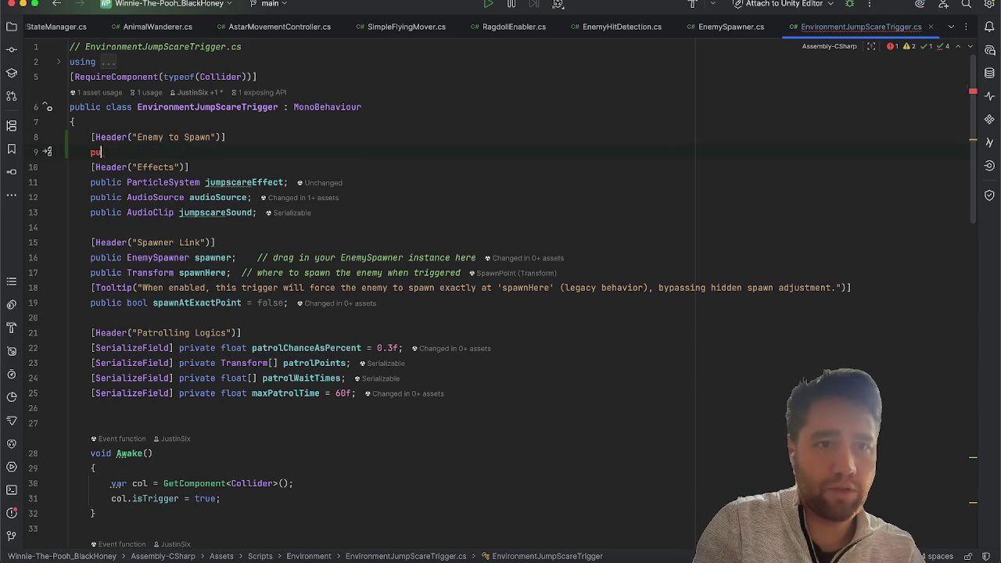
text([Se)
key(Return)
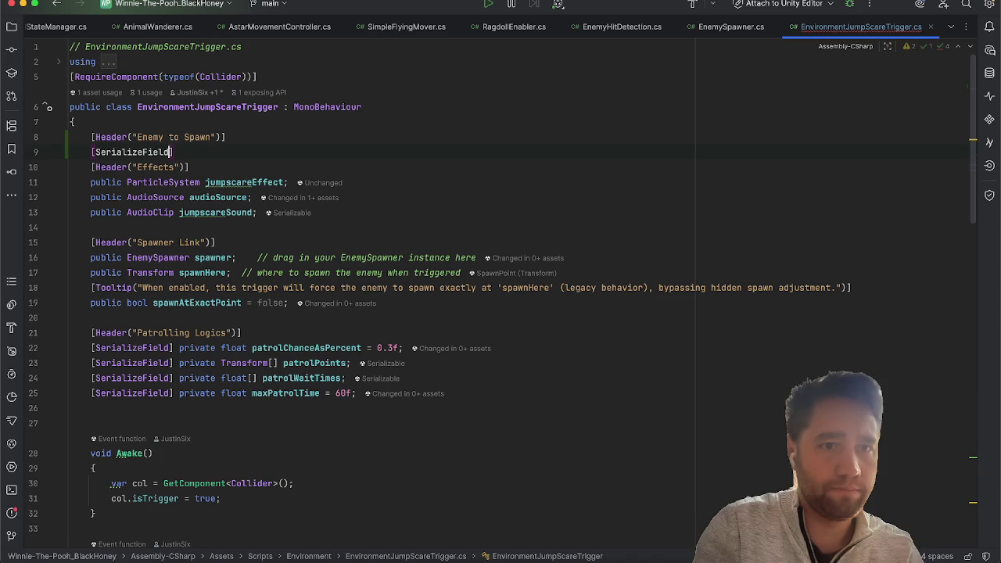
text(] pri)
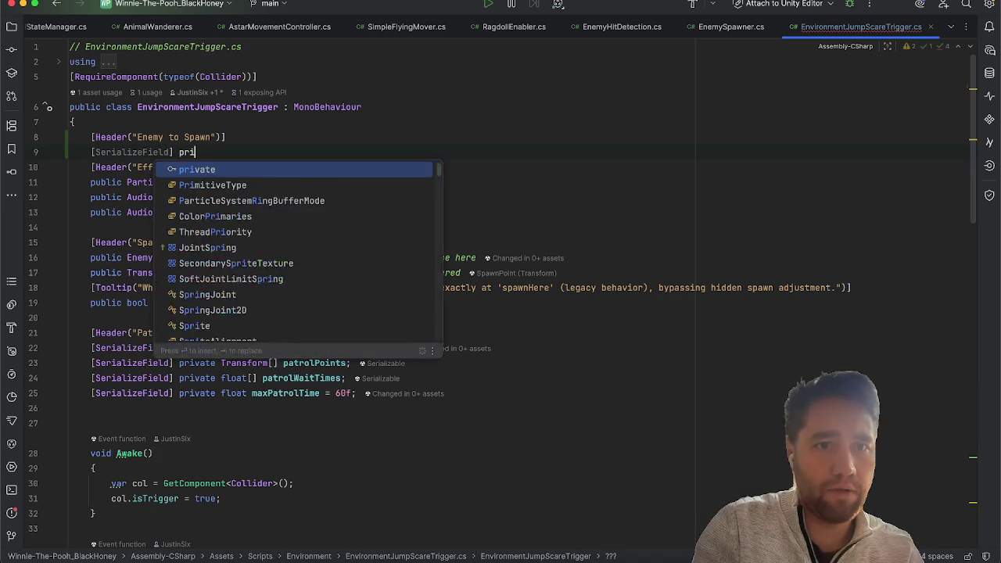
text(vate Enemy)
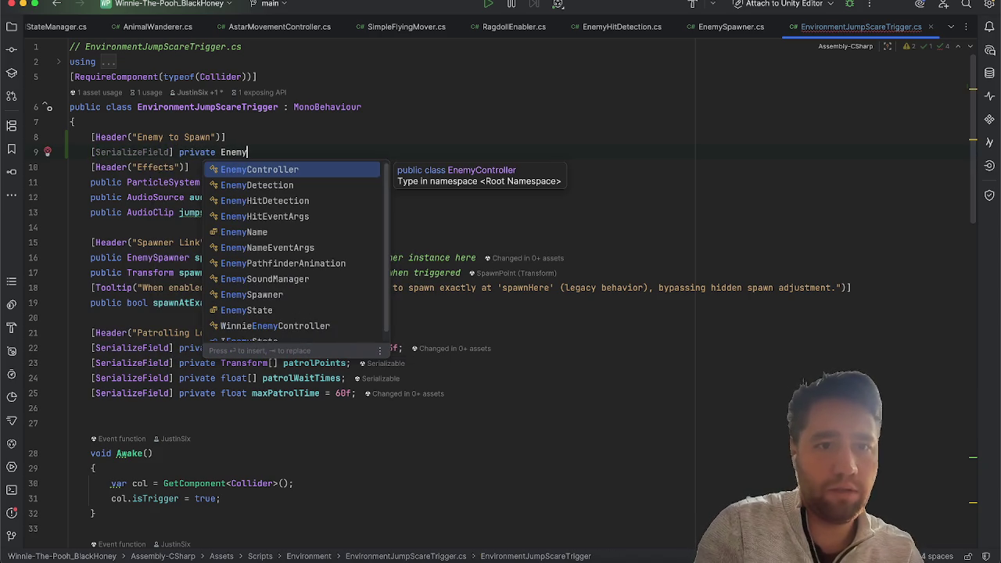
key(Down)
key(Down)
key(Down)
key(Return)
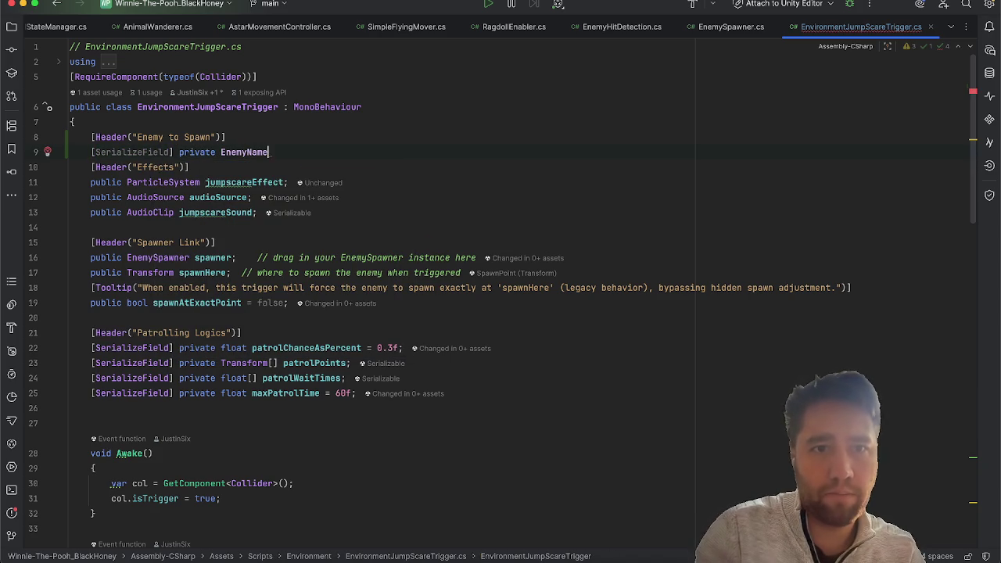
text(enemyToSpawn;)
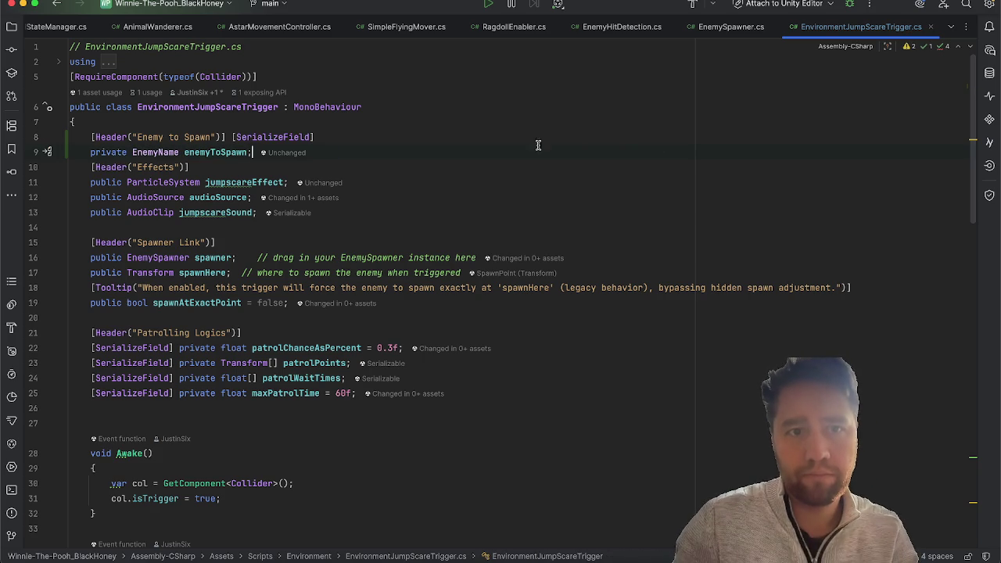
key(super+z)
double_click(165, 150)
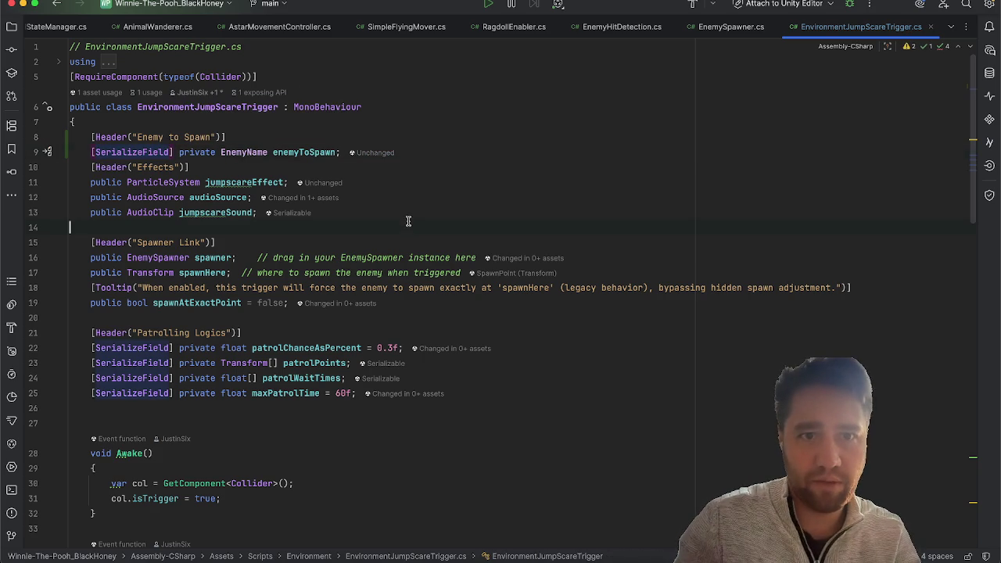
click(487, 182)
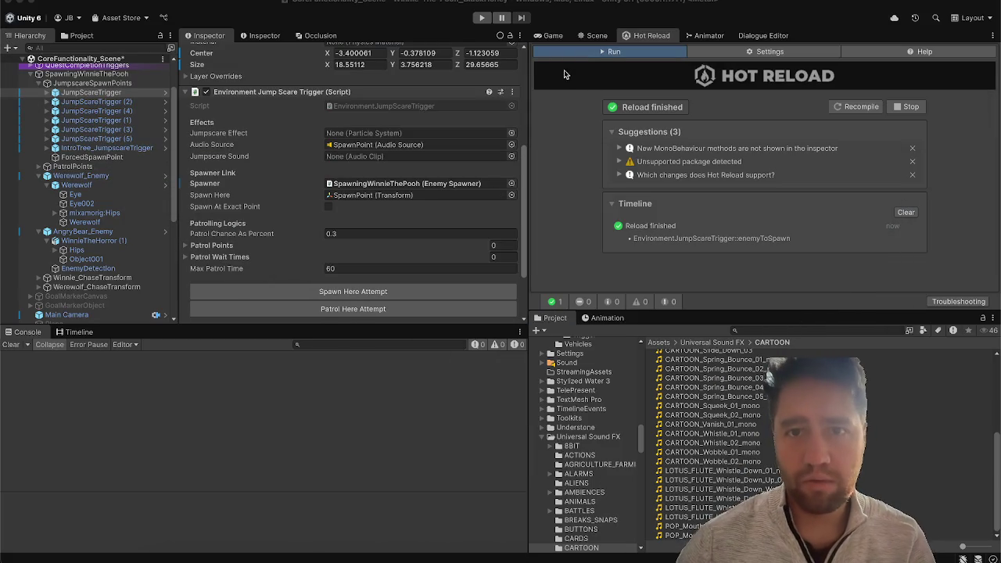
Step: After recompiling, clear the Console and confirm the trigger's Enemy To Spawn reads Winnie
click(551, 35)
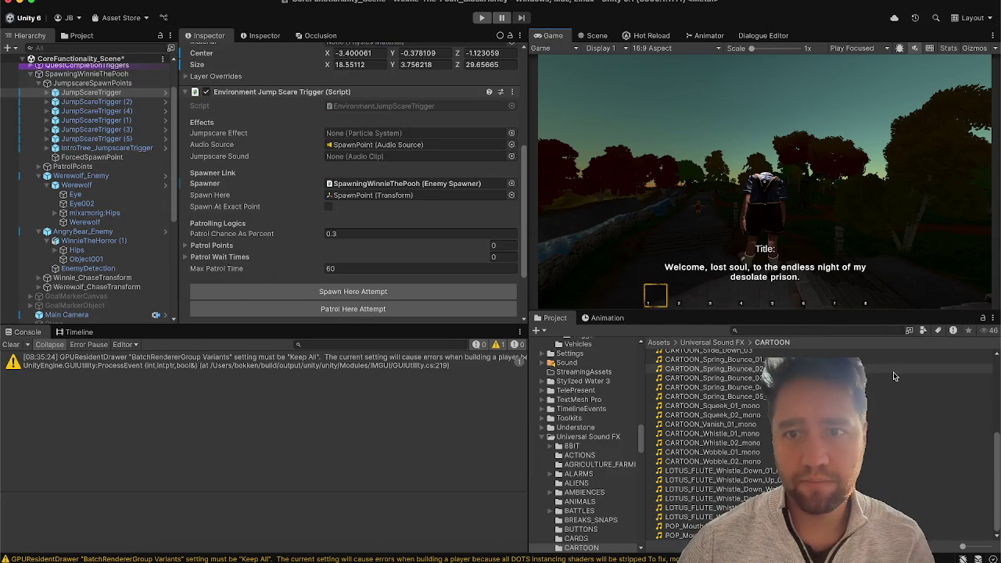
click(592, 35)
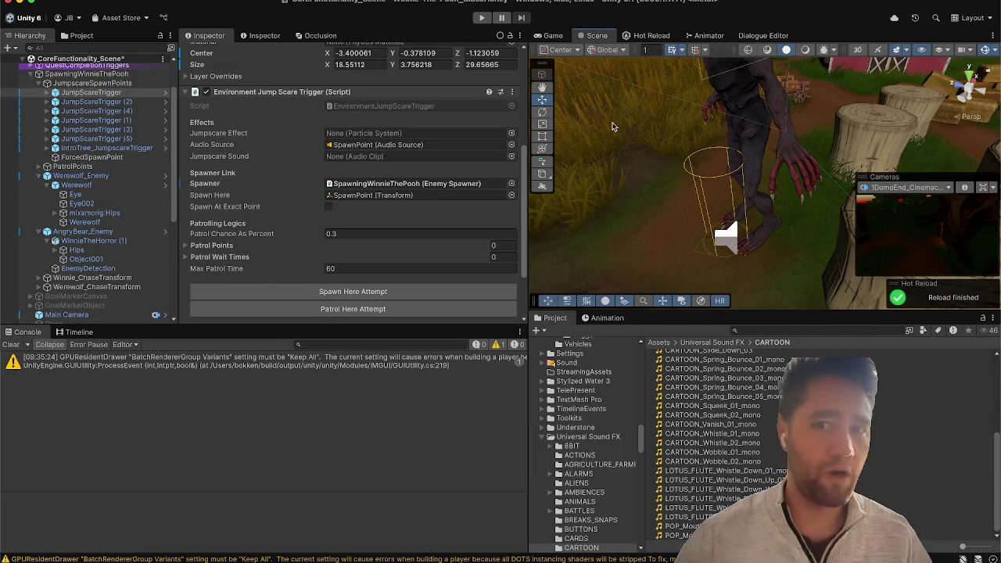
drag(664, 156, 709, 134)
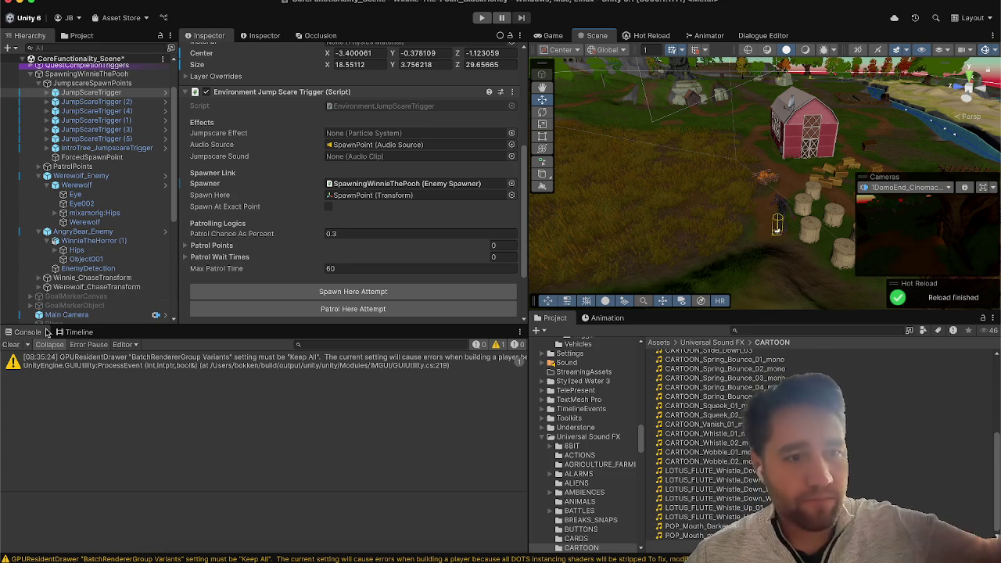
click(6, 345)
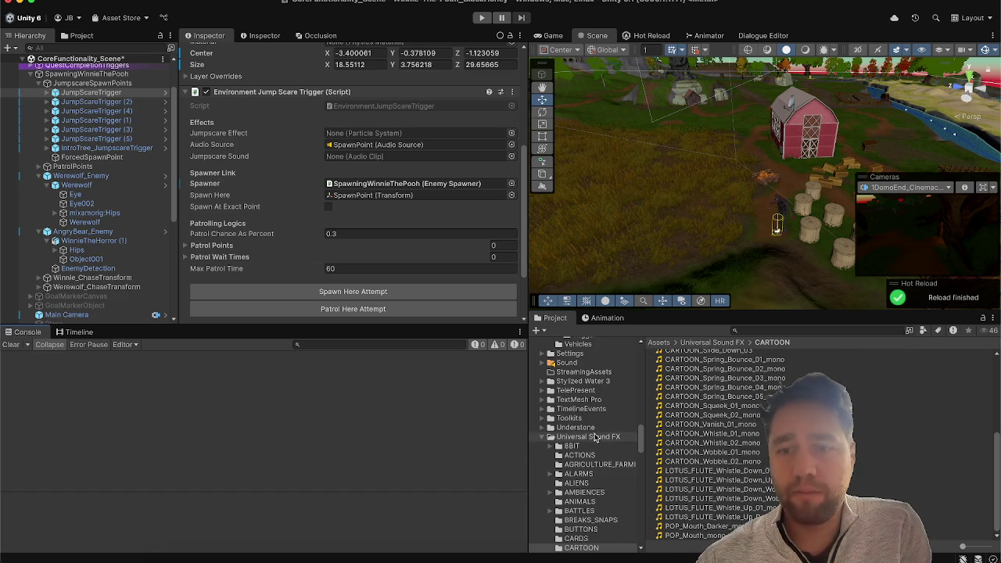
scroll(297, 195, down, 5)
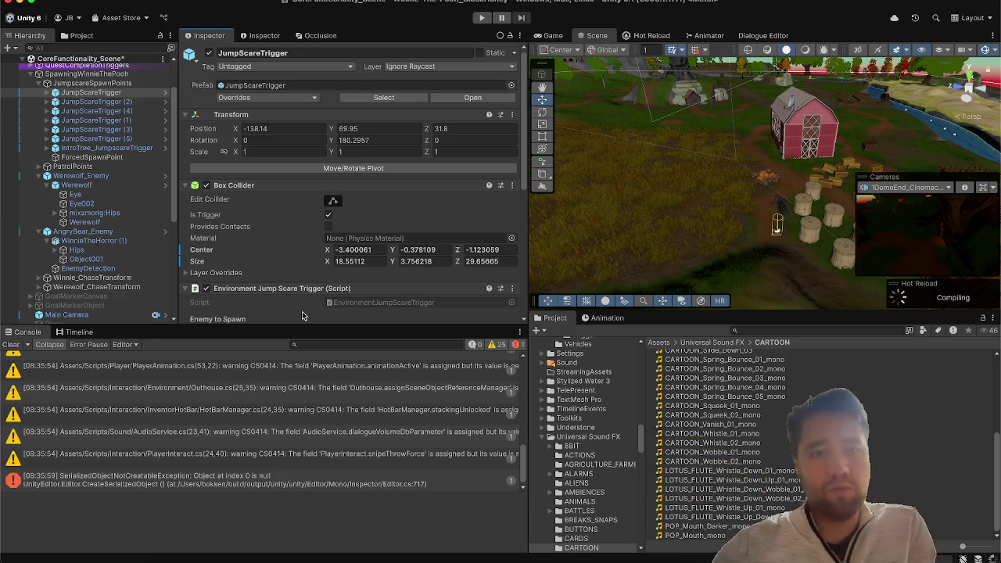
scroll(218, 268, down, 5)
scroll(217, 268, down, 1)
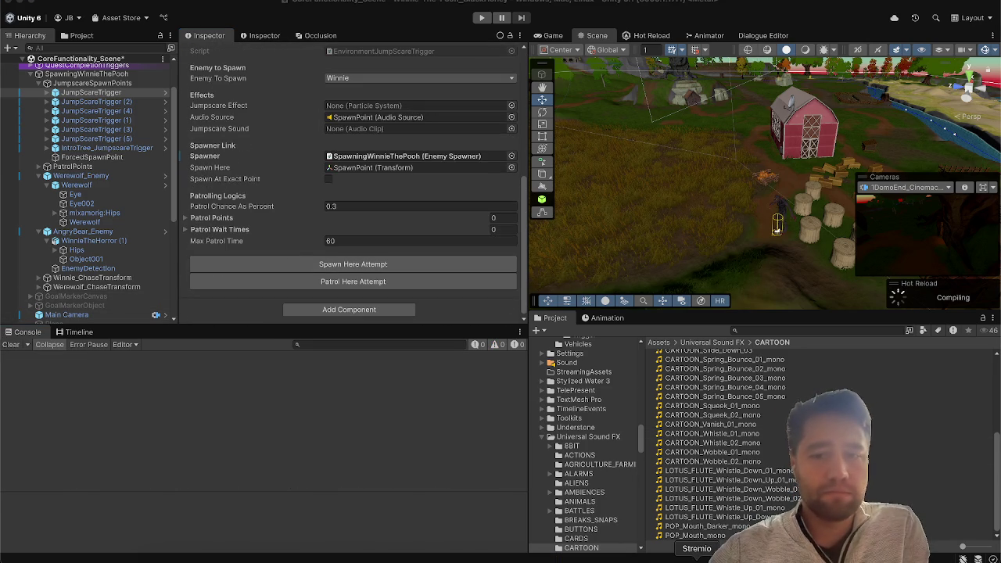
key(super+Tab)
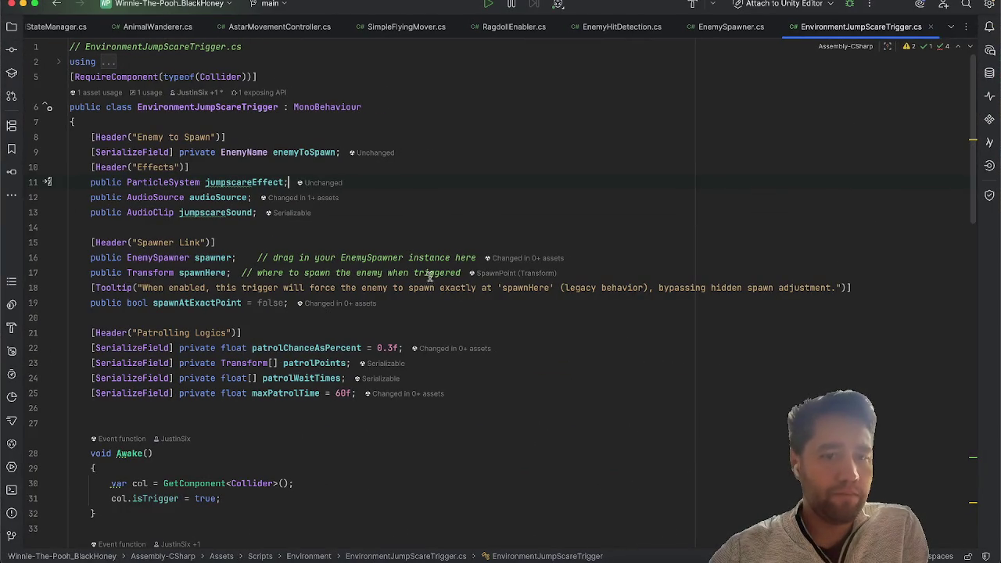
Step: Review the OnTriggerEnter code in EnvironmentJumpScareTrigger.cs around line 57
click(429, 423)
scroll(491, 422, down, 3)
scroll(492, 422, down, 5)
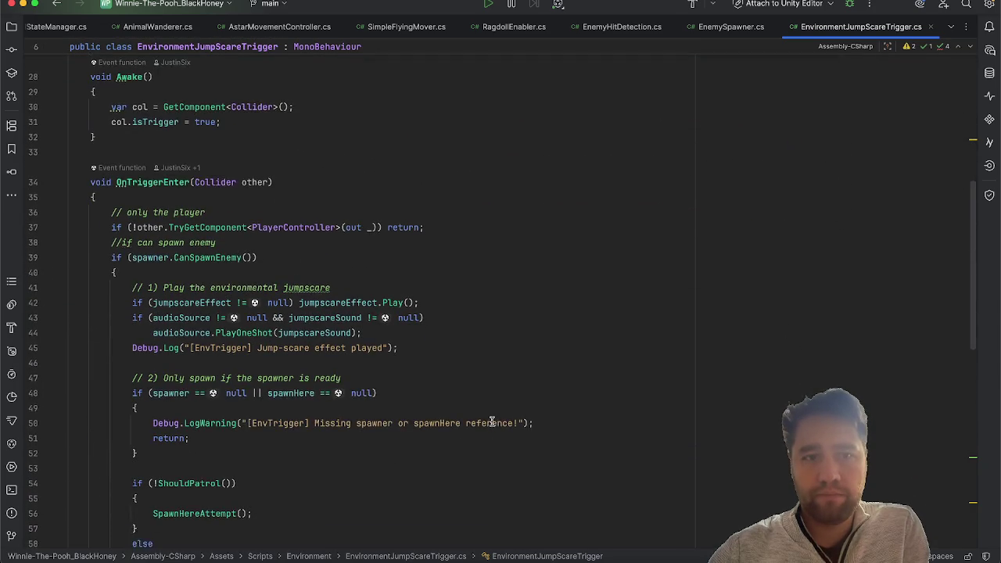
click(148, 180)
scroll(268, 357, down, 6)
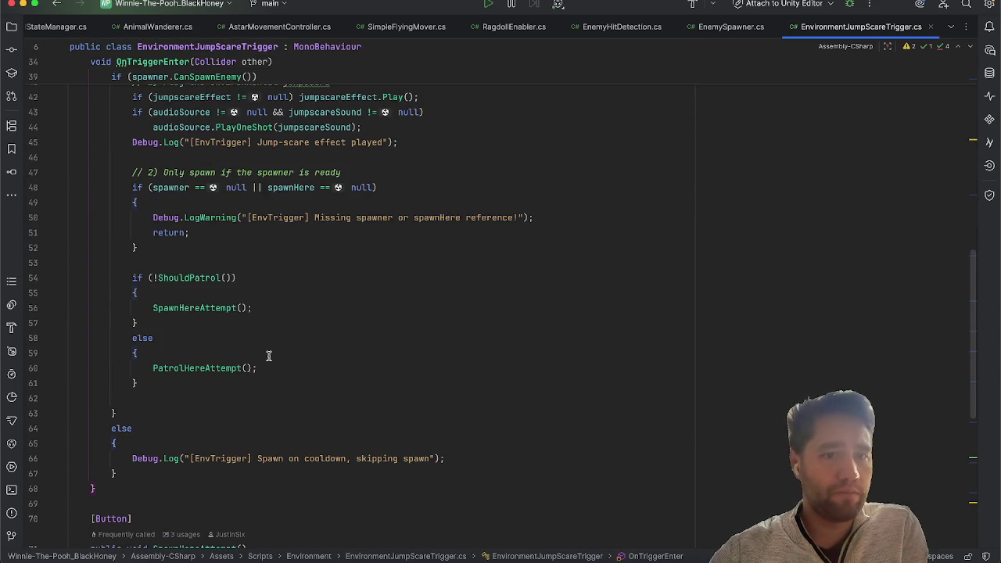
click(192, 195)
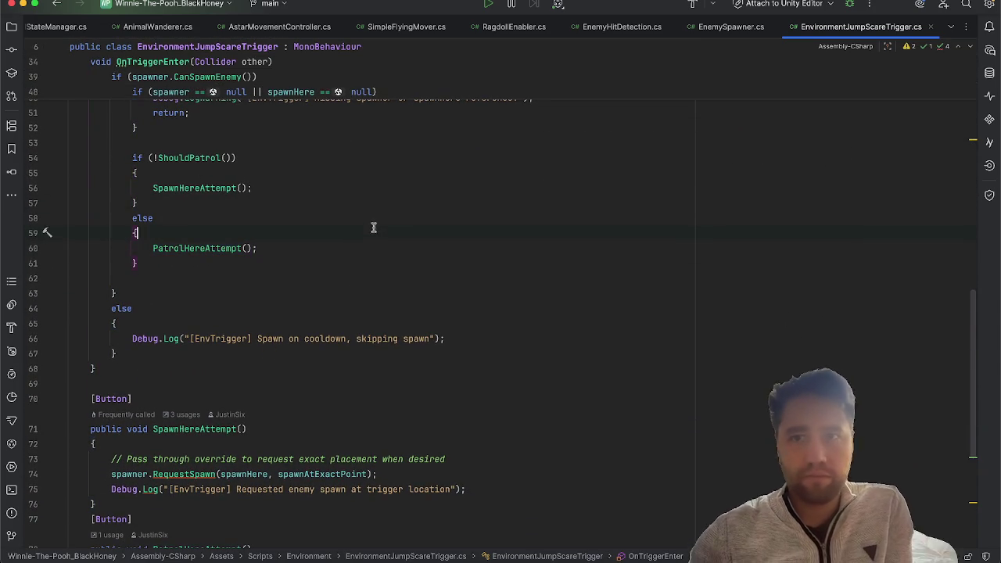
Step: Examine EnemySpawner.cs around the RequestSpawn call on line 111
click(729, 27)
scroll(536, 246, down, 15)
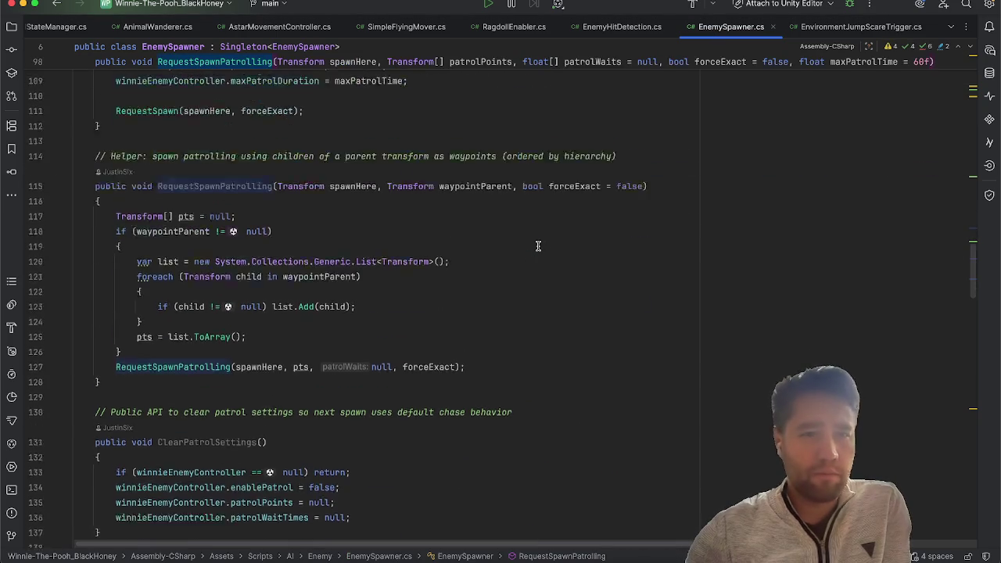
scroll(537, 246, up, 15)
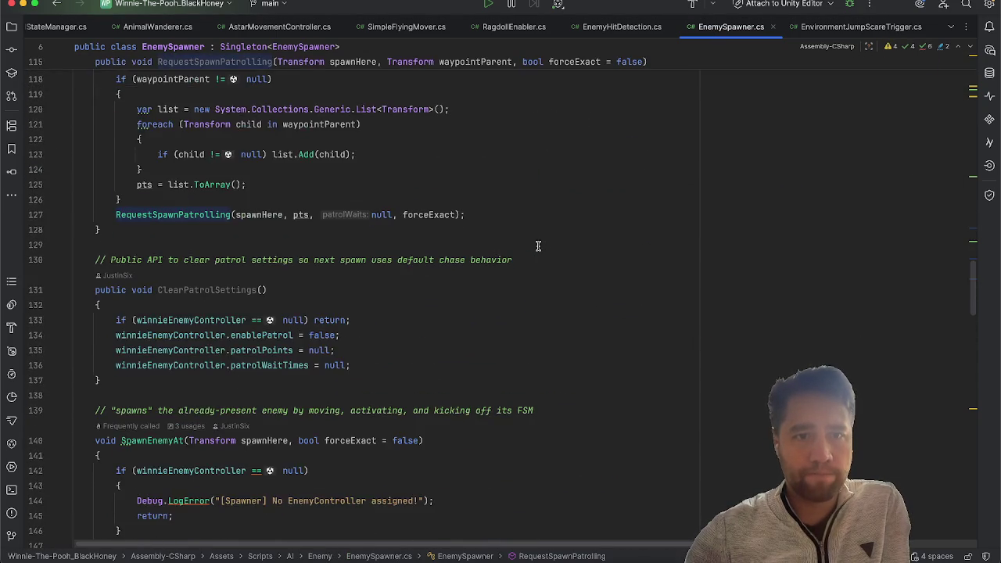
click(144, 430)
scroll(449, 420, down, 20)
scroll(449, 420, down, 15)
scroll(449, 420, up, 8)
scroll(449, 420, up, 20)
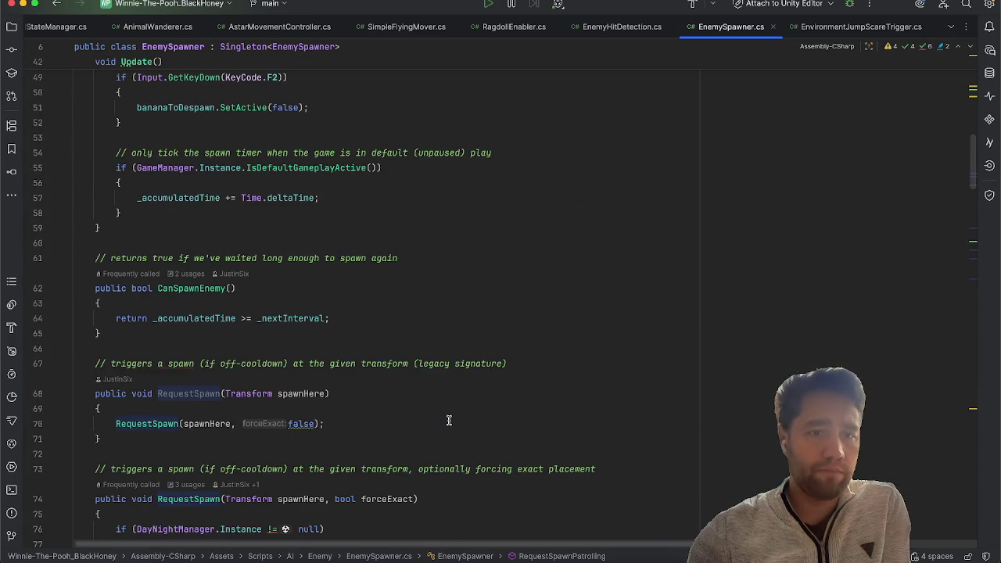
scroll(449, 421, down, 2)
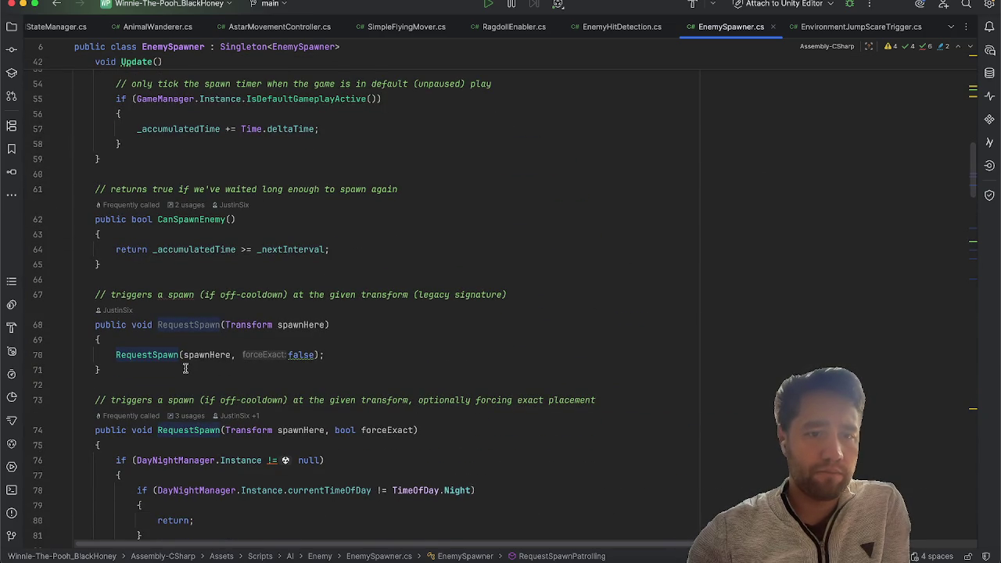
scroll(153, 356, down, 10)
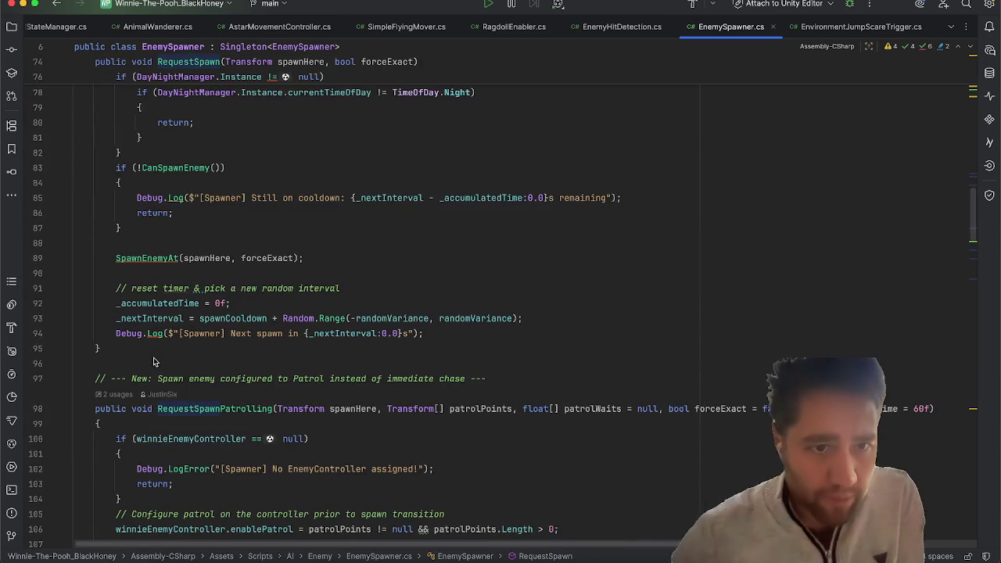
scroll(153, 362, up, 1)
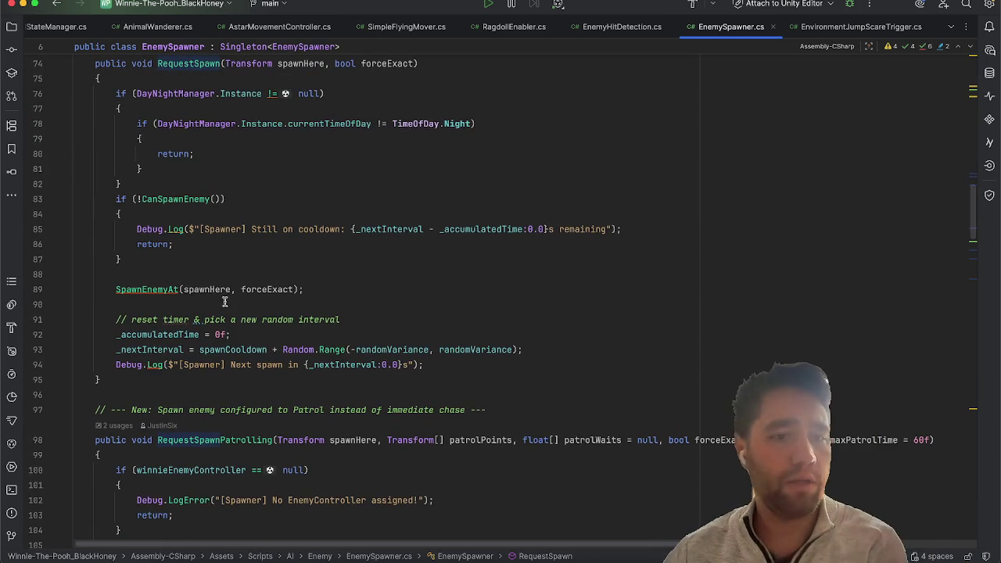
scroll(344, 266, up, 1)
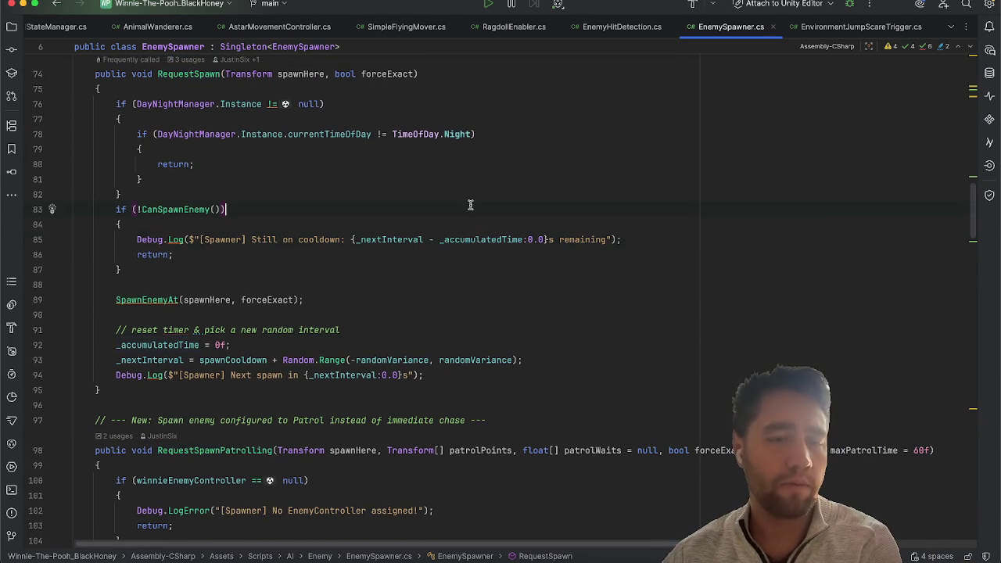
scroll(469, 205, up, 5)
scroll(470, 205, up, 7)
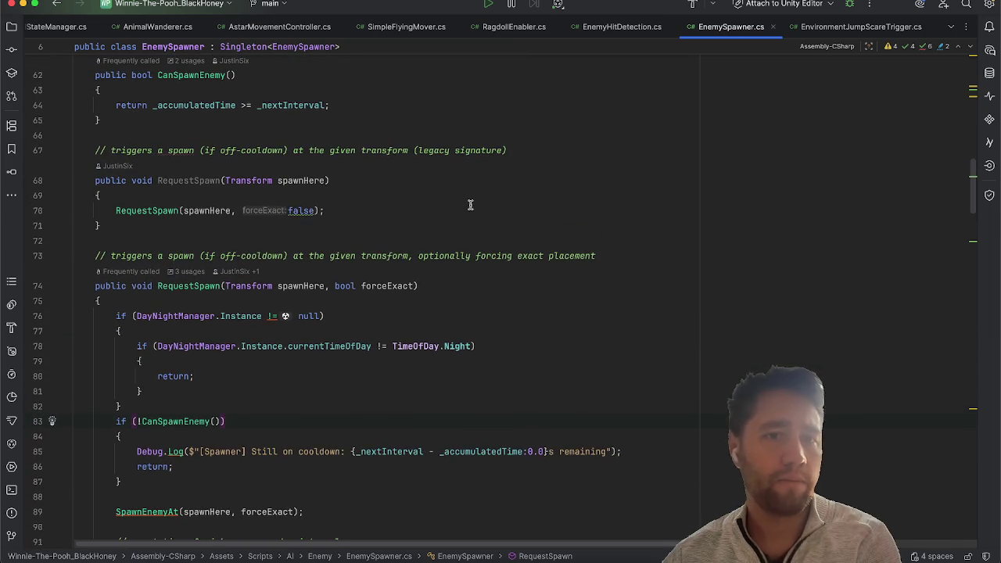
scroll(470, 205, up, 20)
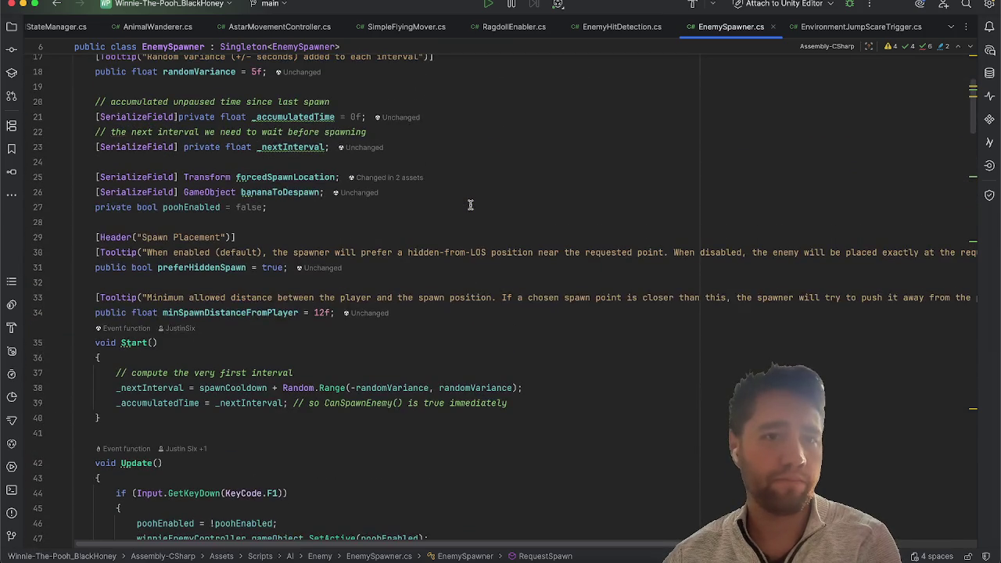
scroll(470, 205, up, 2)
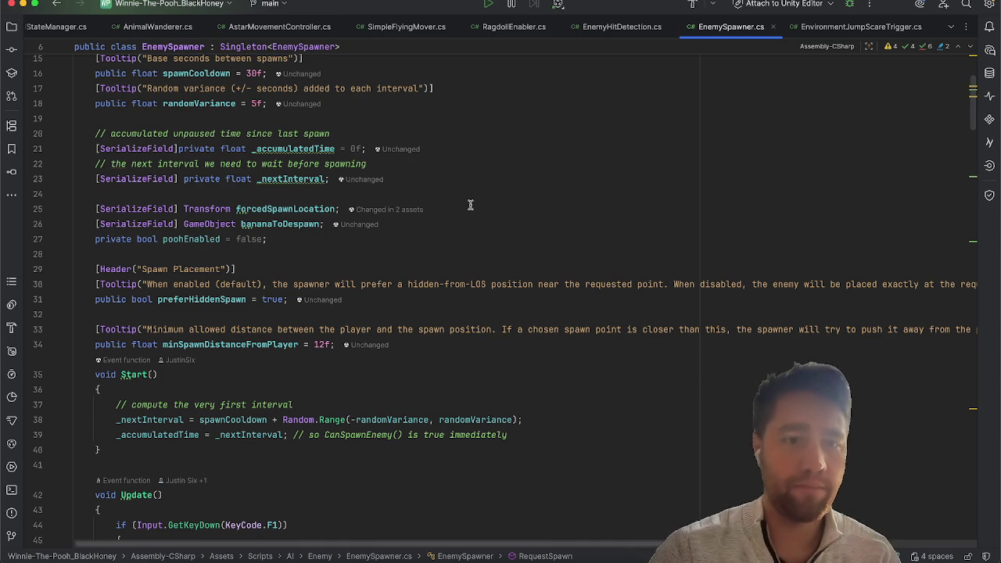
Step: Scroll through EnemySpawner's remaining update and spawn code, then return to Unity
scroll(470, 205, down, 10)
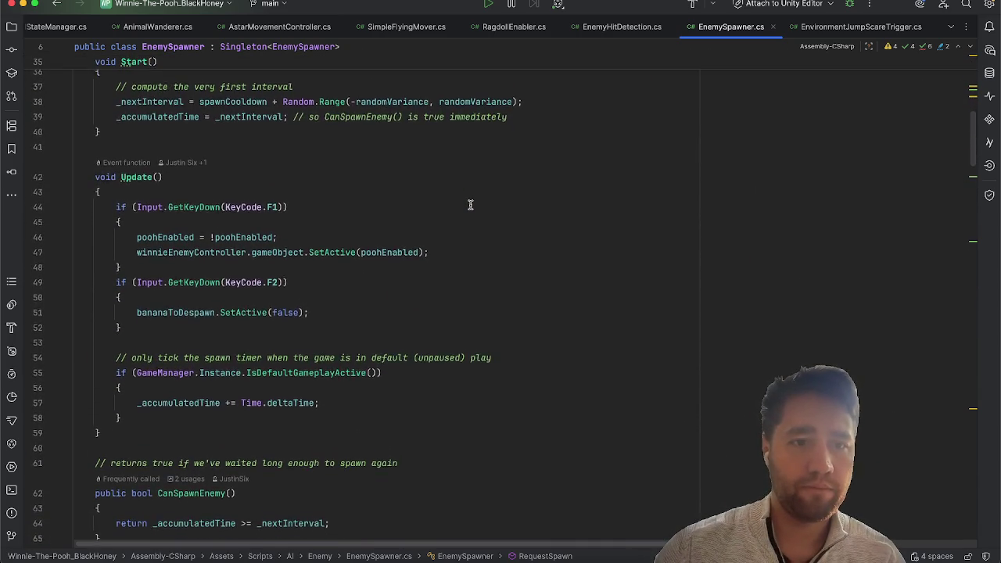
scroll(470, 205, down, 3)
scroll(470, 204, right, 1)
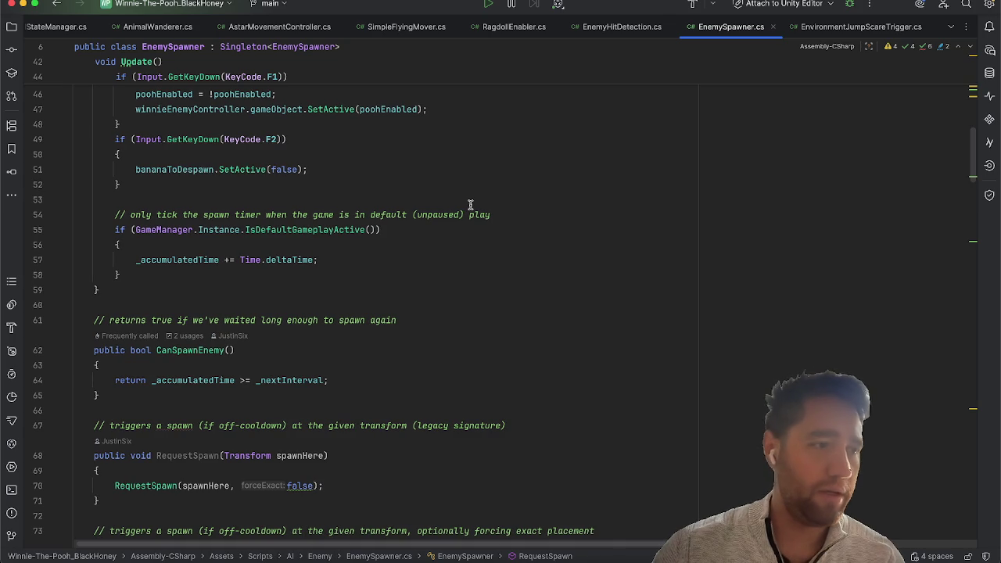
scroll(470, 205, down, 1)
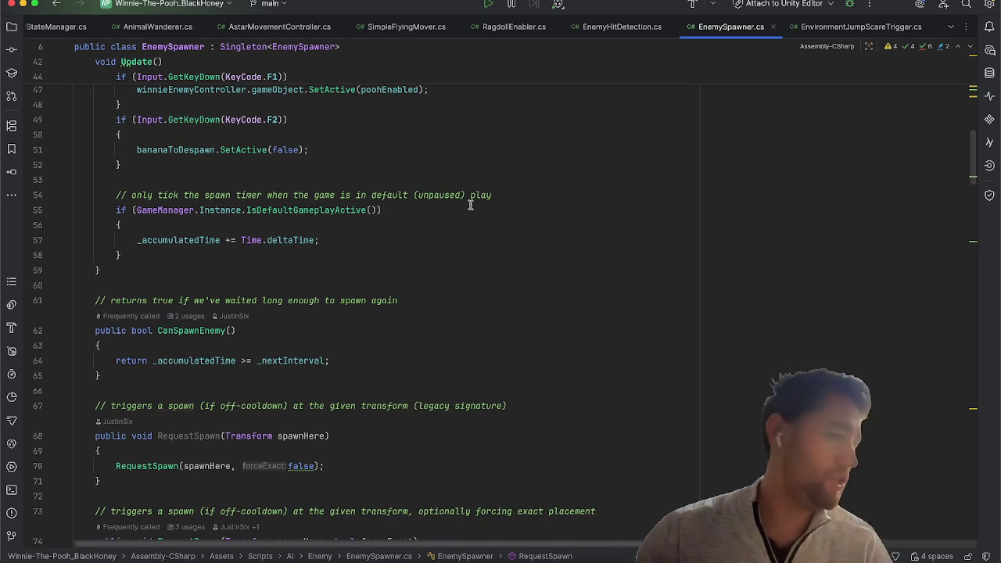
scroll(470, 205, up, 5)
scroll(470, 204, down, 10)
scroll(470, 205, down, 10)
scroll(470, 205, up, 20)
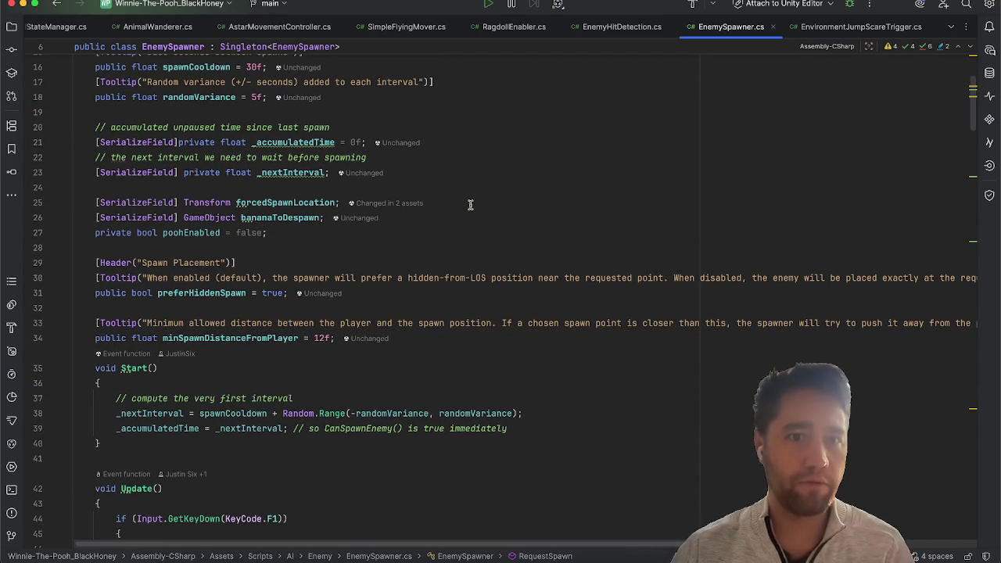
scroll(470, 205, up, 5)
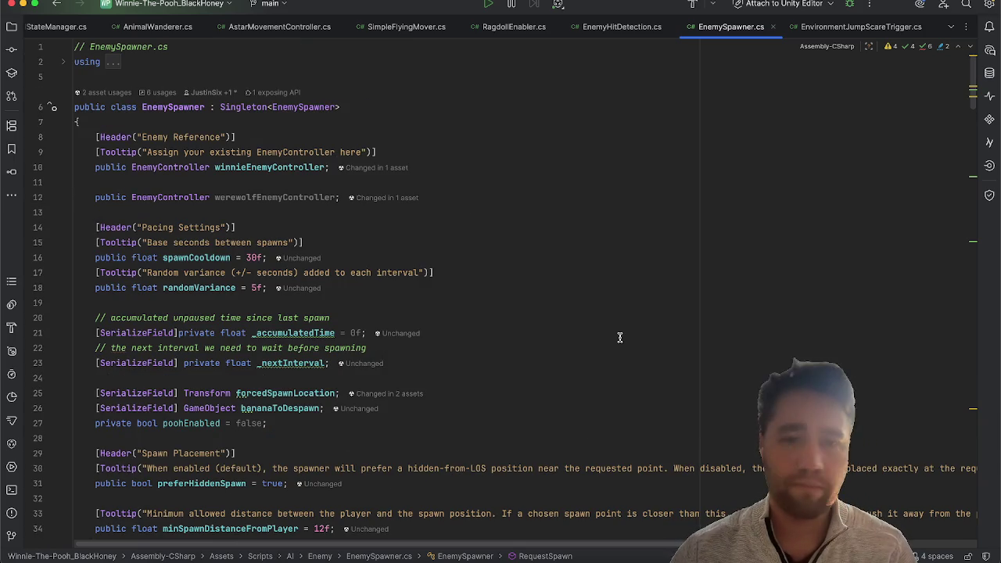
scroll(619, 337, down, 10)
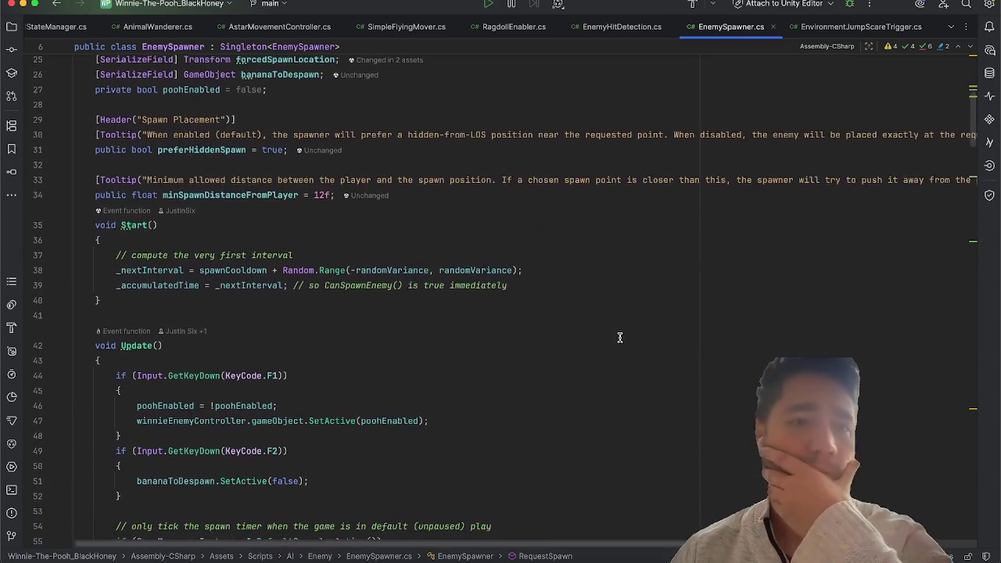
scroll(619, 337, down, 7)
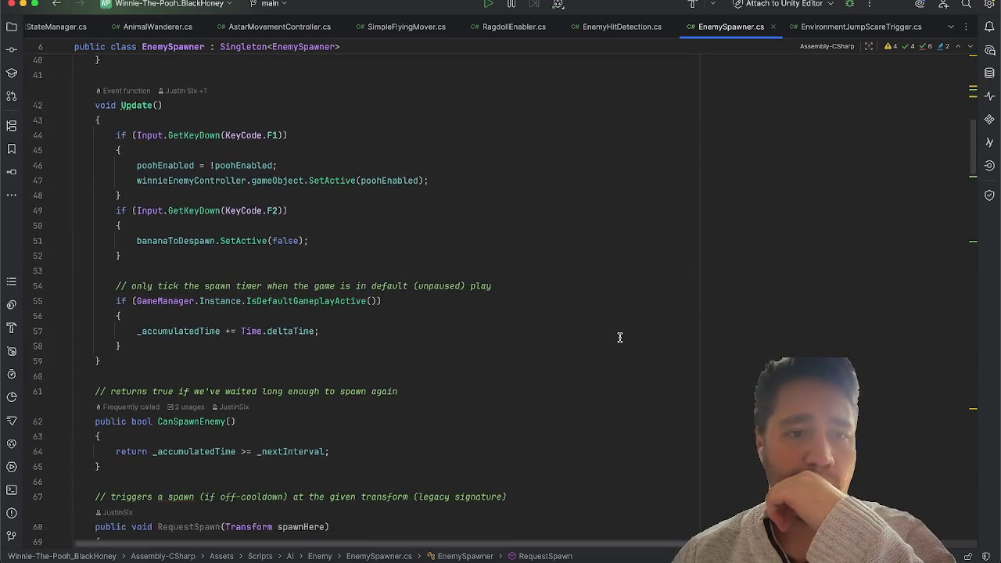
scroll(619, 337, down, 1)
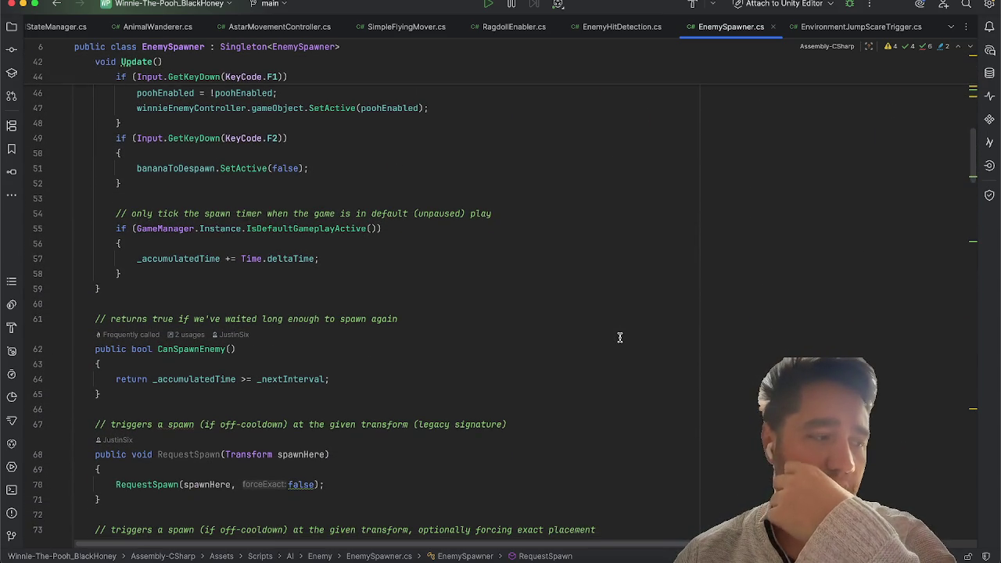
scroll(619, 337, down, 2)
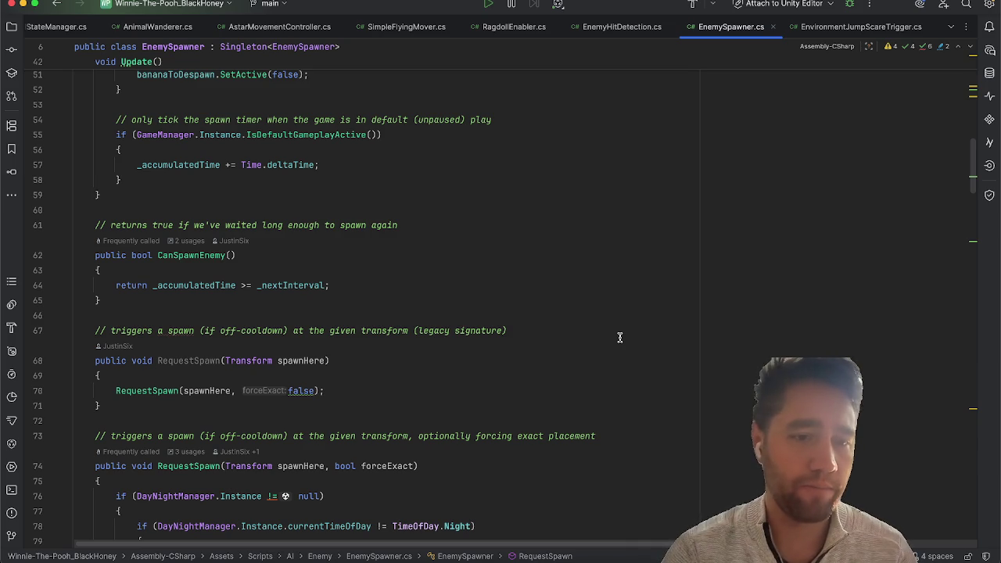
scroll(619, 337, down, 6)
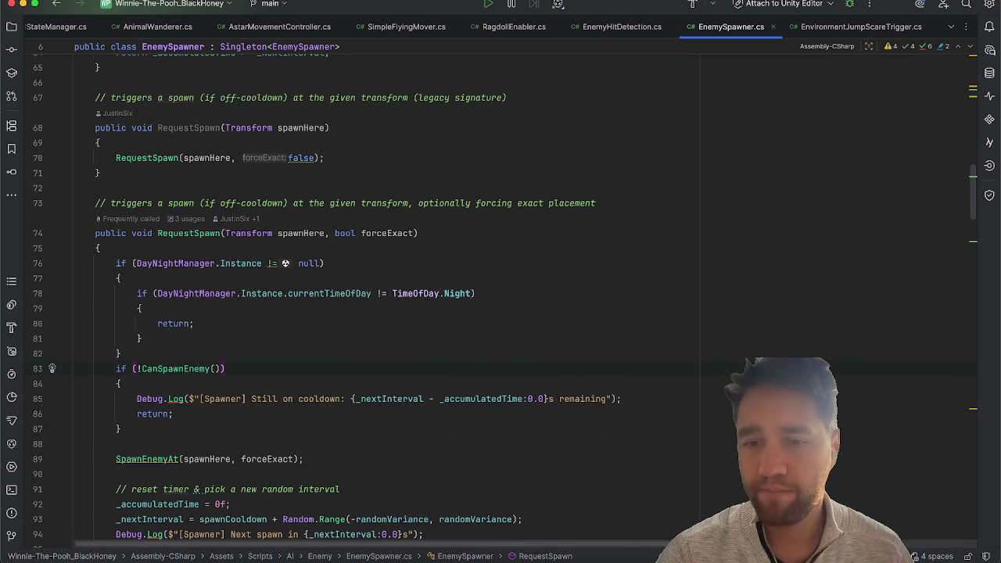
key(super+Tab)
scroll(137, 111, up, 1)
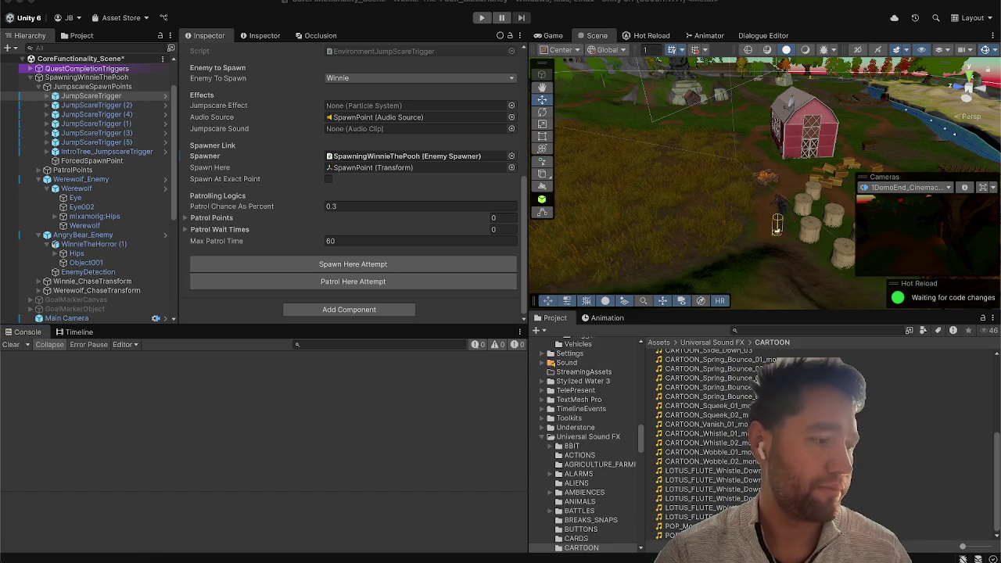
Step: Frame the first JumpScareTrigger in the Scene view and orbit around its trigger box
scroll(146, 154, up, 3)
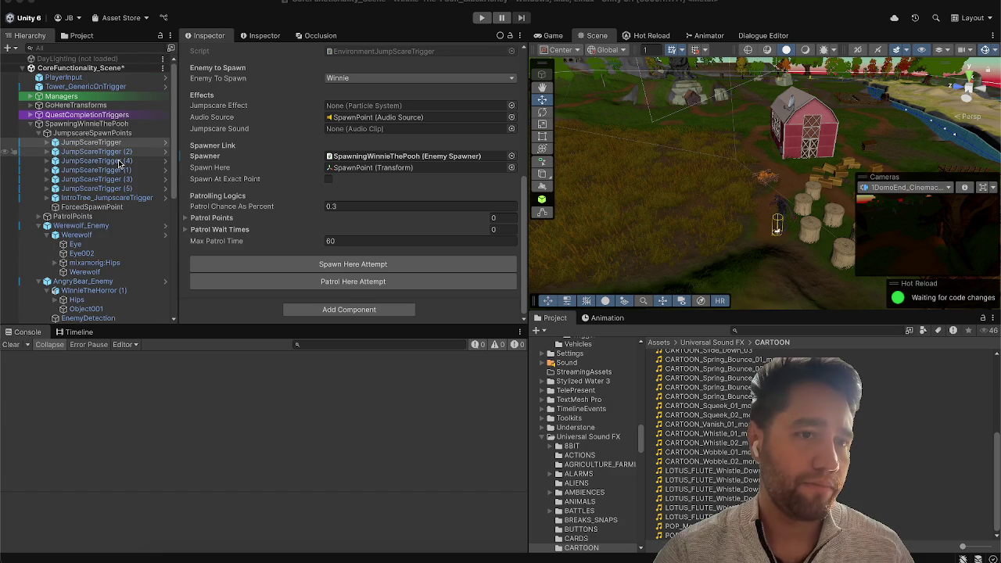
click(120, 162)
click(117, 142)
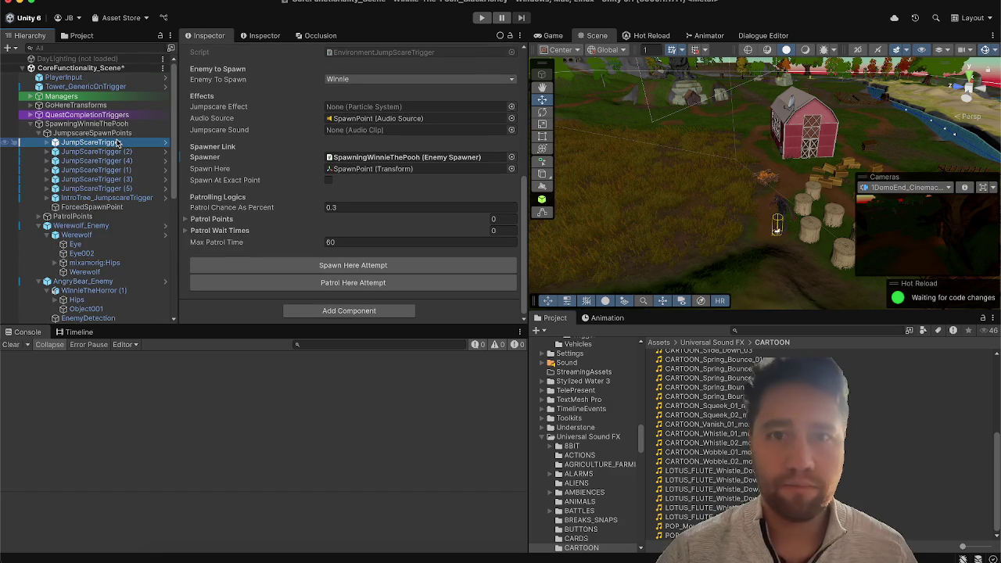
key(f)
drag(603, 171, 638, 206)
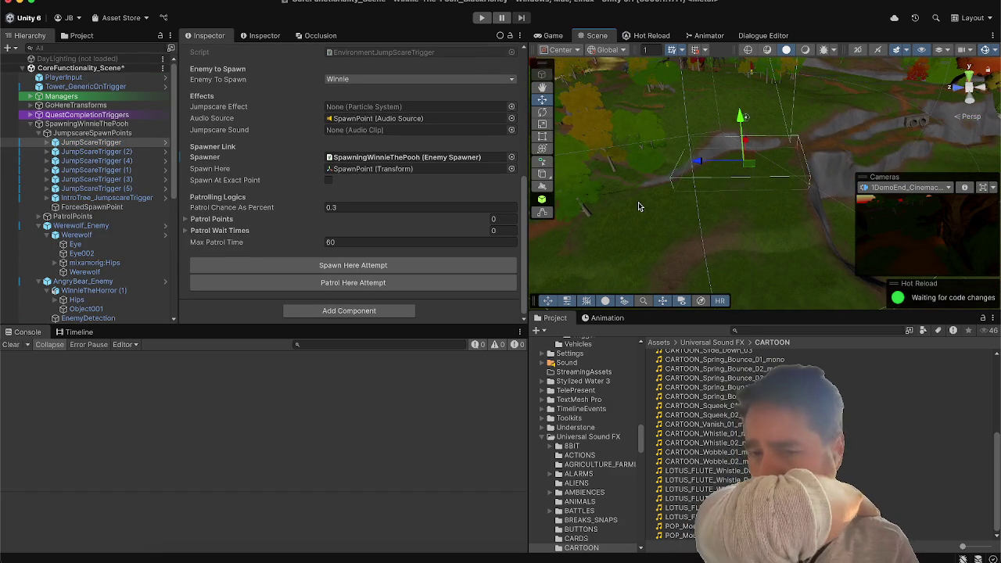
mouse_move(716, 213)
mouse_down()
mouse_move(736, 208)
mouse_move(708, 198)
mouse_up()
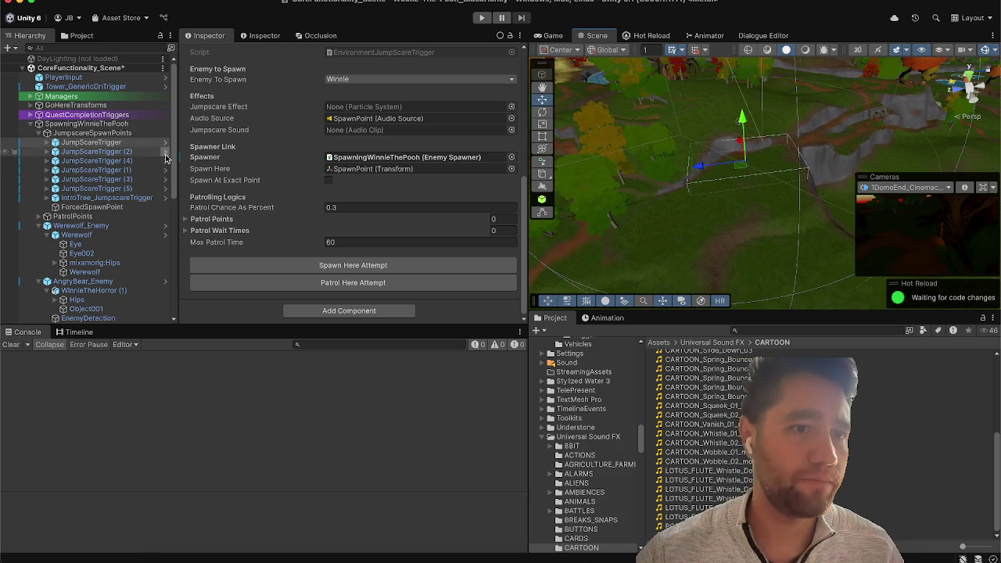
Step: Select all six triggers, JumpScareTrigger through JumpScareTrigger (5), then the JumpscareSpawnPoints group
shift+click(129, 189)
key(super+Tab)
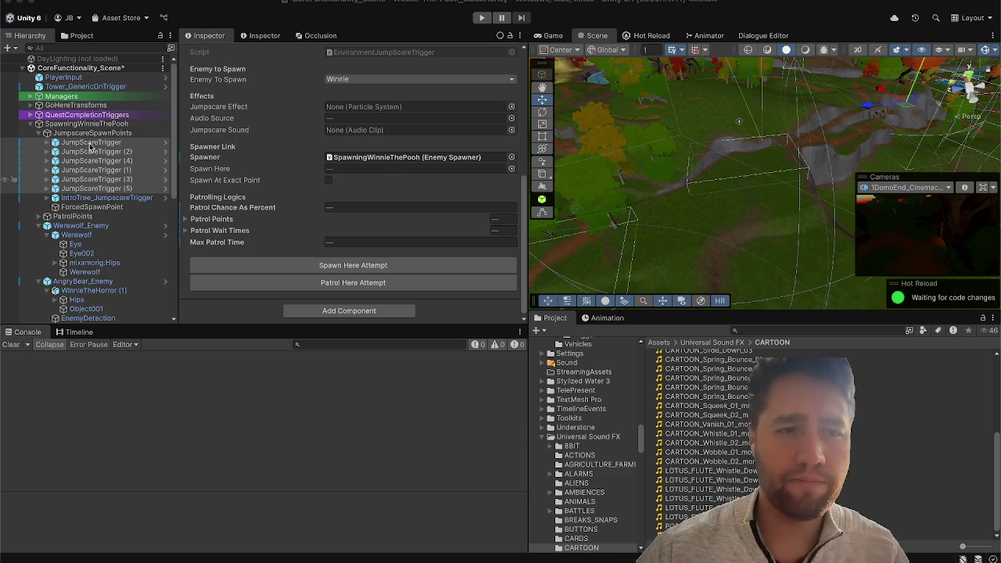
click(92, 133)
Step: Rename the JumpscareSpawnPoints group to Winnie_JumpscareSpawnPoints
click(298, 53)
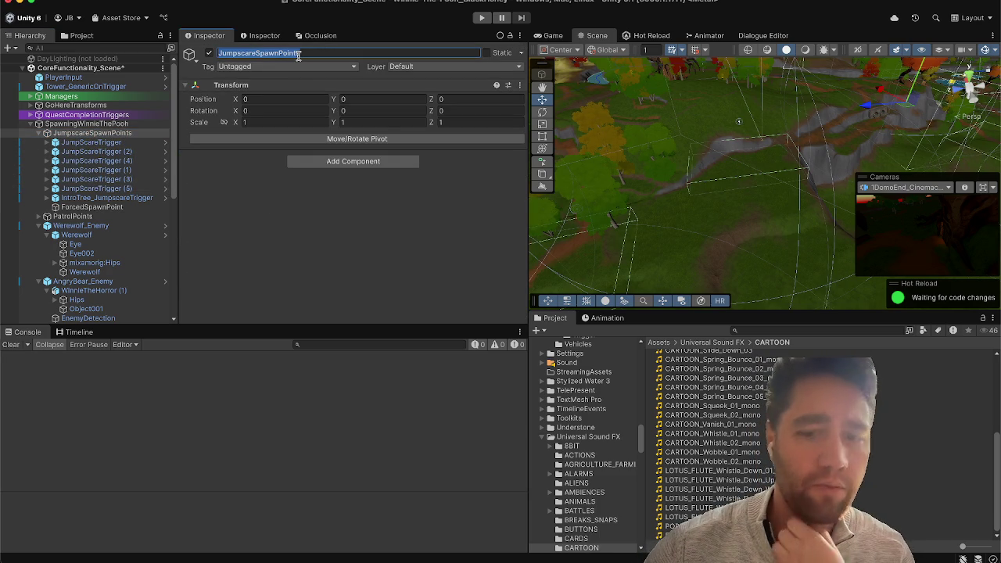
key(Home)
text(Winnie)
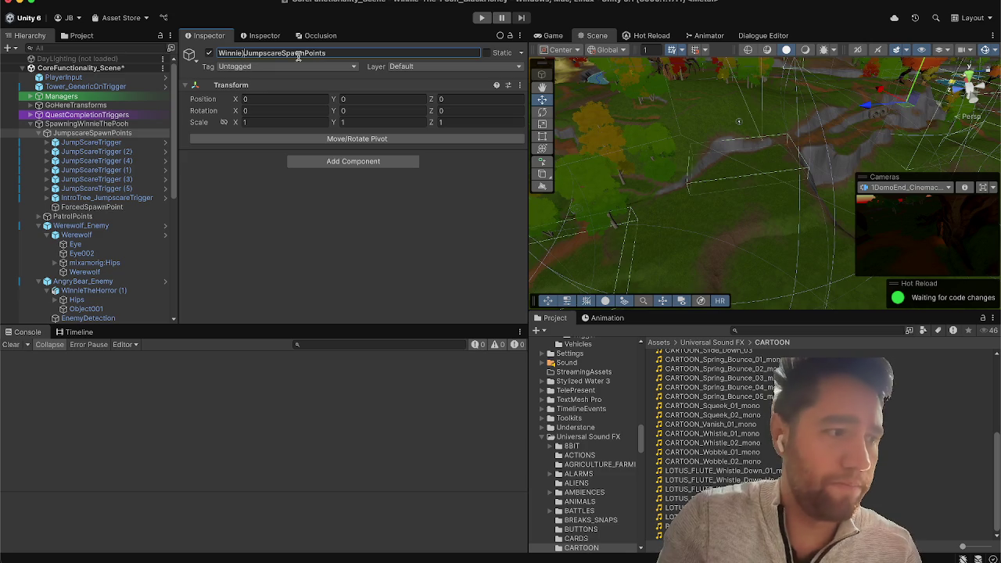
key(Return)
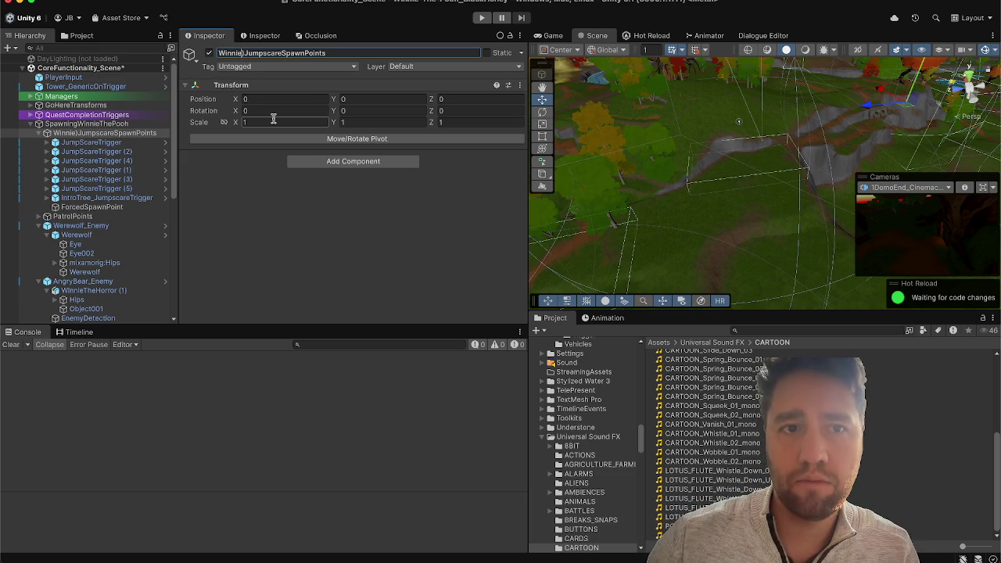
text(_)
key(Return)
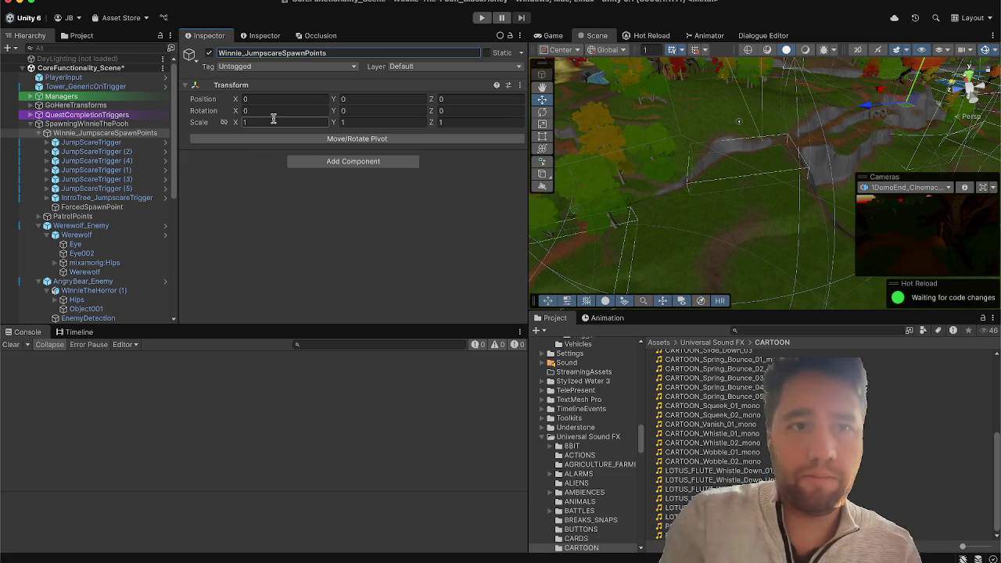
Step: Duplicate the Winnie group and rename the copy Werewolf_JumpscareSpawnPoints
click(75, 134)
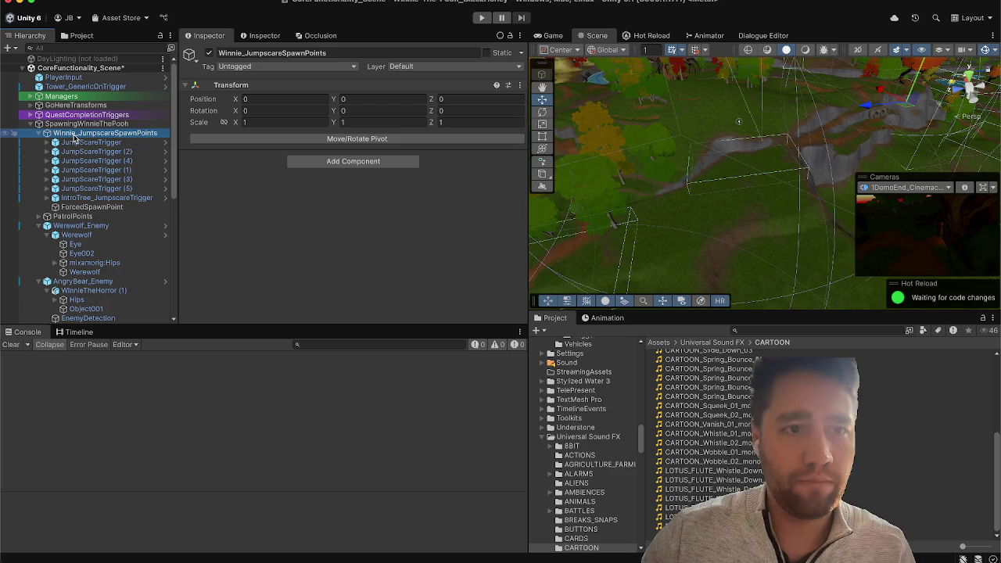
key(super+d)
click(297, 53)
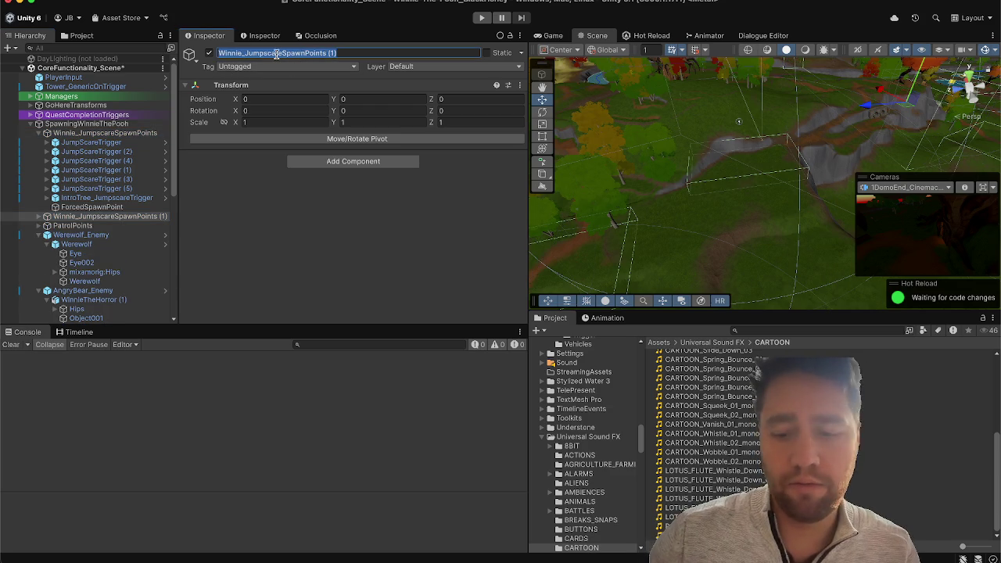
click(276, 53)
key(BackSpace)
key(BackSpace)
key(BackSpace)
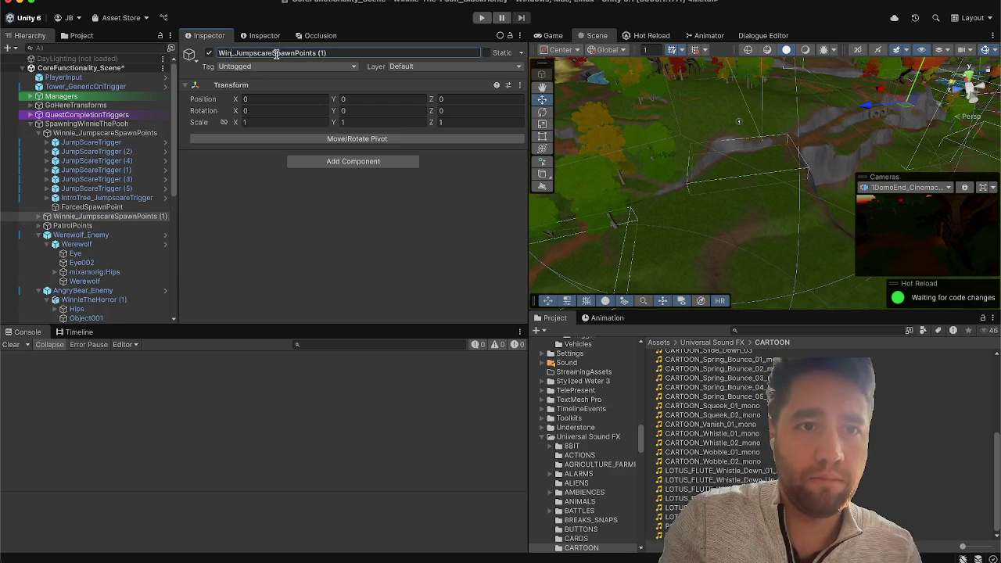
text(Werewolf)
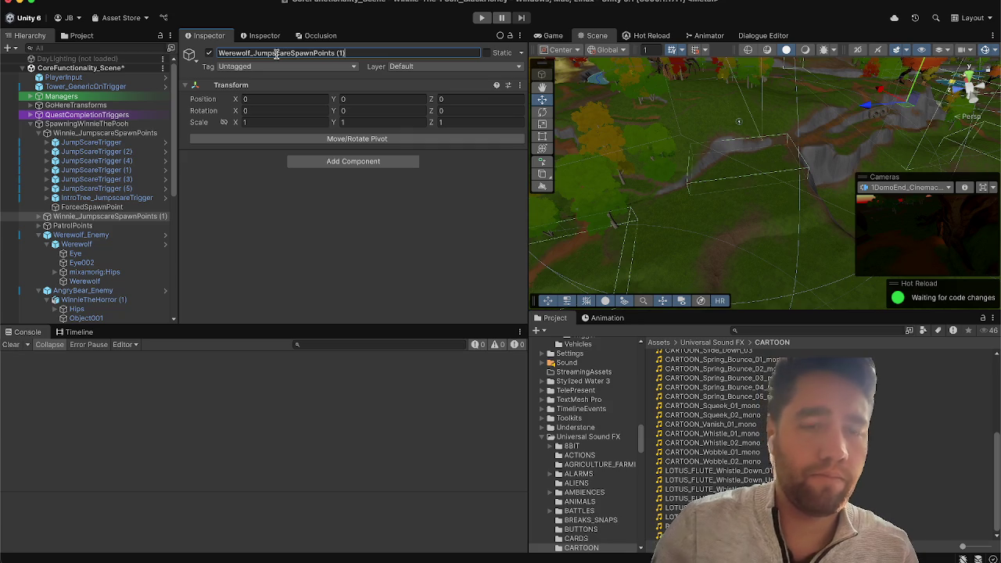
key(Return)
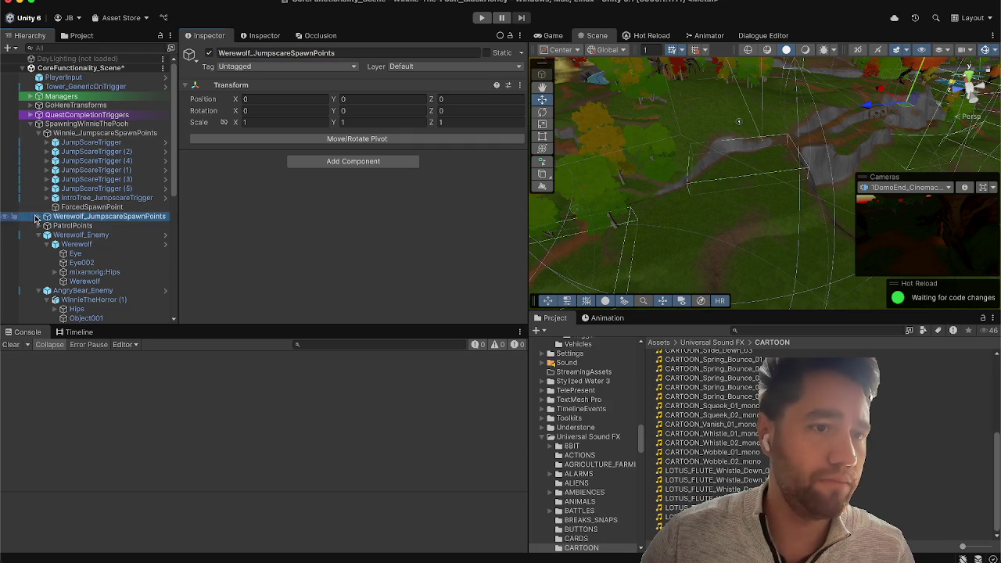
Step: Set the copy's JumpScareTriggers to spawn Werewolf and delete its IntroTree_JumpscareTrigger
click(42, 217)
click(79, 225)
shift+click(80, 272)
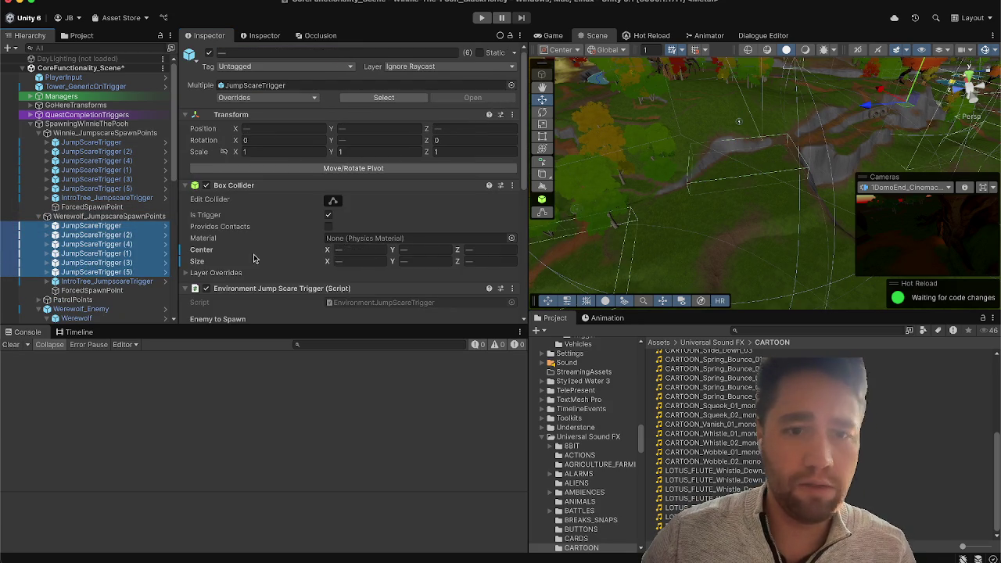
scroll(253, 258, down, 5)
click(358, 77)
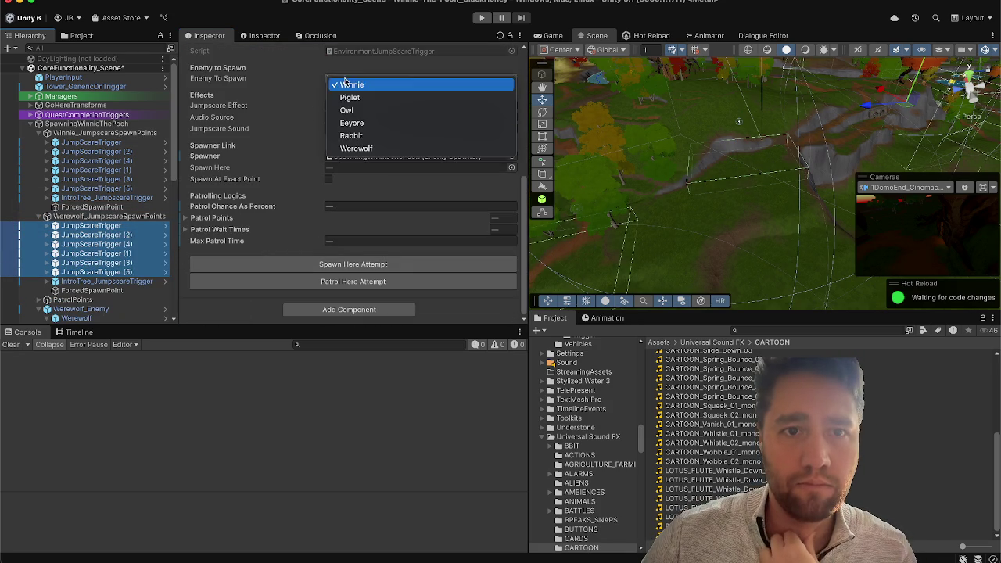
click(345, 150)
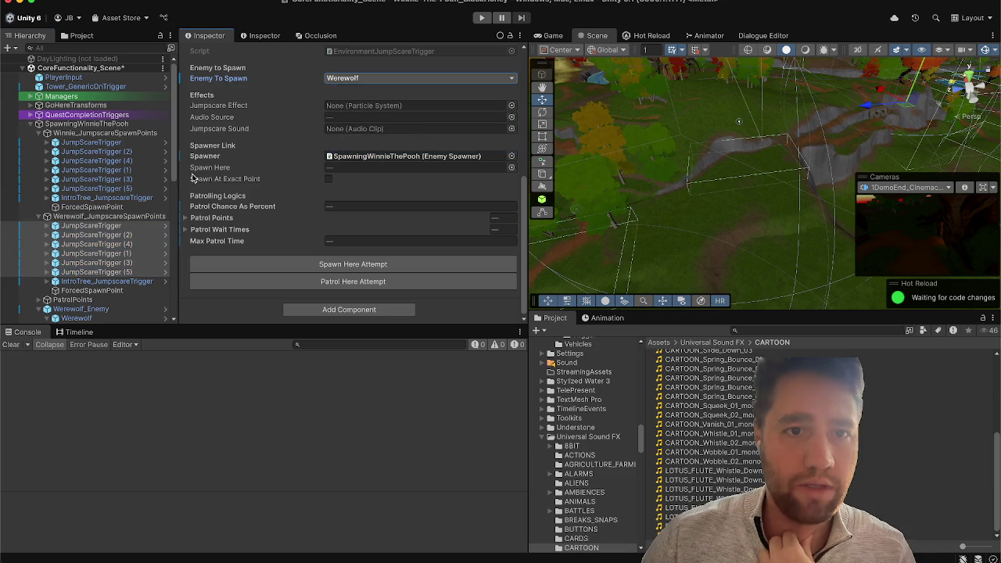
click(121, 281)
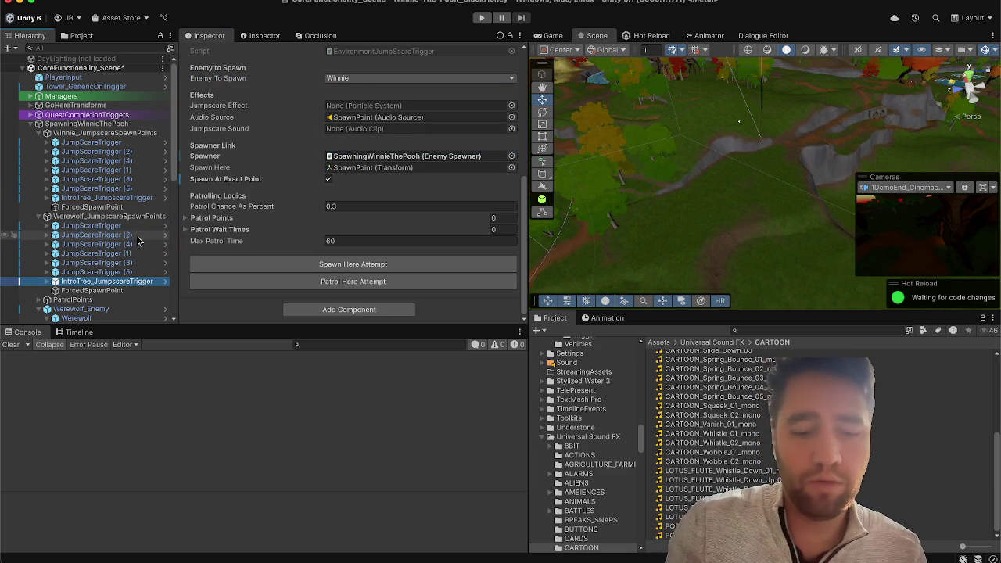
key(Delete)
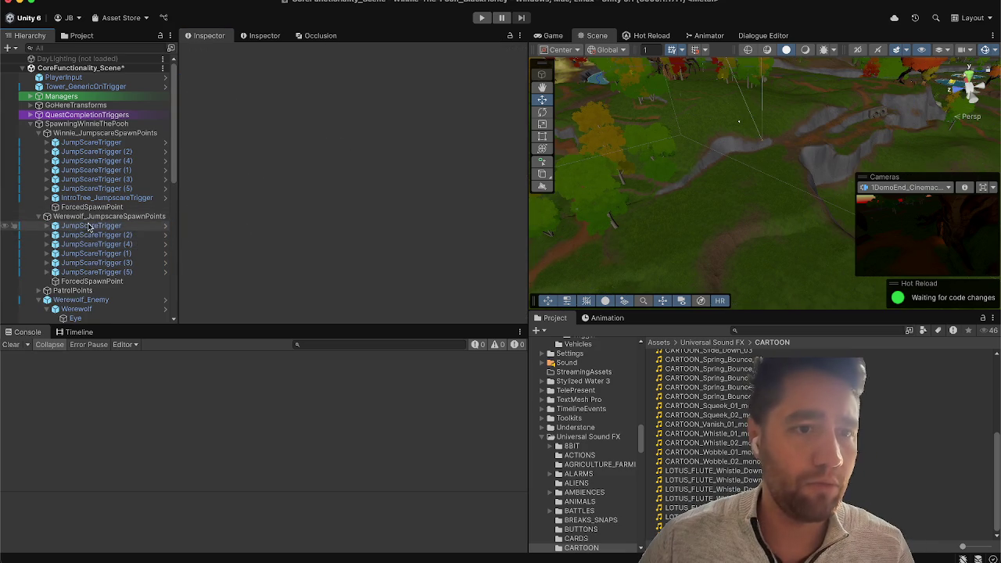
Step: Move the Werewolf group's first JumpScareTrigger to a new spot on the terrain
click(88, 226)
mouse_move(728, 180)
mouse_down()
mouse_move(859, 212)
mouse_move(767, 234)
mouse_up()
click(703, 235)
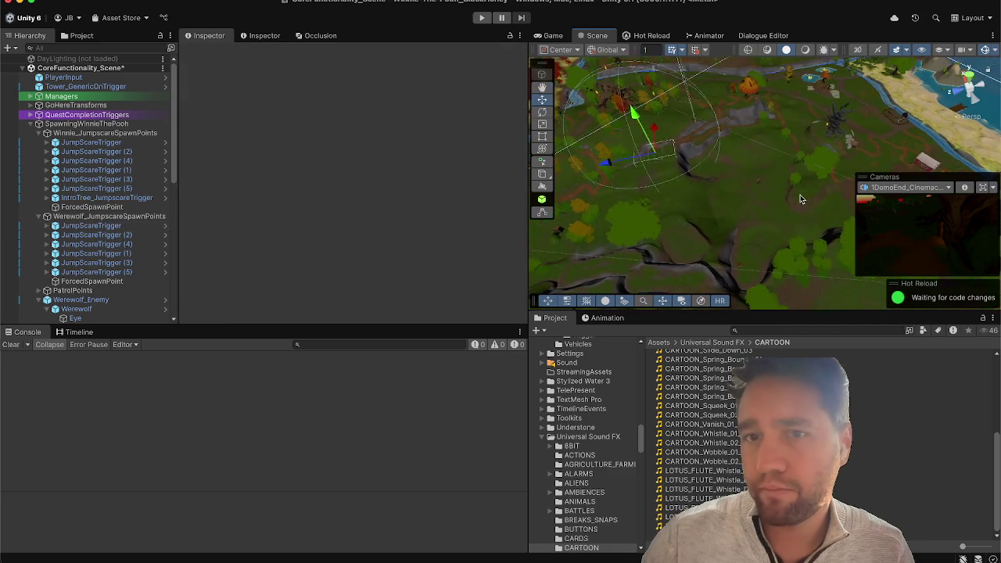
click(137, 226)
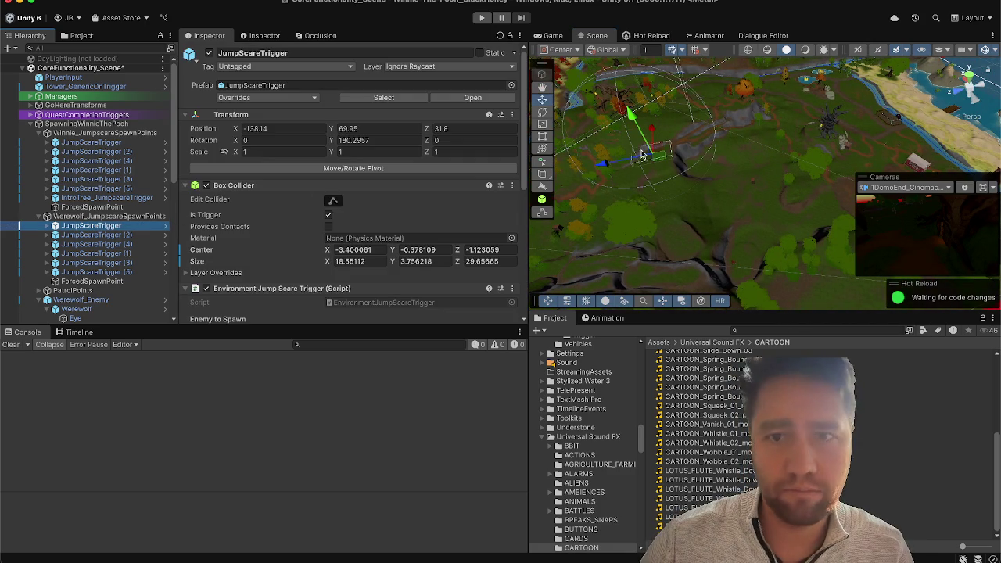
drag(657, 157, 892, 176)
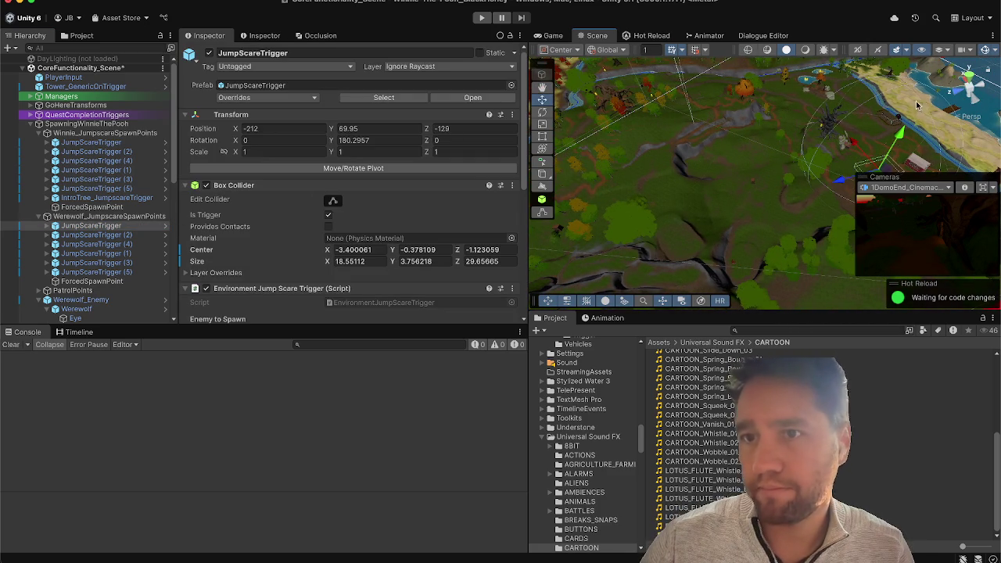
mouse_move(923, 101)
mouse_down()
mouse_move(936, 128)
mouse_move(760, 125)
mouse_move(745, 136)
mouse_move(747, 102)
mouse_move(748, 130)
mouse_up()
Step: Move the Werewolf JumpScareTrigger (2) across the terrain to X -105, Z -200.4
click(96, 234)
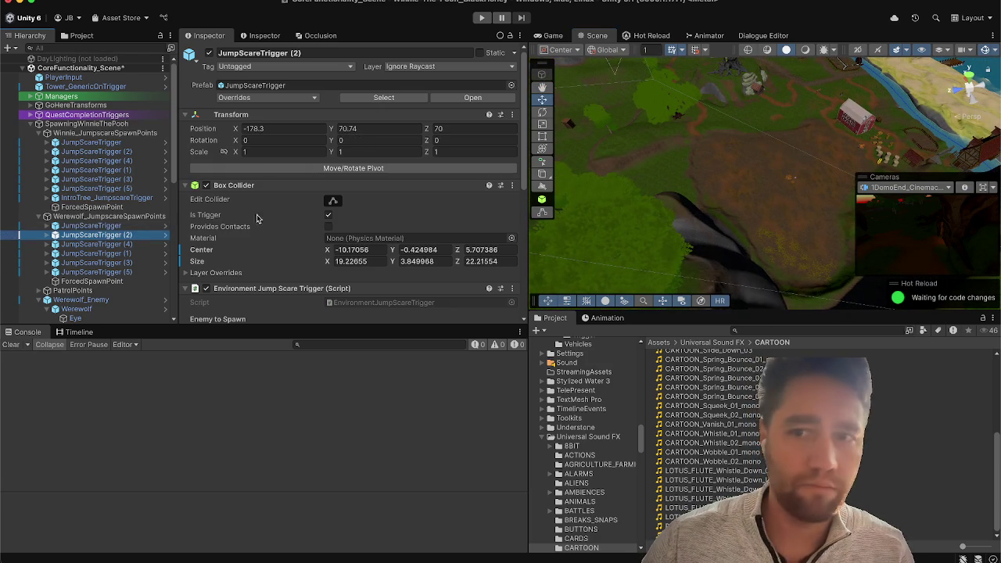
key(f)
mouse_move(820, 170)
mouse_down()
mouse_move(824, 193)
mouse_move(624, 147)
mouse_up()
scroll(624, 147, down, 5)
mouse_move(653, 109)
mouse_down()
mouse_move(731, 160)
mouse_move(850, 204)
mouse_move(813, 205)
mouse_up()
key(f)
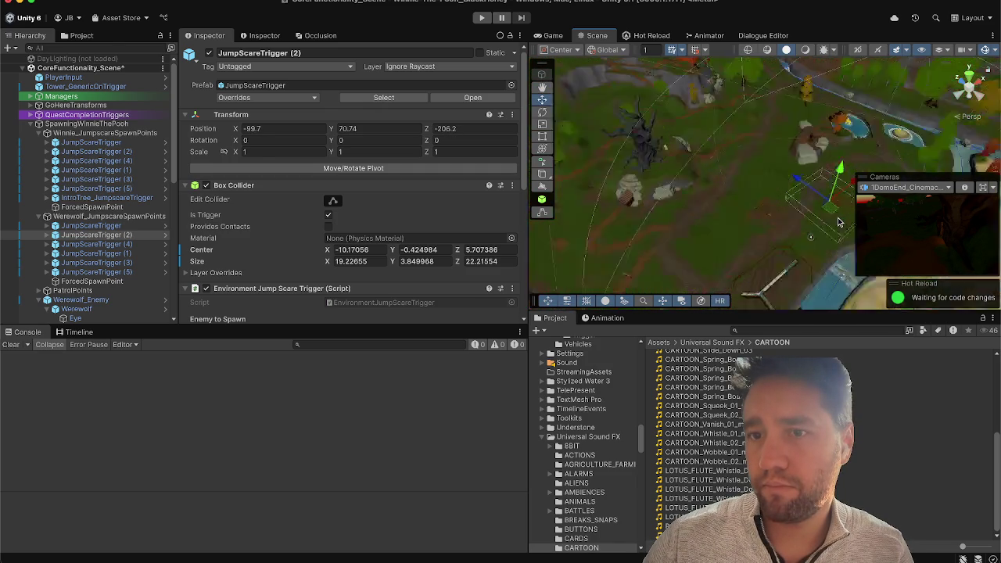
alt+drag(662, 210, 730, 218)
mouse_move(778, 181)
mouse_down()
mouse_move(699, 164)
mouse_move(744, 148)
mouse_move(747, 198)
mouse_move(745, 182)
mouse_up()
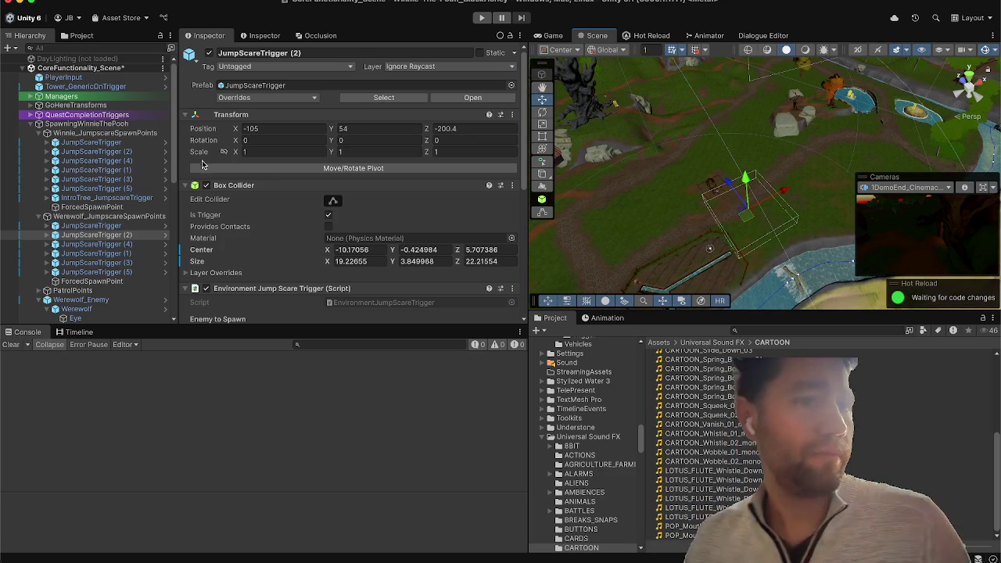
Step: Move JumpScareTrigger (4) to new ground and compare both groups' trigger zones
click(96, 244)
key(f)
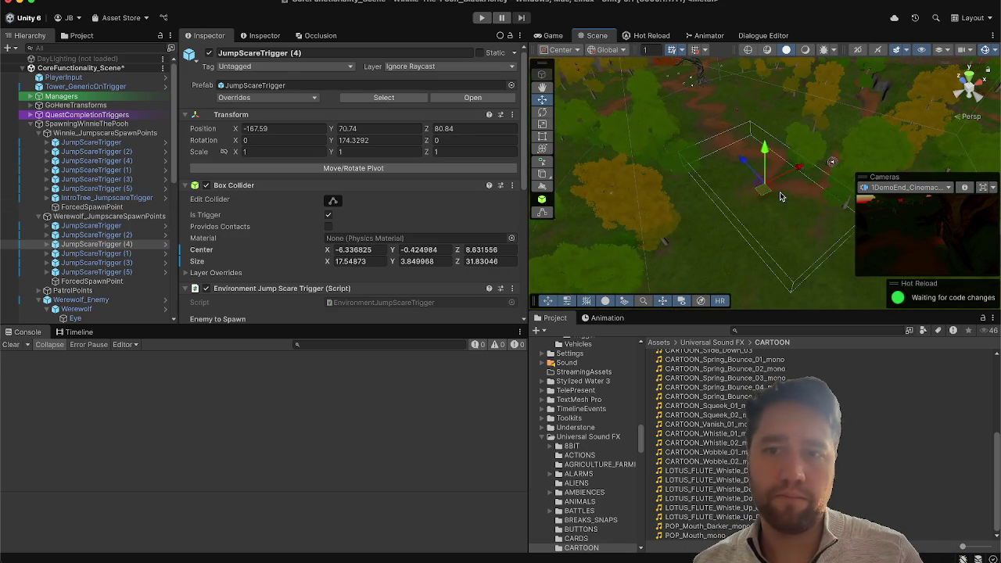
drag(779, 196, 766, 234)
mouse_move(496, 331)
mouse_down()
mouse_move(883, 325)
mouse_move(645, 113)
mouse_up()
mouse_move(688, 159)
mouse_down()
mouse_move(813, 174)
mouse_move(790, 192)
mouse_move(800, 232)
mouse_up()
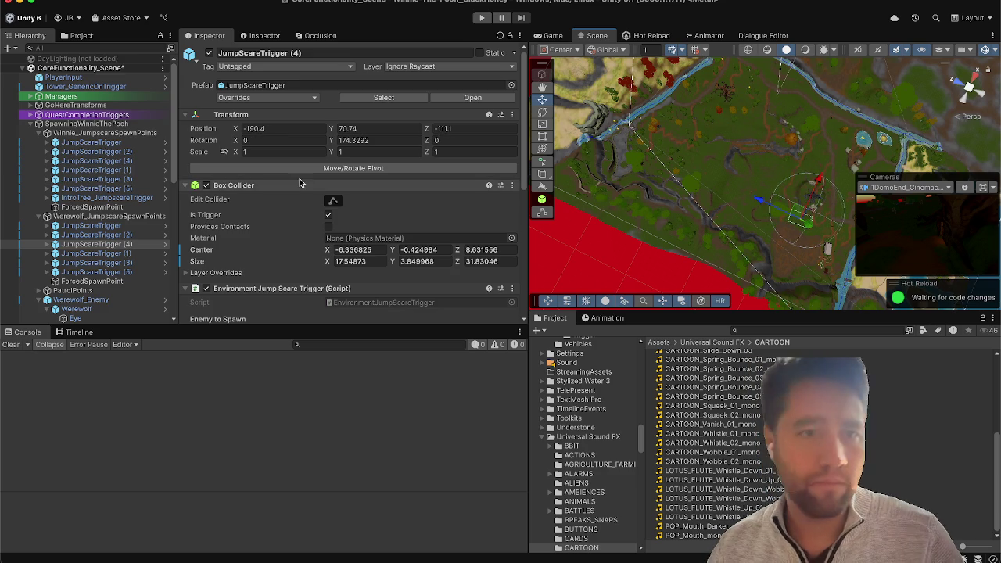
click(88, 217)
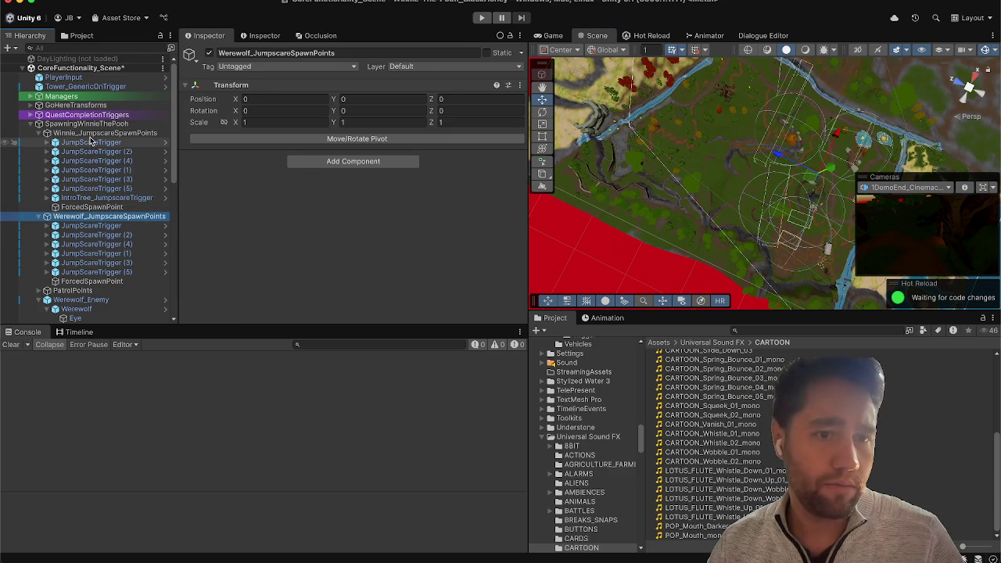
super+click(91, 135)
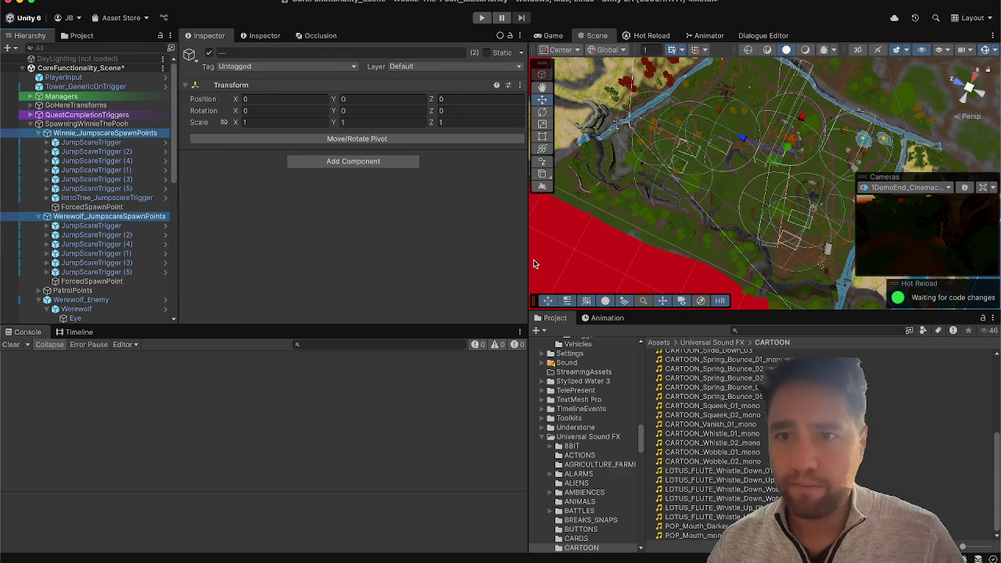
mouse_move(733, 184)
mouse_down()
mouse_move(770, 231)
mouse_move(614, 114)
mouse_up()
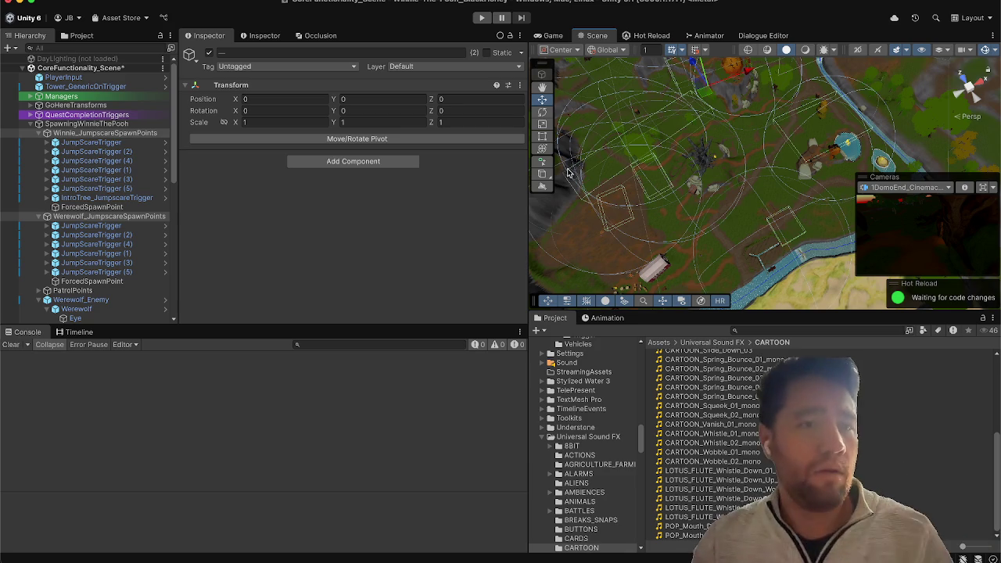
Step: Reposition JumpScareTrigger (4) beside the red barn, lowered to Y 57.4
click(109, 235)
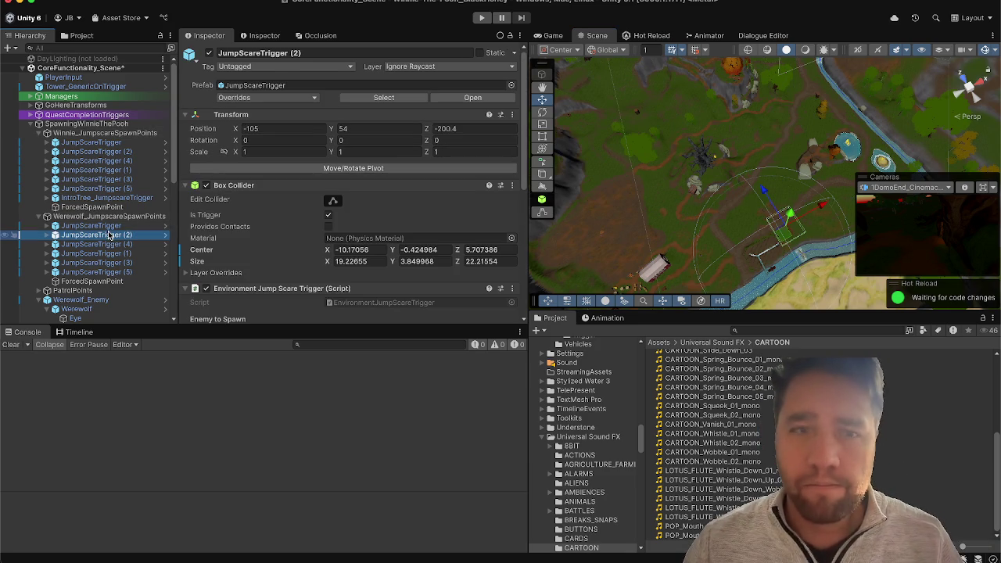
key(Up)
key(Down)
key(Down)
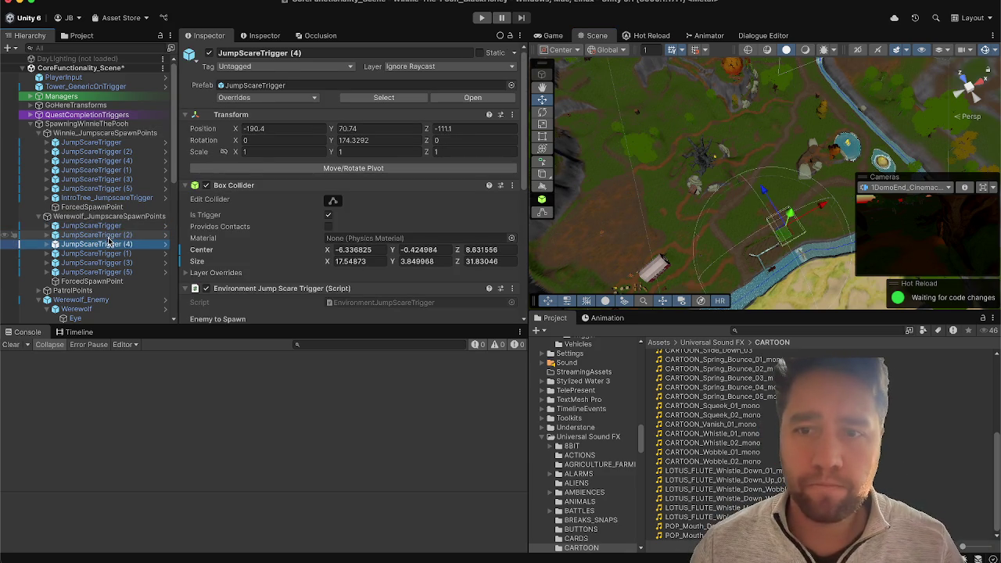
mouse_move(663, 182)
mouse_down()
mouse_move(668, 219)
mouse_move(691, 247)
mouse_move(646, 297)
mouse_up()
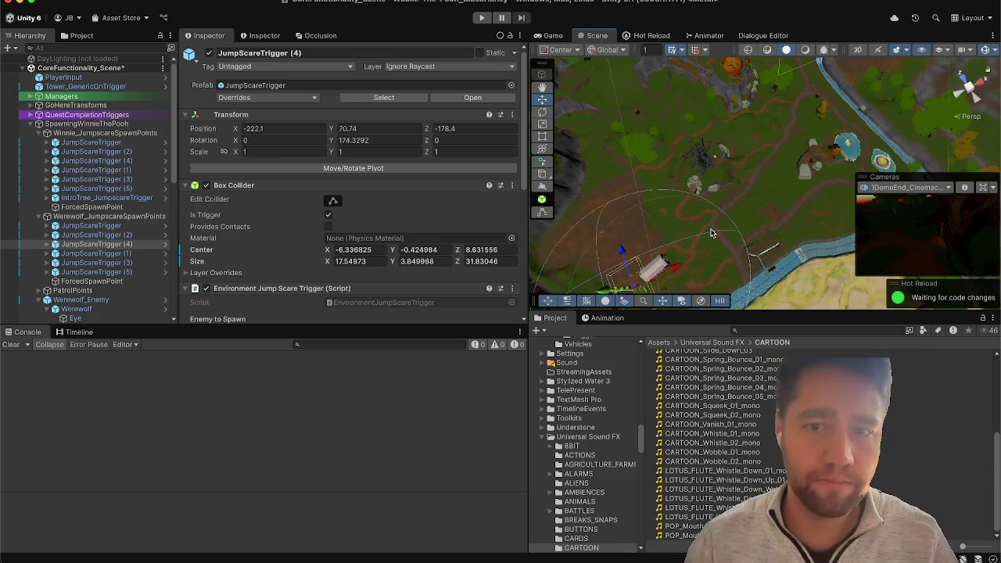
mouse_move(712, 233)
mouse_down()
mouse_move(630, 288)
mouse_move(589, 127)
mouse_up()
drag(656, 133, 645, 181)
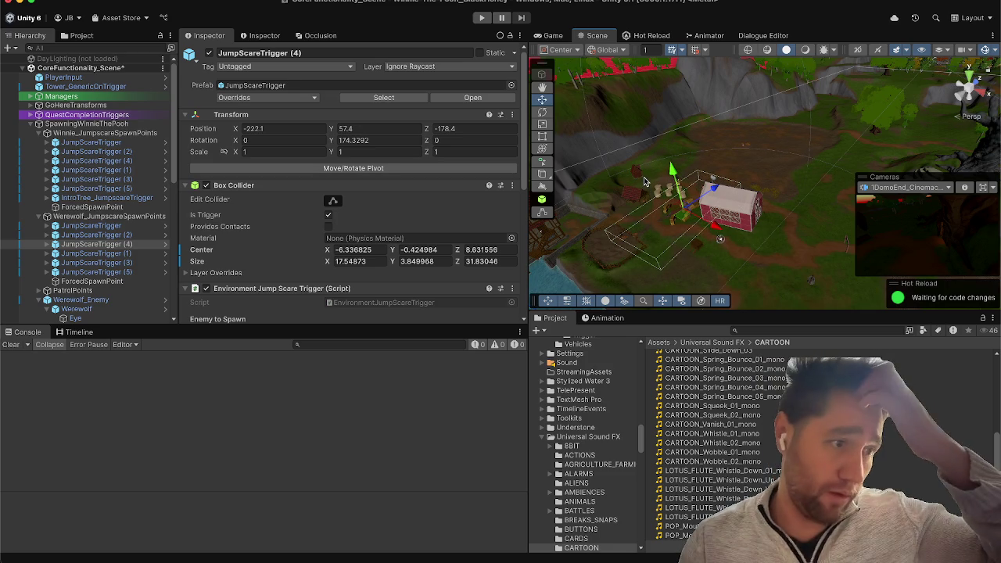
drag(704, 211, 726, 248)
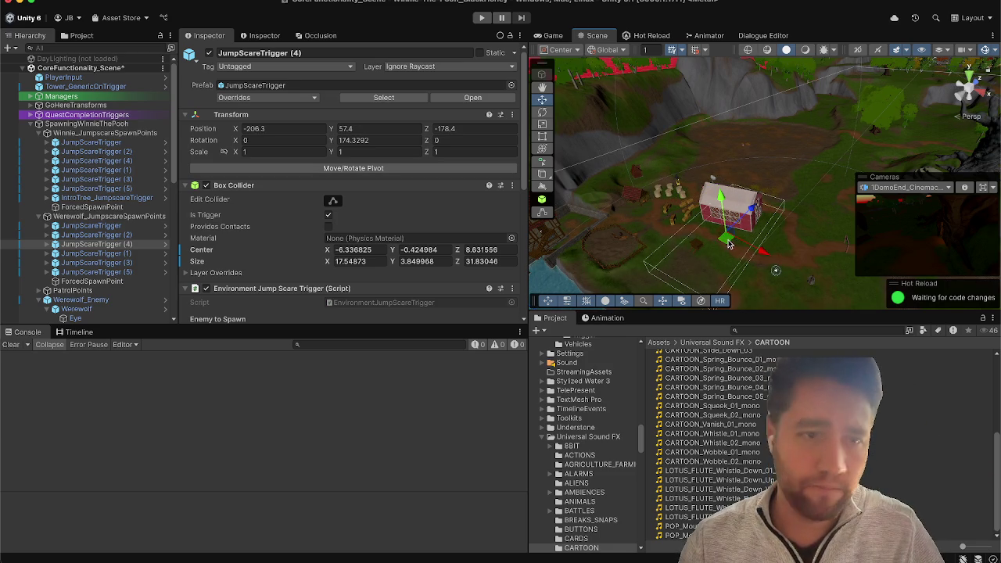
Step: Move the Werewolf JumpScareTrigger (3) to Z -212.5
click(124, 255)
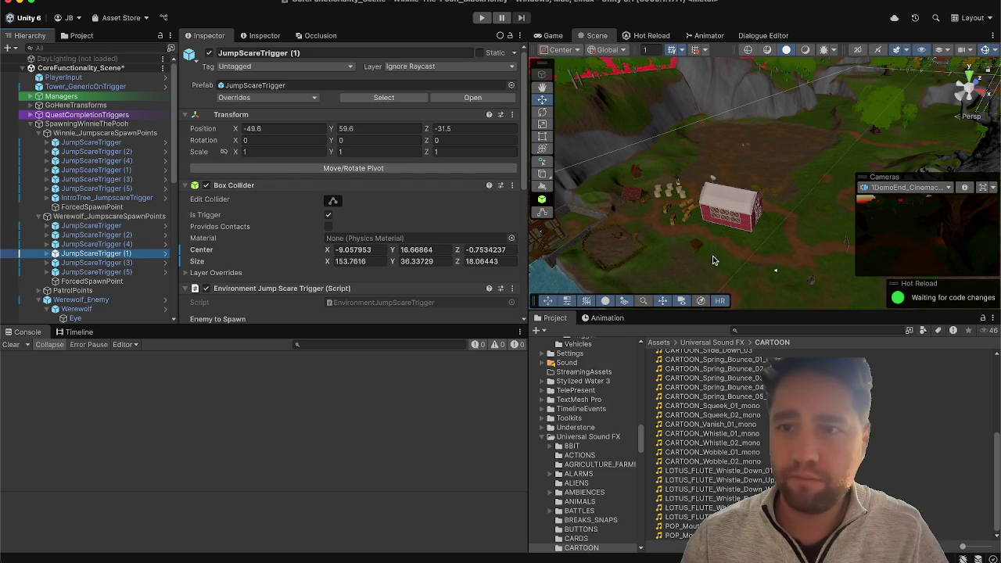
scroll(784, 203, down, 5)
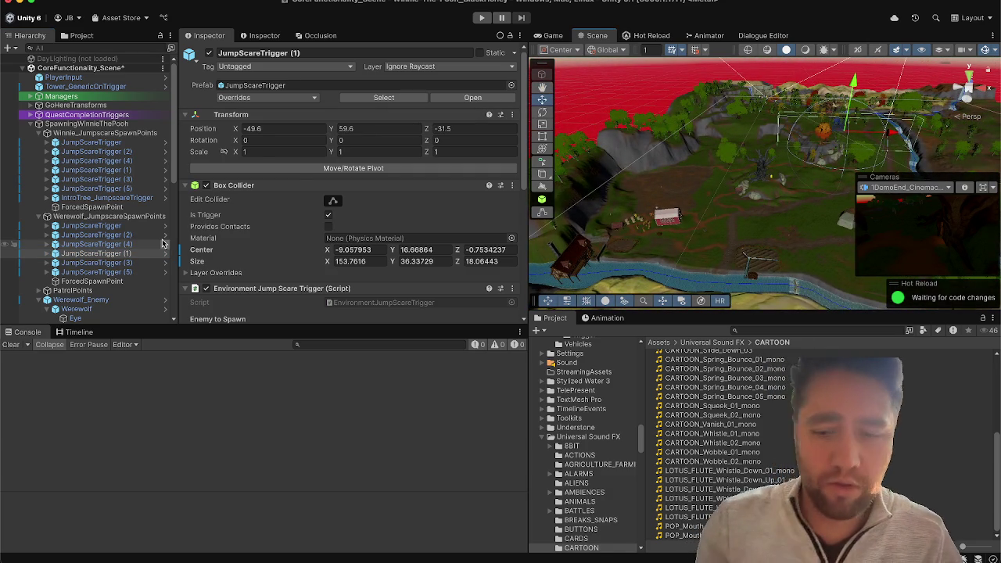
click(125, 254)
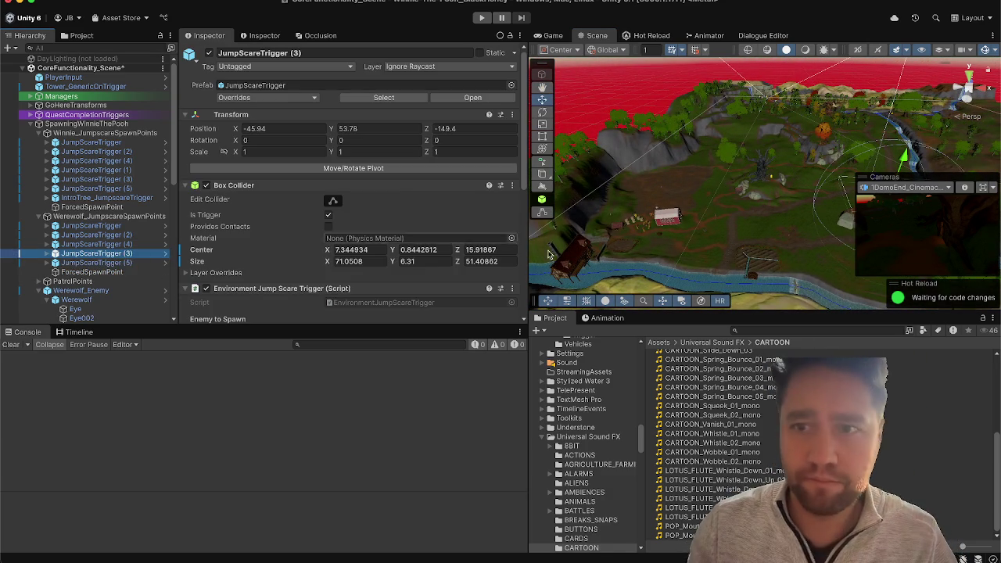
key(f)
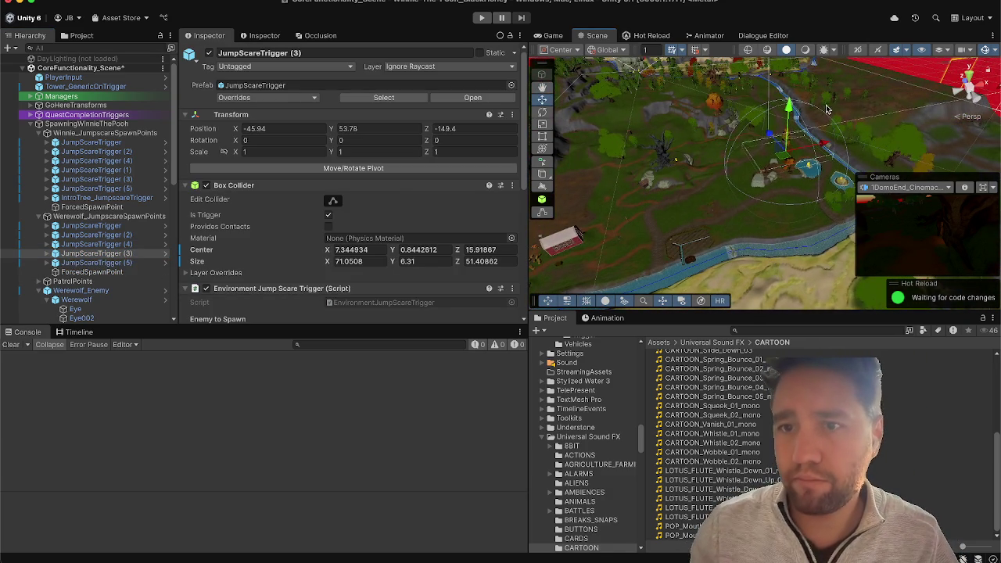
drag(767, 143, 781, 192)
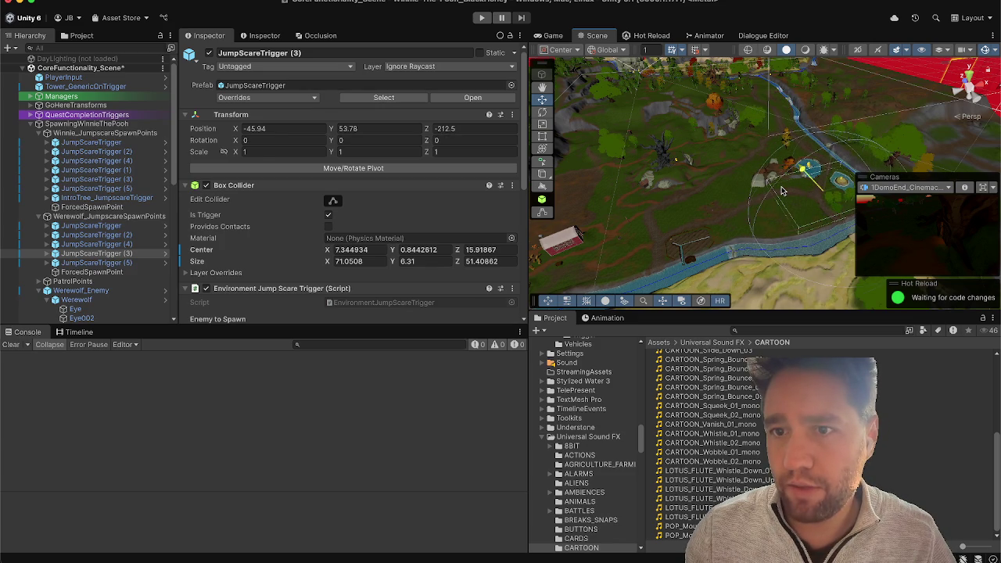
Step: Move and slightly rotate JumpScareTrigger (5), then view both groups' triggers together
click(90, 263)
mouse_move(629, 155)
mouse_down()
mouse_move(686, 192)
mouse_move(687, 211)
mouse_move(702, 170)
mouse_move(708, 203)
mouse_up()
key(e)
key(w)
click(143, 215)
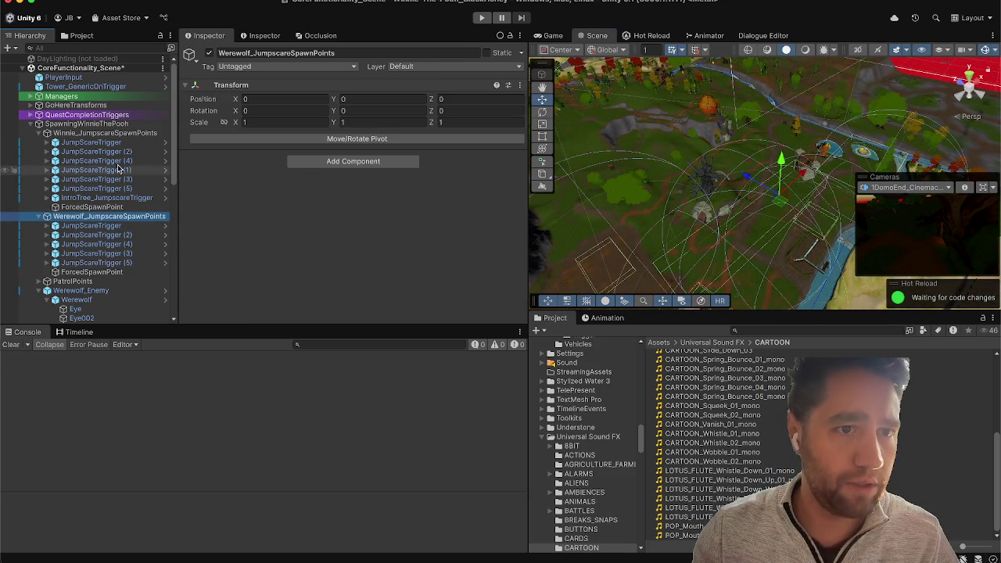
super+click(112, 134)
mouse_move(629, 219)
mouse_down()
mouse_move(720, 297)
mouse_move(802, 284)
mouse_move(851, 332)
mouse_up()
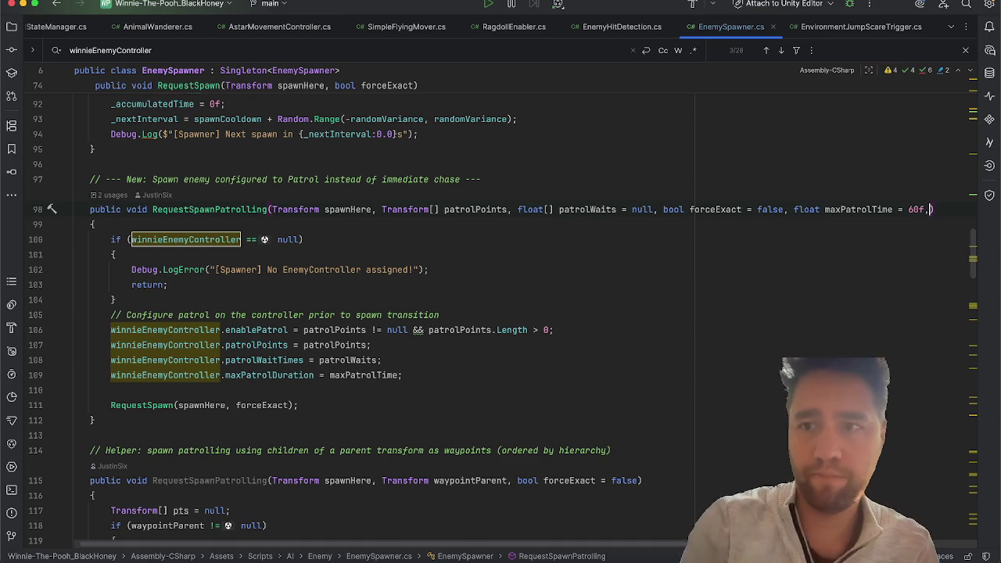
Step: Add an EnemyName parameter after maxPatrolTime in the RequestSpawnPatrolling signature
text(, enemyN)
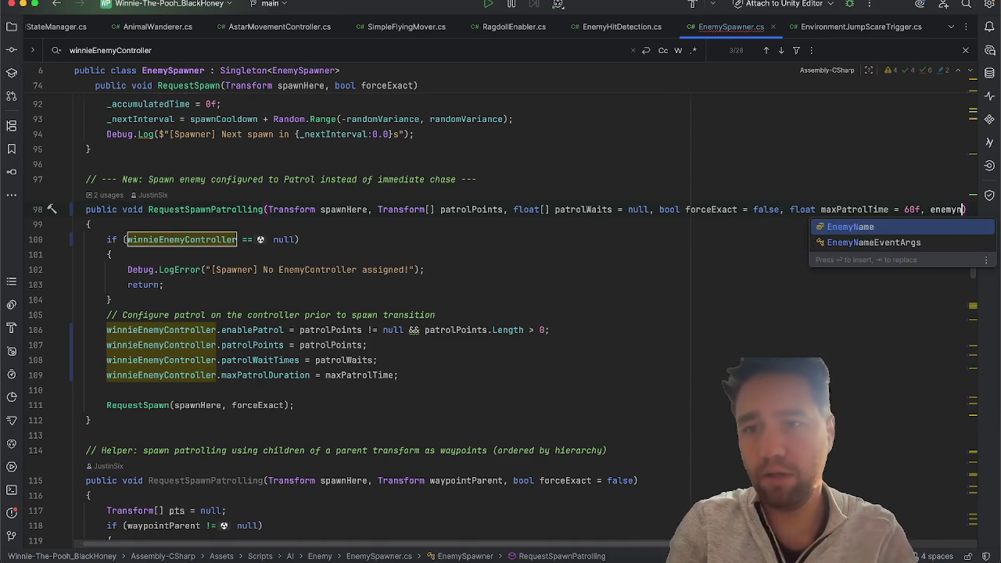
key(Return)
text(= )
text(enemy)
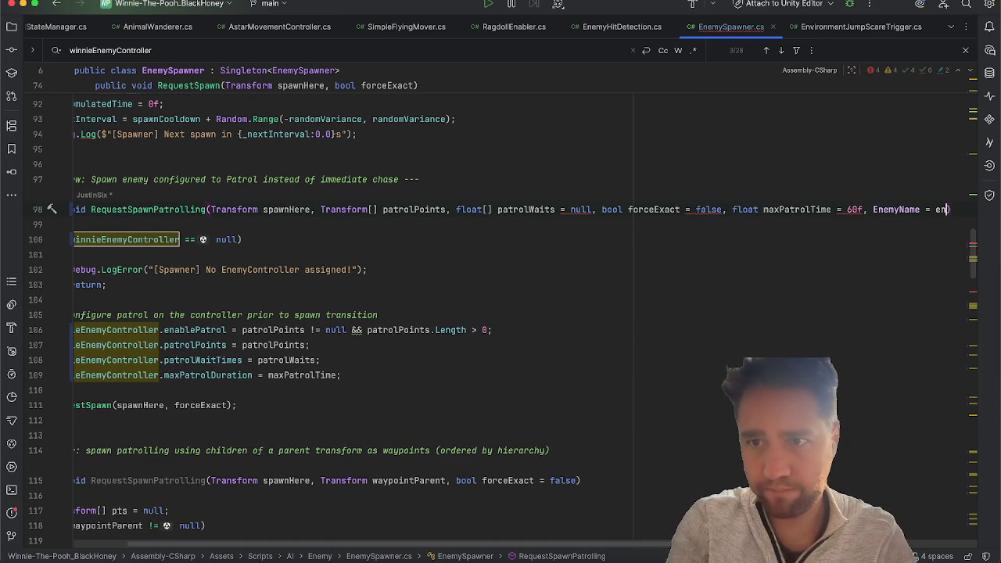
text(yName.)
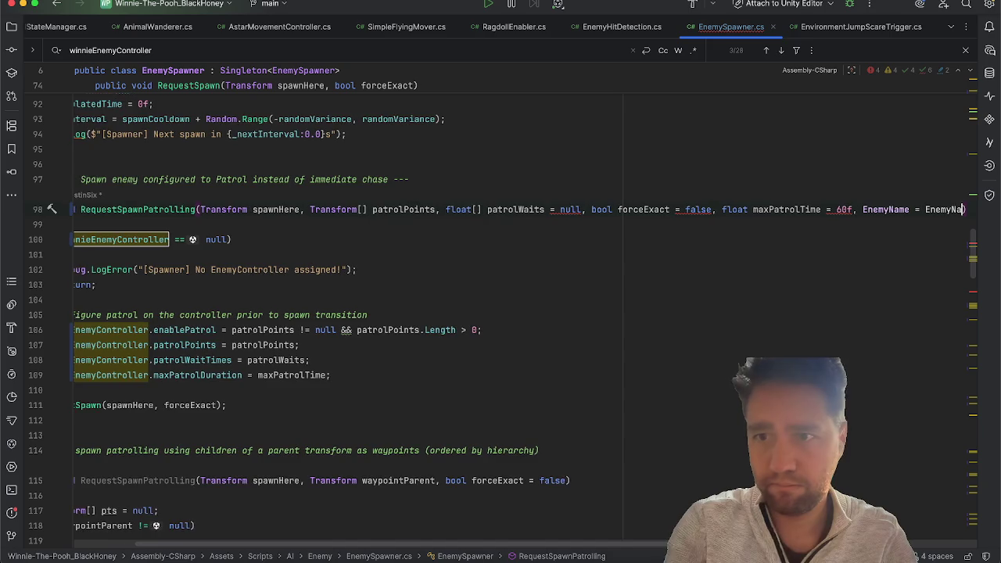
text(Winnie)
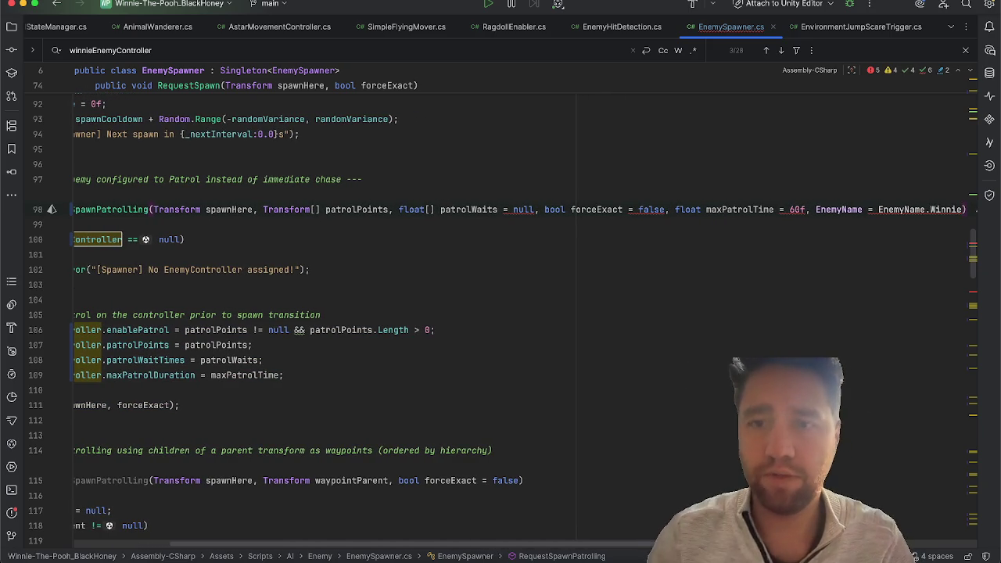
scroll(525, 320, right, 5)
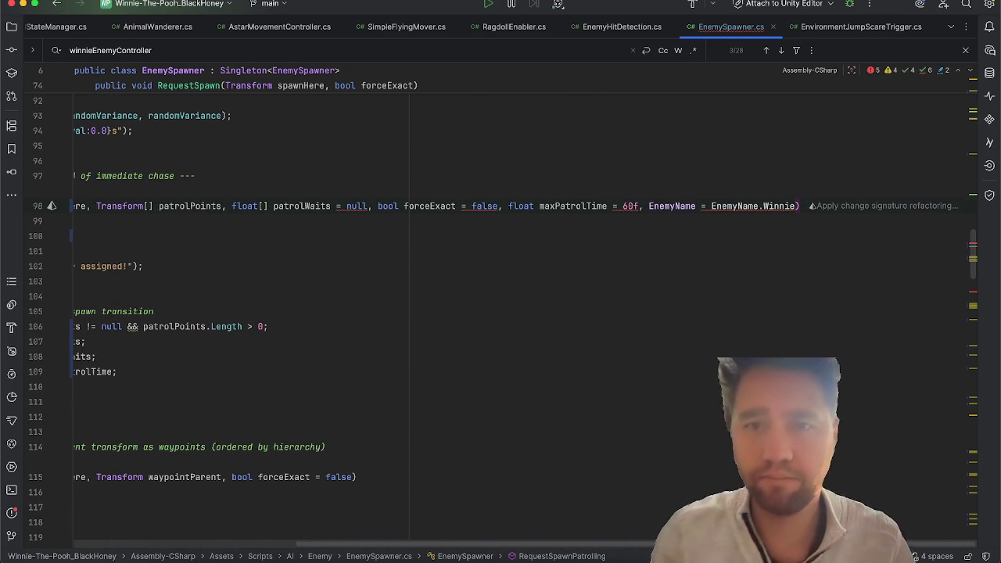
scroll(525, 306, left, 1)
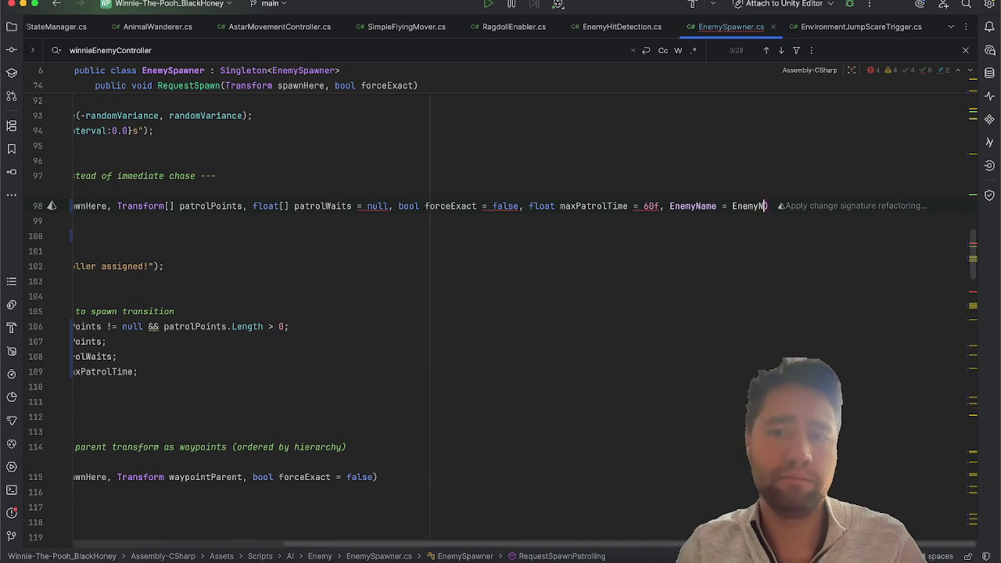
Step: Name the parameter enemyName and give it the default EnemyName.Winnie
key(BackSpace)
text(en)
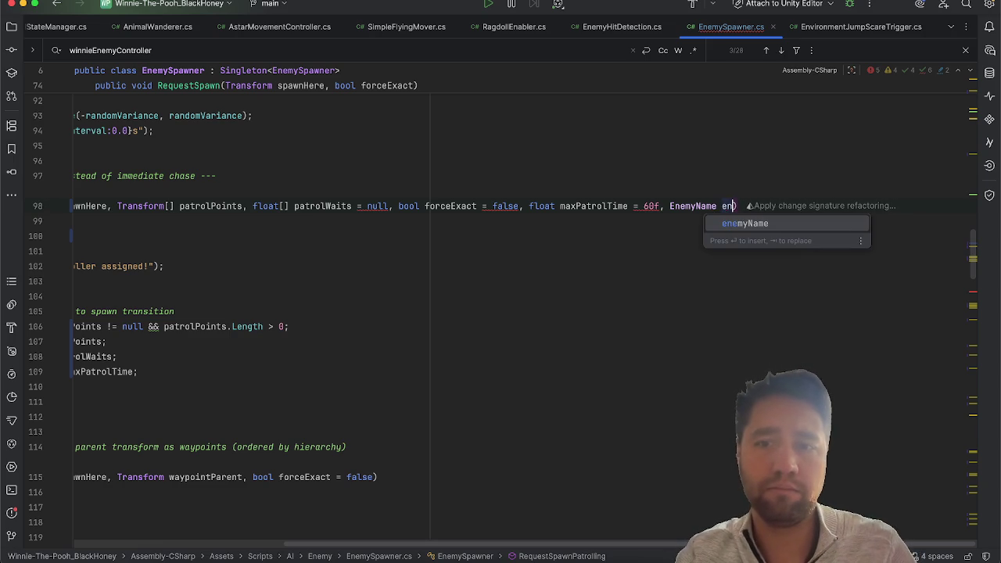
key(Return)
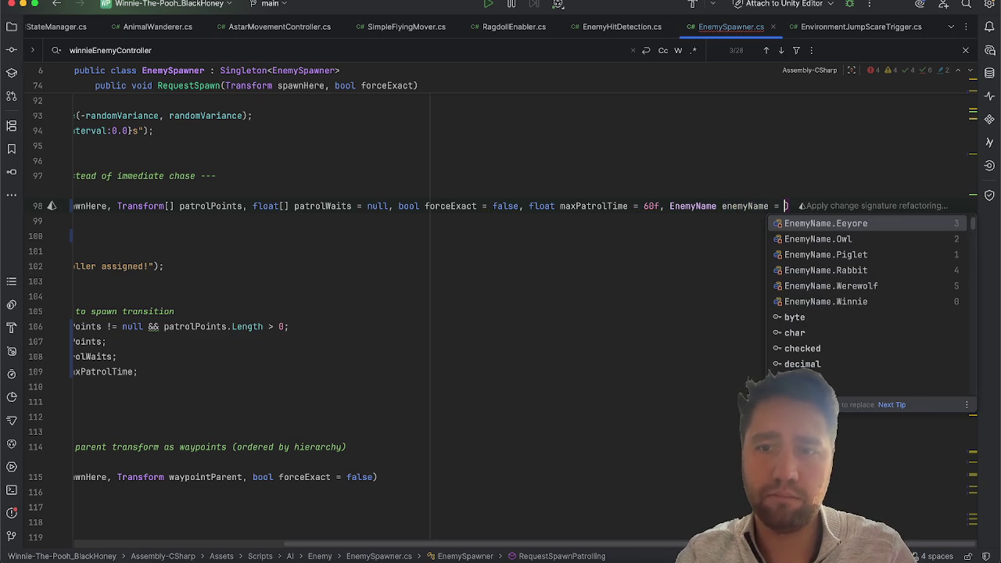
key(Down)
key(Down)
key(Down)
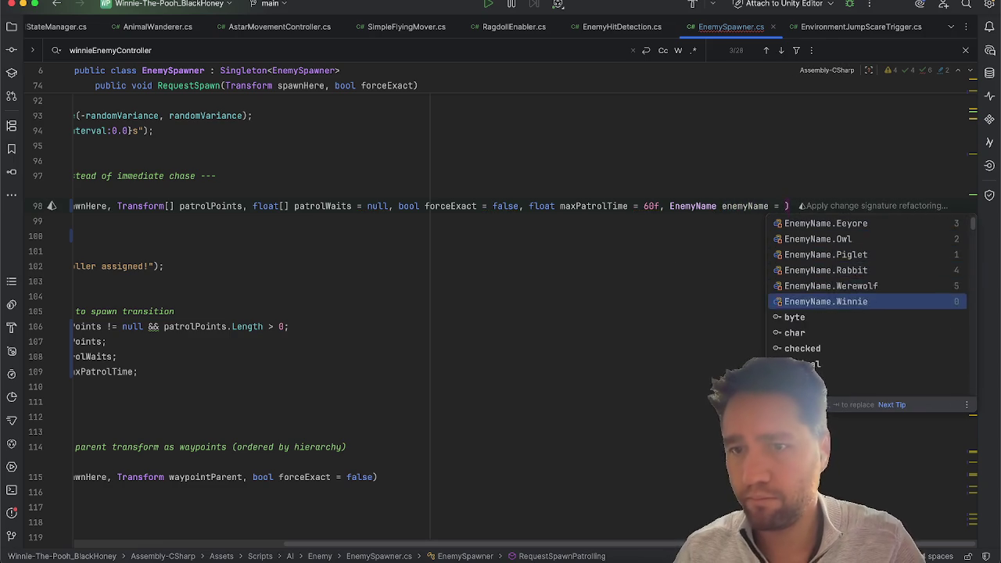
key(Return)
scroll(627, 385, left, 3)
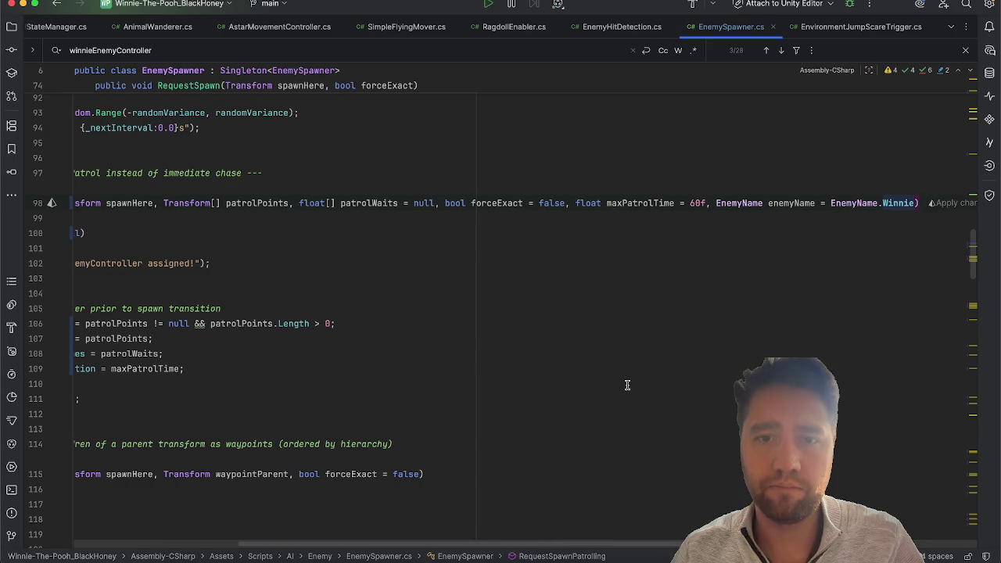
scroll(626, 385, left, 5)
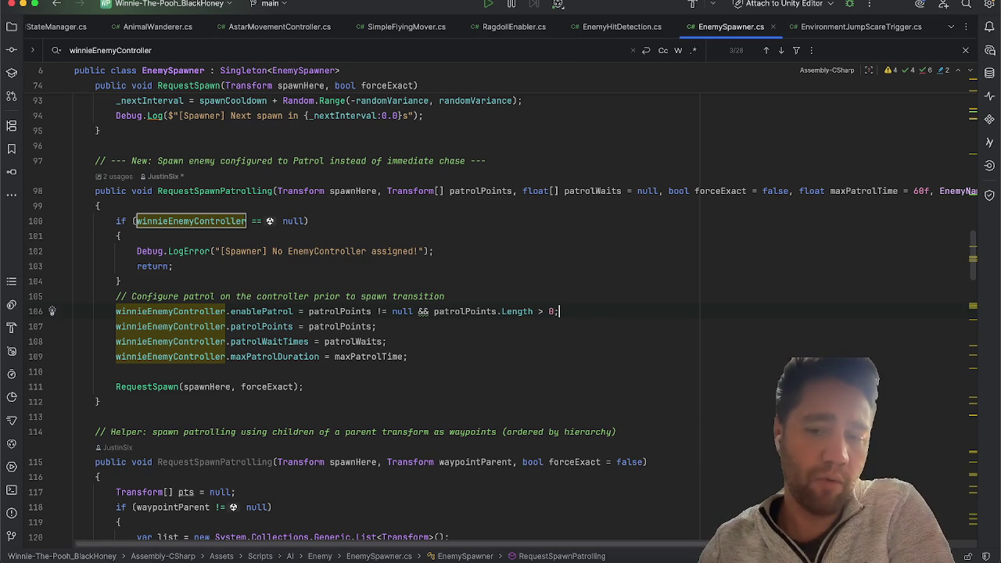
key(super+Tab)
scroll(772, 224, up, 3)
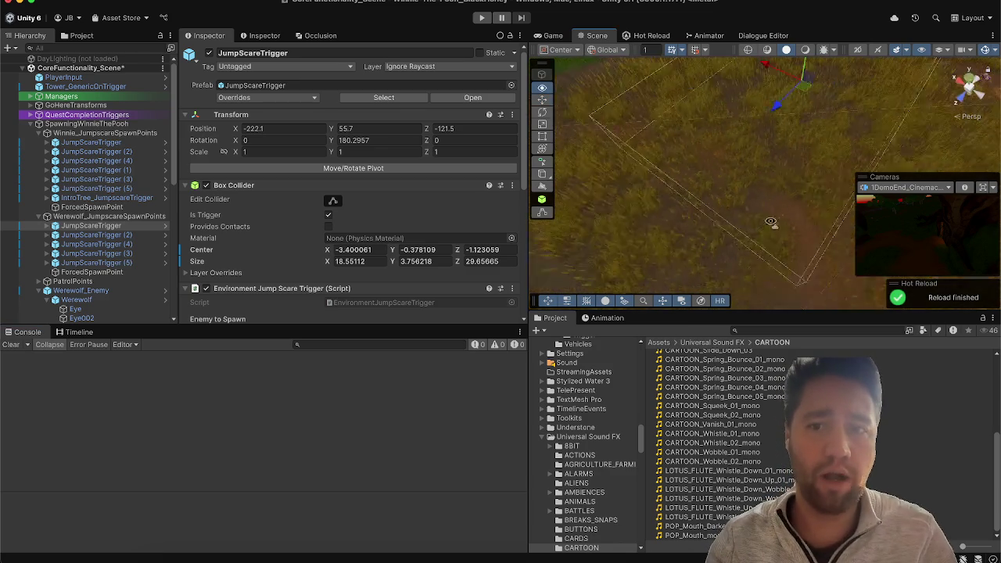
scroll(691, 171, down, 5)
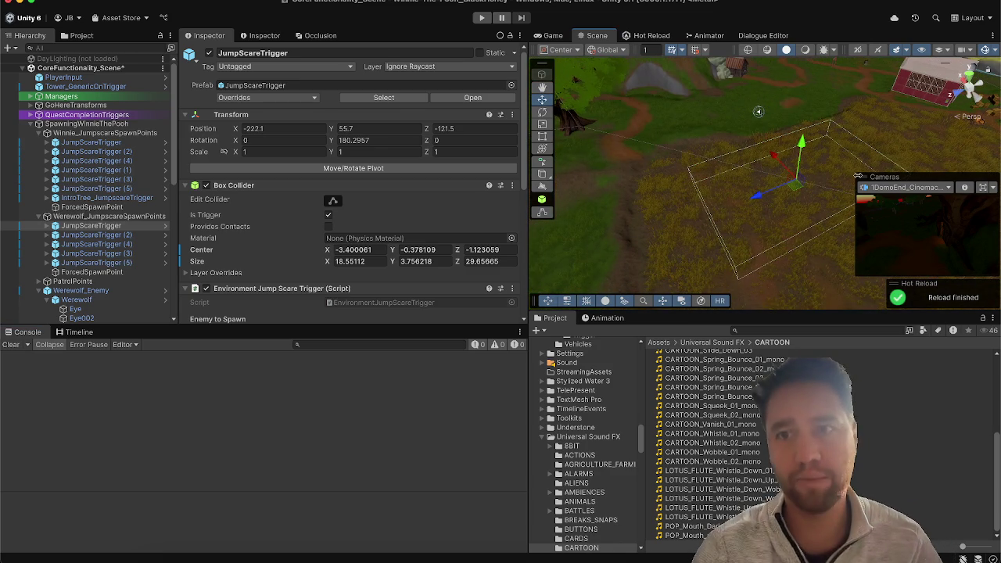
drag(772, 171, 675, 151)
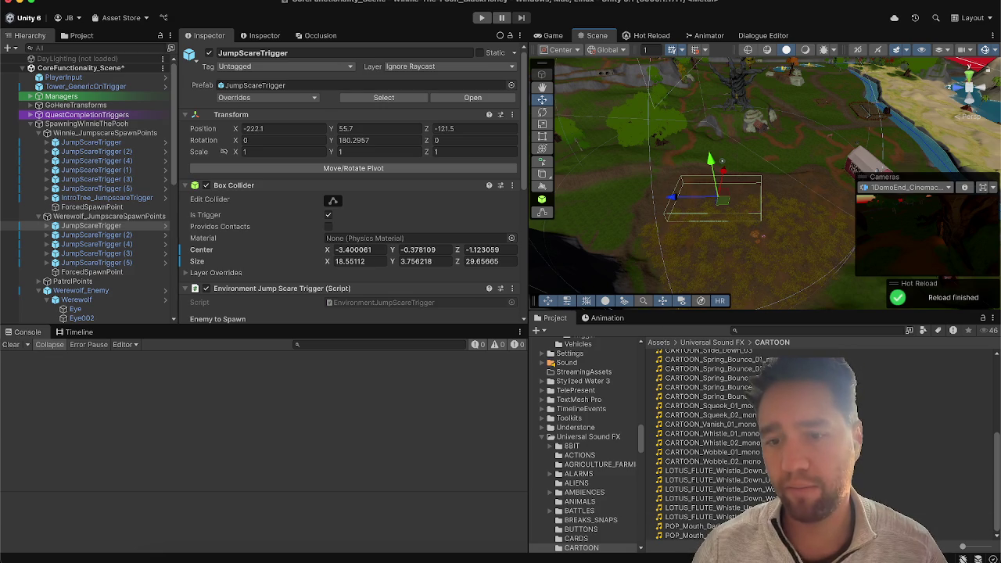
key(super+Tab)
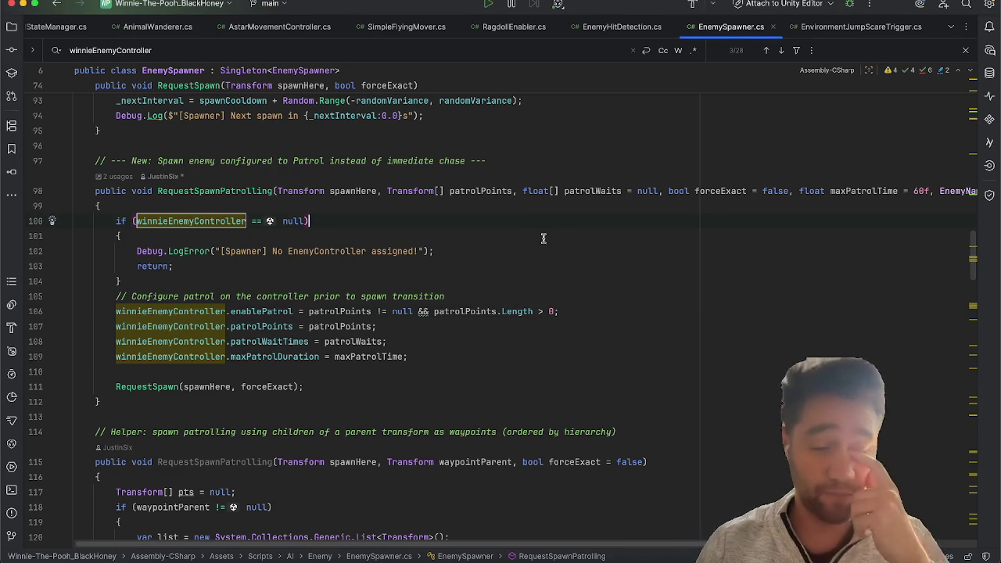
Step: Declare a local 'EnemyController chosenEnemy' at the top of RequestSpawnPatrolling
scroll(484, 268, down, 5)
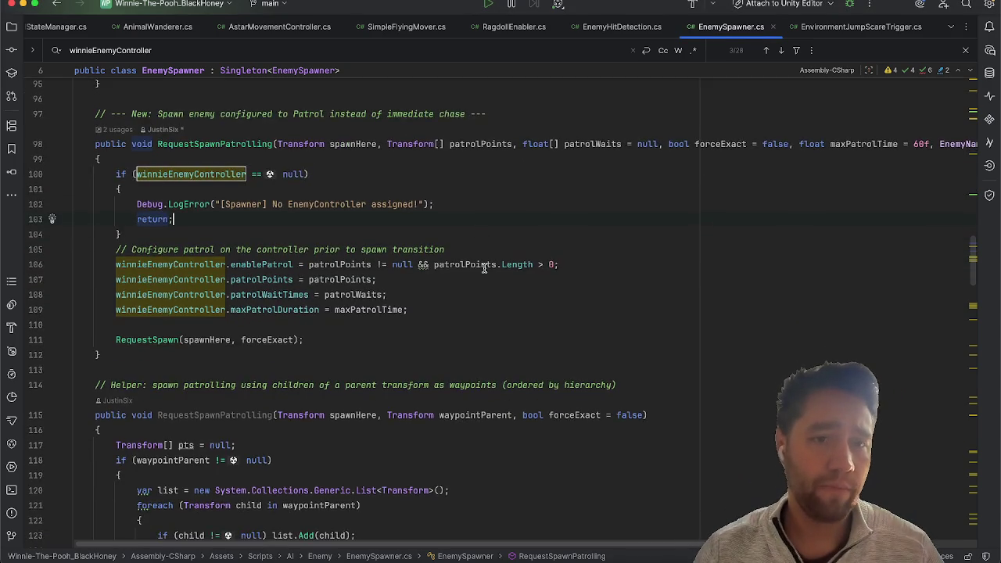
scroll(484, 267, up, 2)
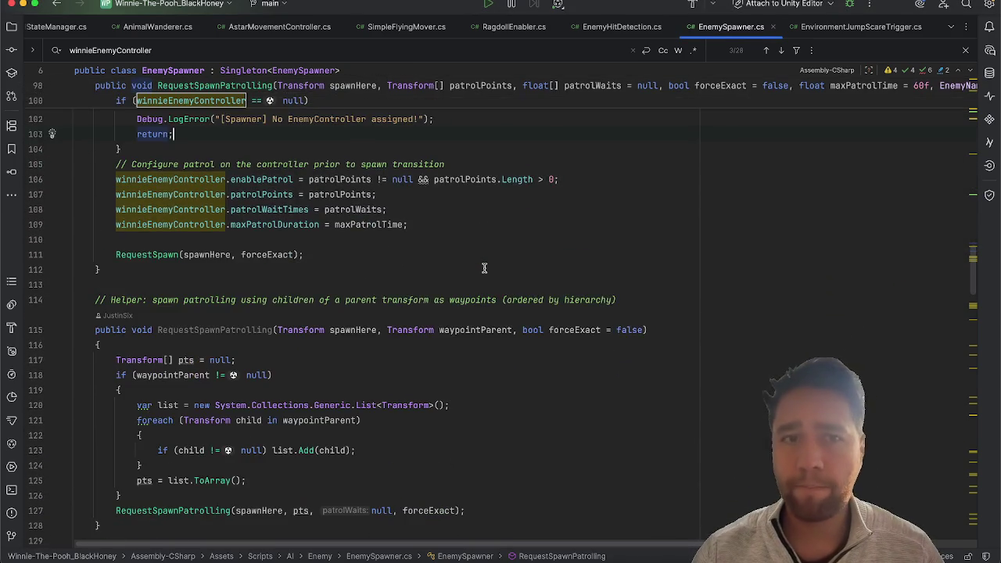
scroll(484, 268, right, 5)
scroll(484, 268, left, 5)
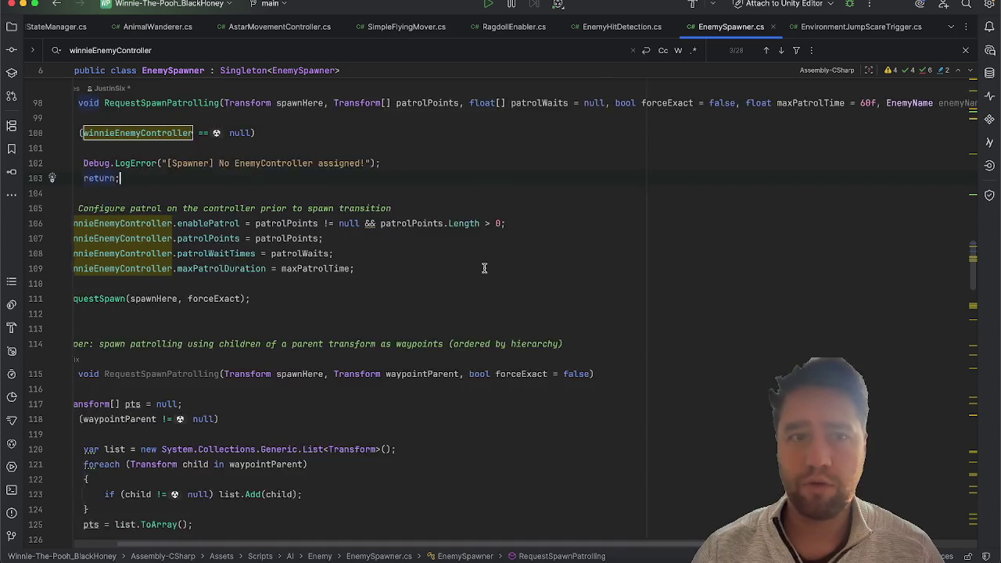
double_click(182, 133)
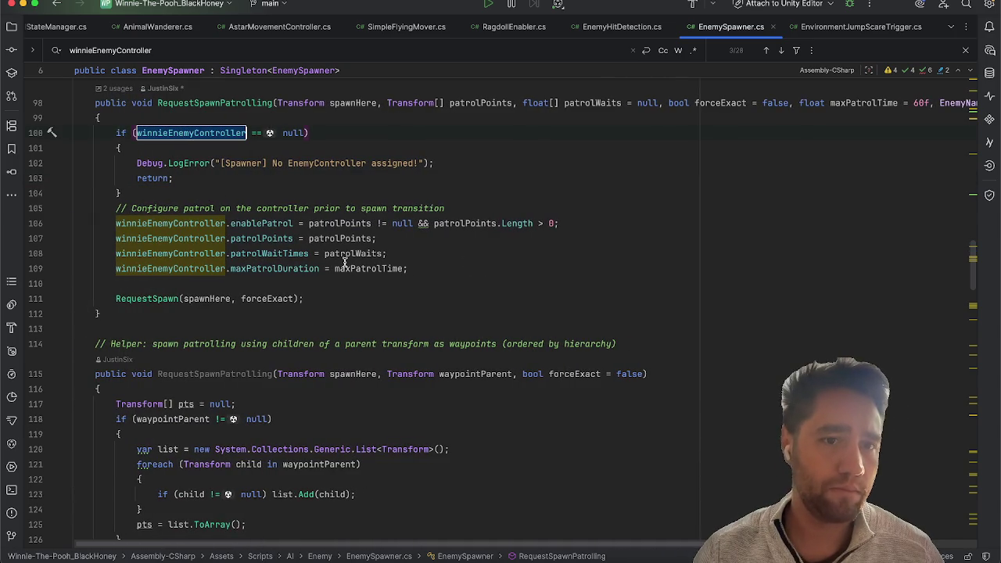
drag(436, 282, 79, 178)
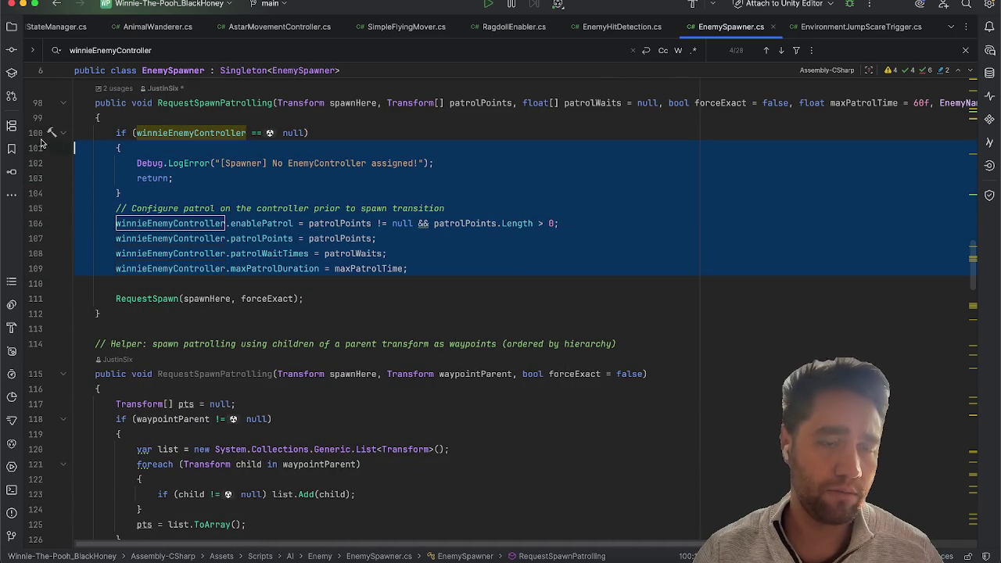
click(140, 110)
key(Return)
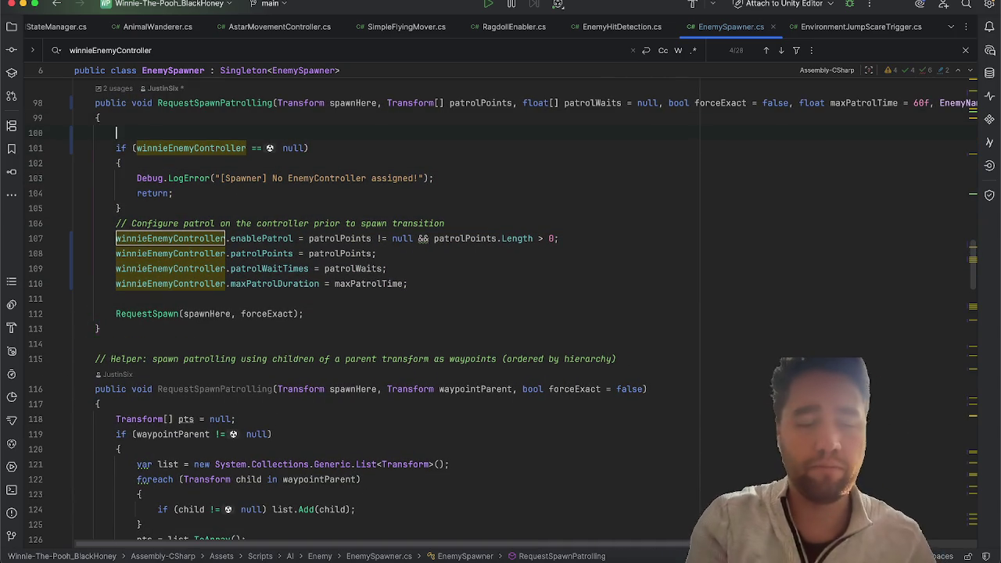
text(EnemyC)
key(Return)
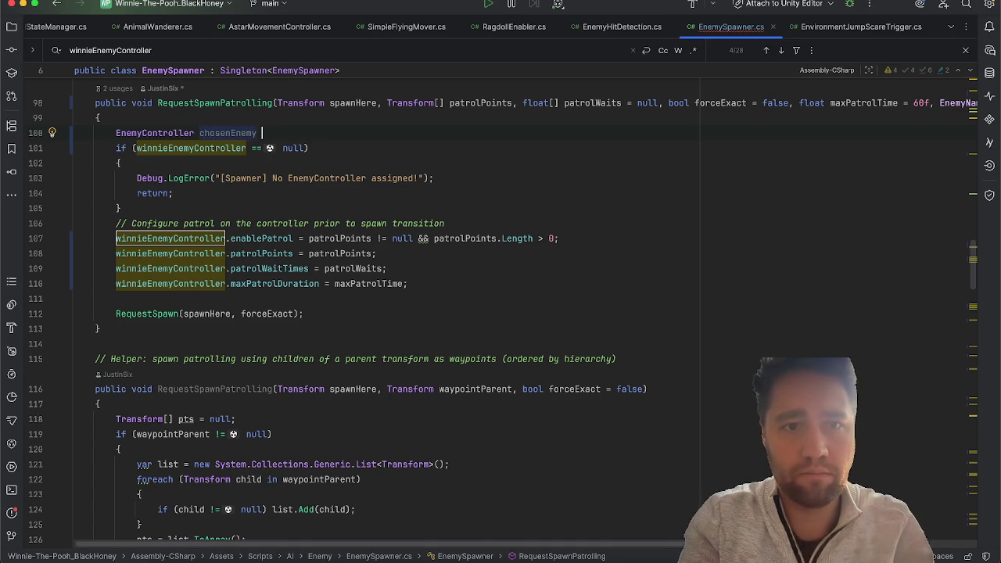
text(=)
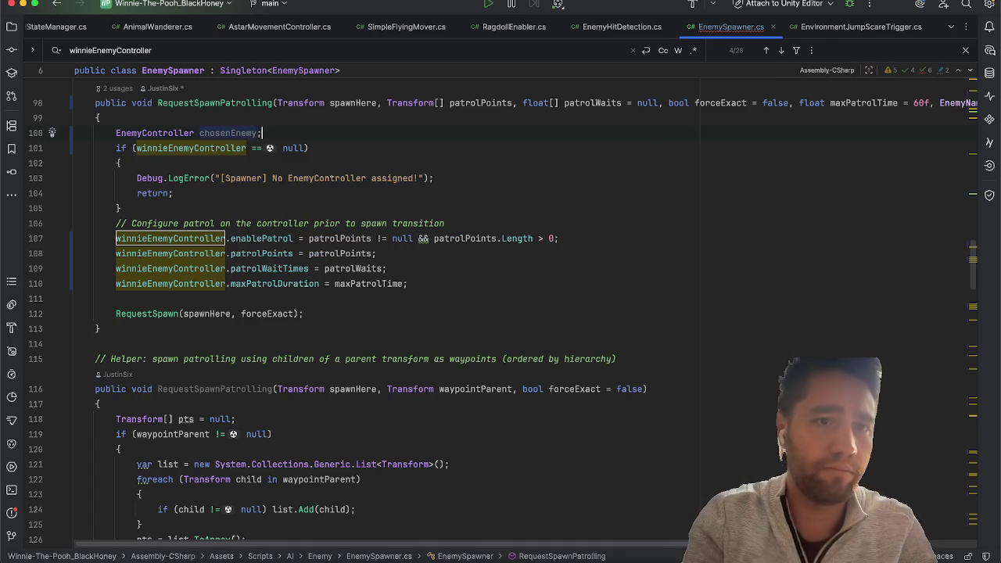
key(Return)
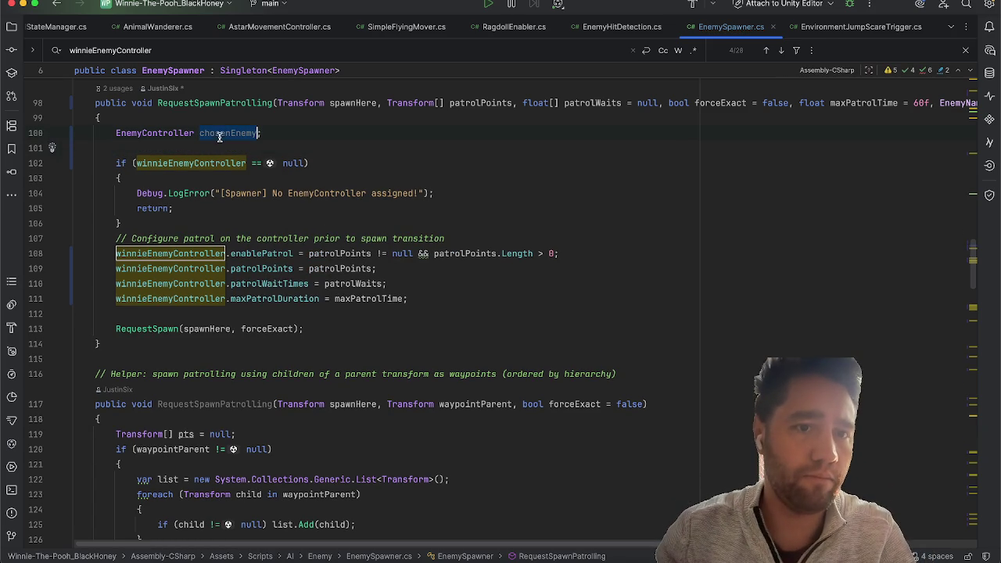
Step: Try a find-and-replace of winnieEnemyController over the null check and patrol lines, then abandon it
mouse_move(403, 297)
mouse_down()
mouse_move(117, 270)
mouse_move(59, 165)
mouse_up()
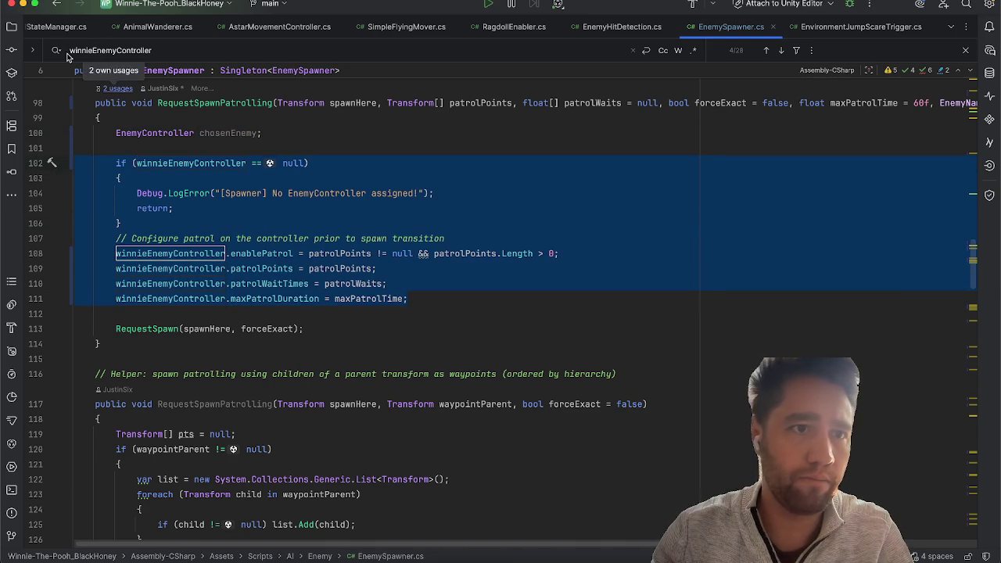
click(31, 50)
click(56, 50)
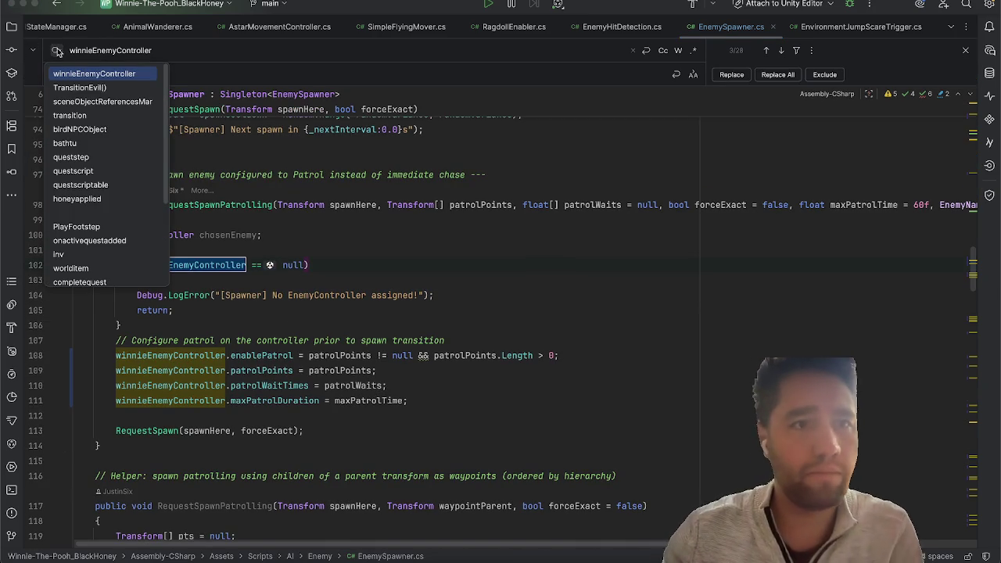
click(153, 71)
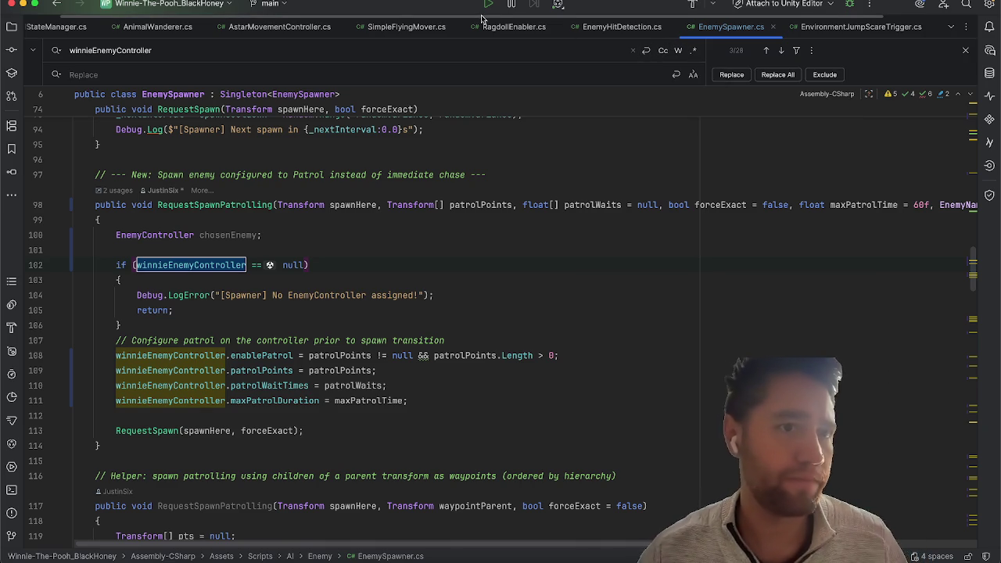
mouse_move(427, 401)
mouse_down()
mouse_move(86, 317)
mouse_move(69, 266)
mouse_up()
key(super+f)
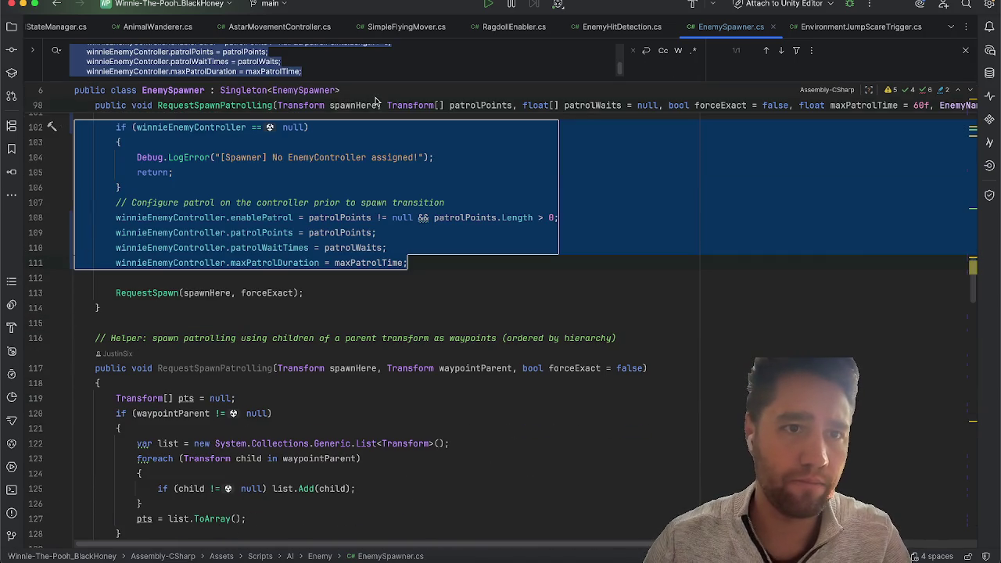
scroll(376, 101, up, 3)
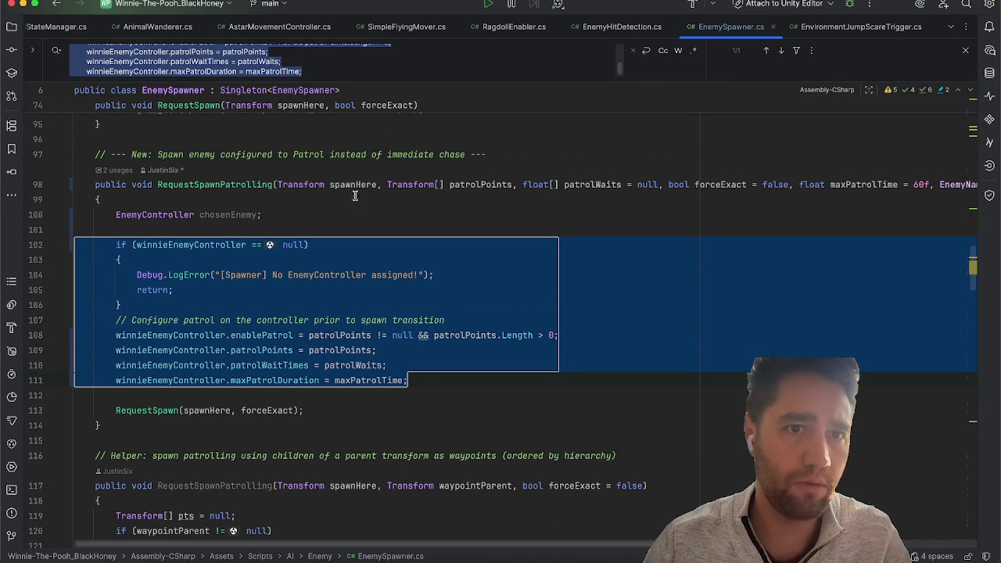
key(super+f)
key(BackSpace)
click(276, 259)
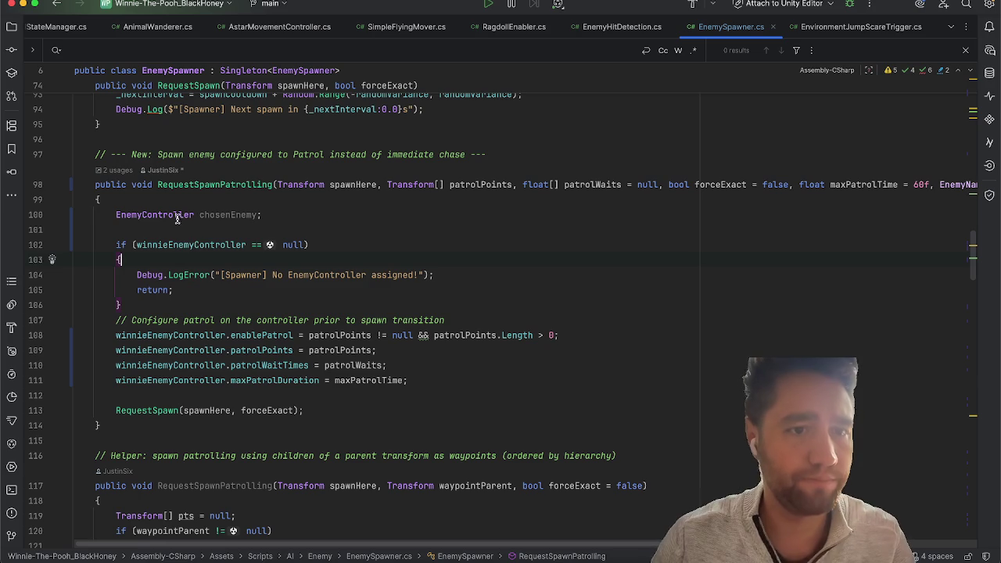
Step: Paste chosenEnemy over winnieEnemyController in the four patrol assignments and the null check
double_click(225, 214)
key(super+c)
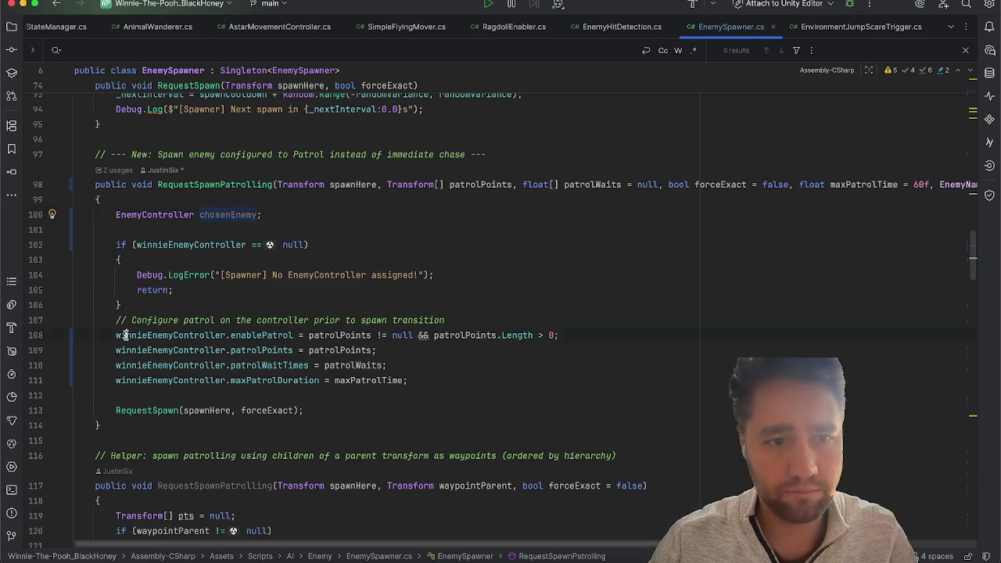
double_click(125, 335)
key(super+v)
double_click(135, 350)
key(super+v)
double_click(139, 365)
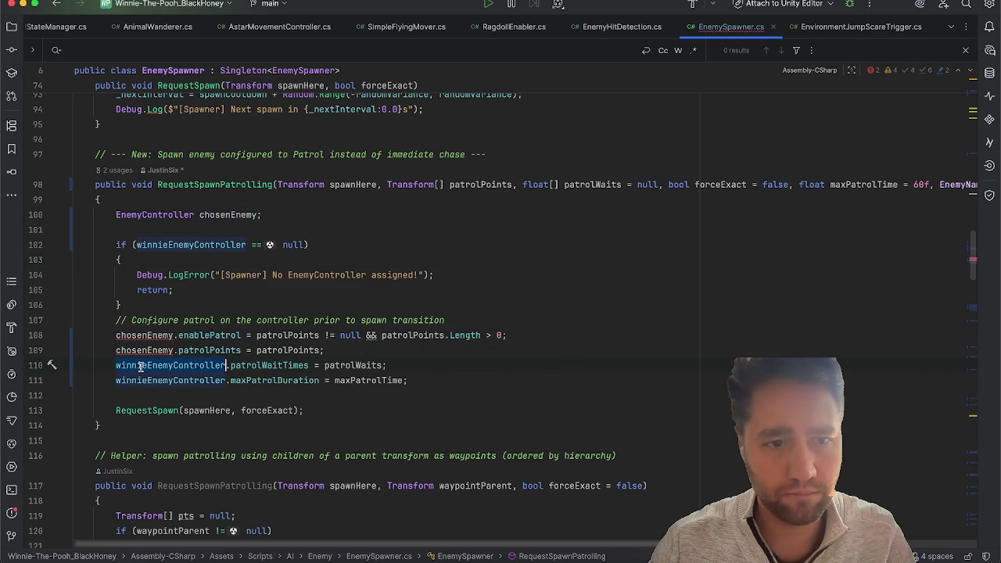
key(super+v)
double_click(139, 380)
key(super+v)
double_click(189, 245)
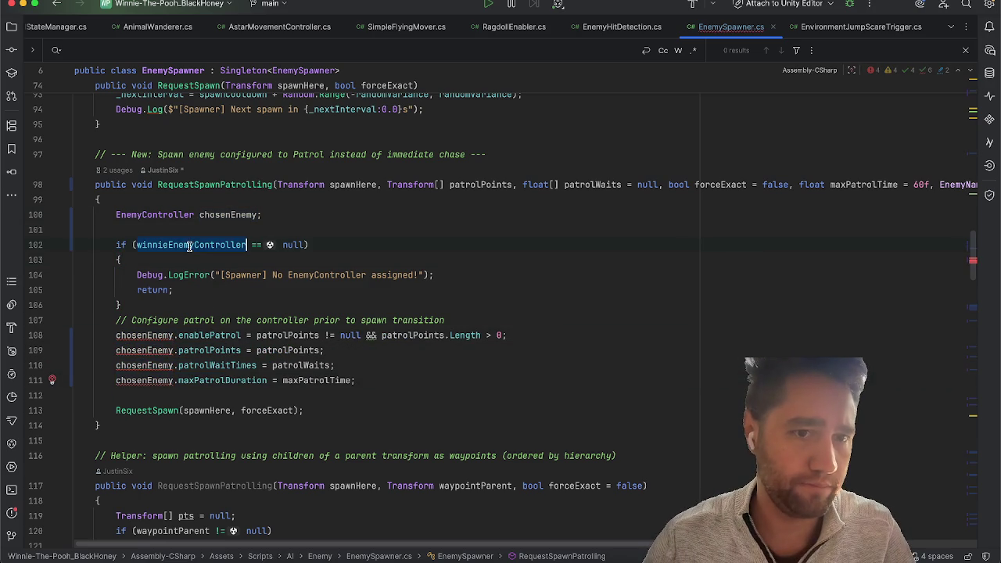
key(super+v)
click(329, 221)
key(Return)
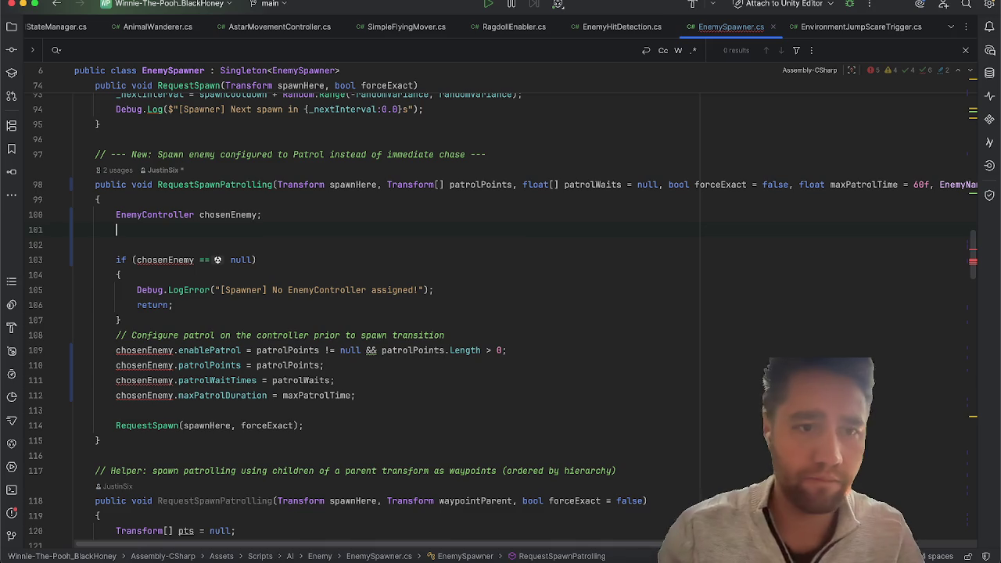
Step: Add a switch on enemyName with an EnemyName.Winnie case ending in break;
text(switch)
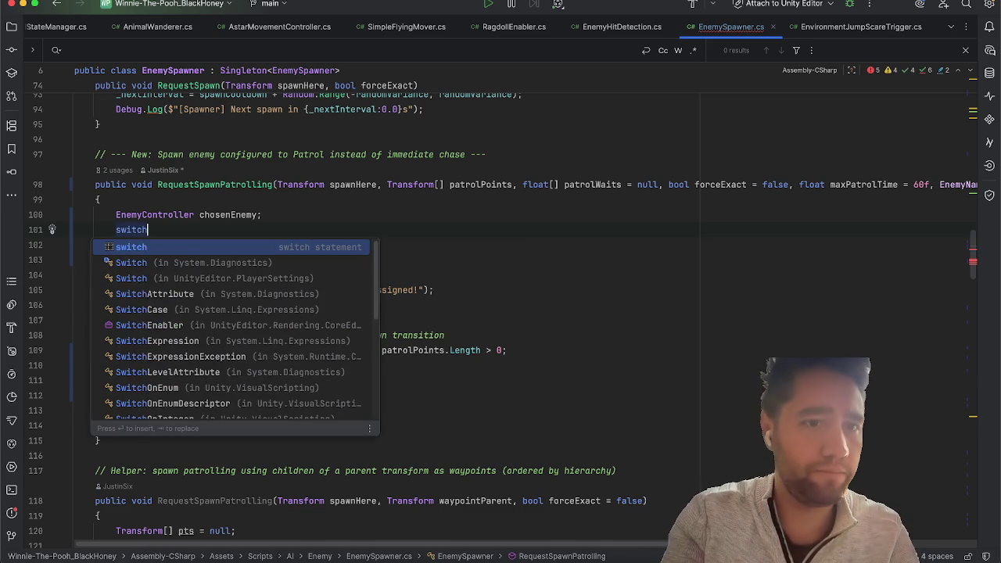
key(Return)
double_click(168, 229)
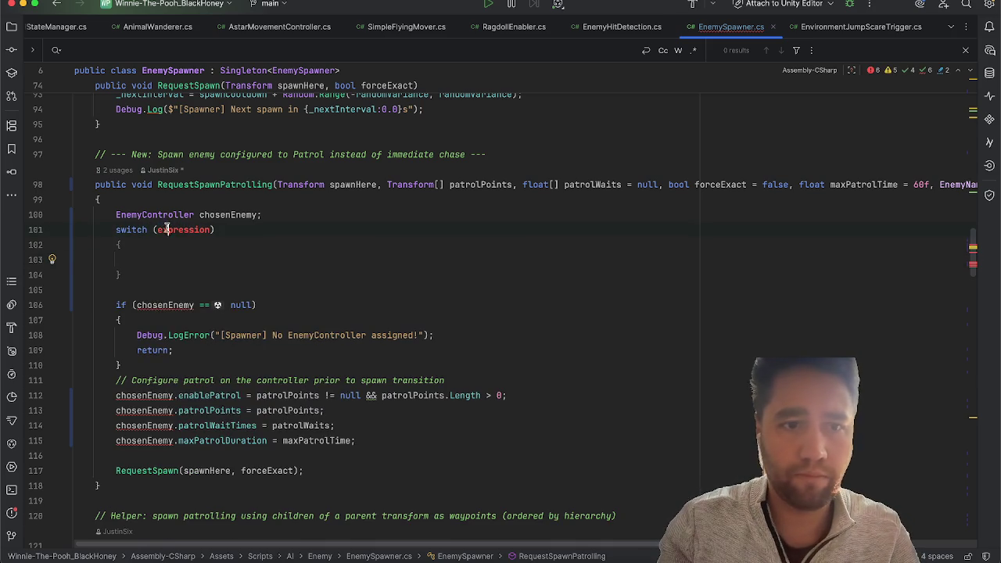
text(enem)
key(Return)
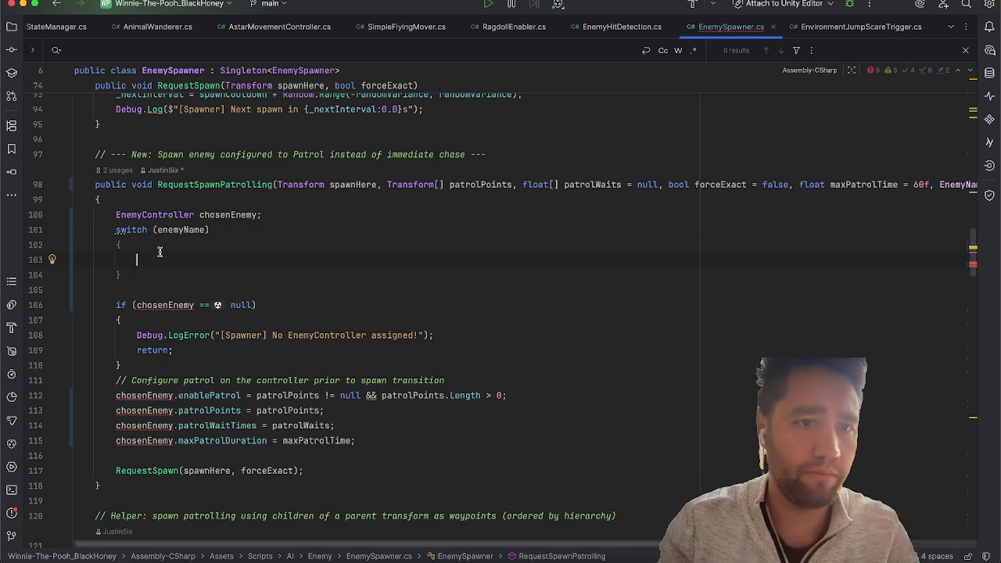
text(case)
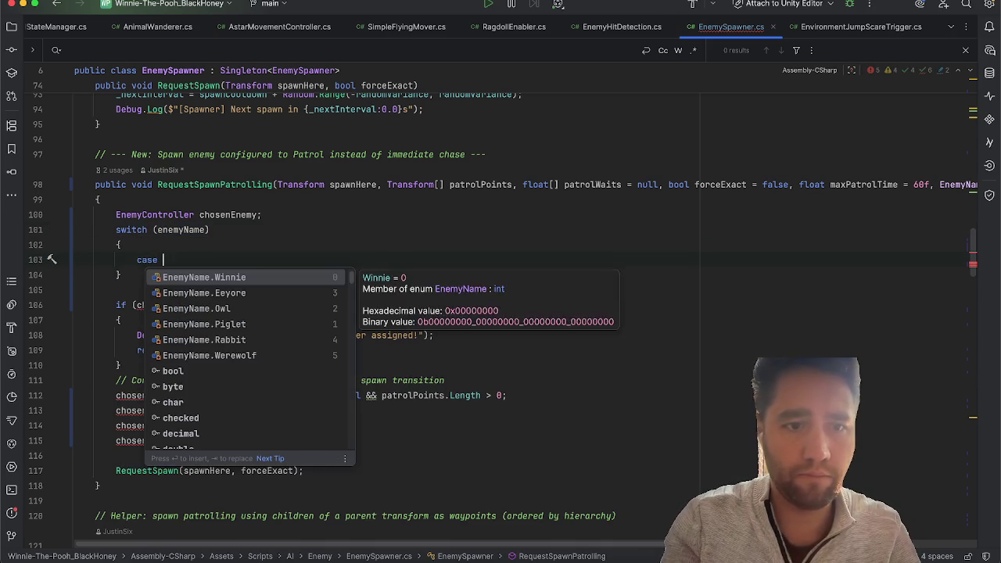
key(Return)
text(:)
key(Return)
text(break;)
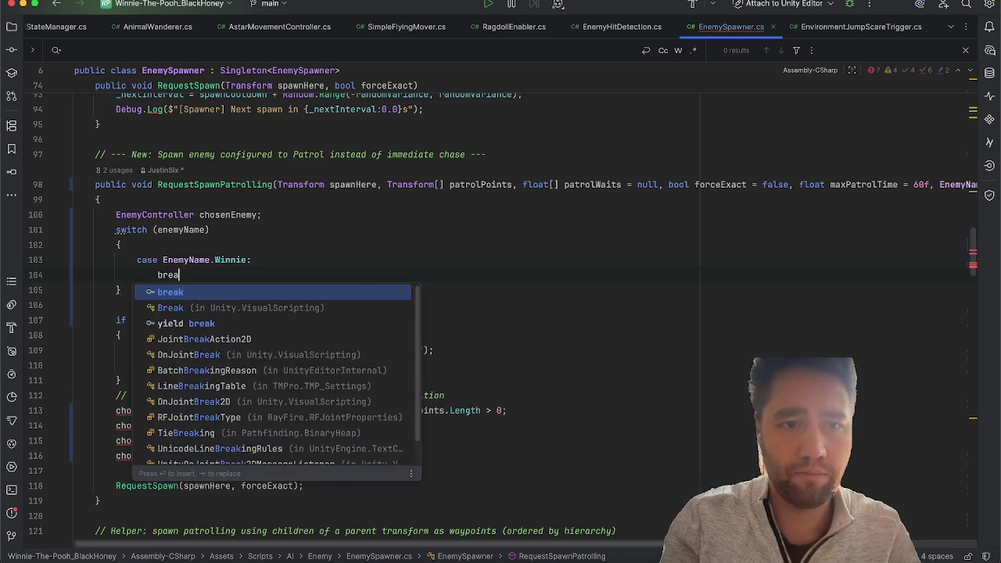
Step: In the Winnie case, assign chosenEnemy = winnieEnemyController;
click(254, 260)
key(Return)
text(chose)
key(Return)
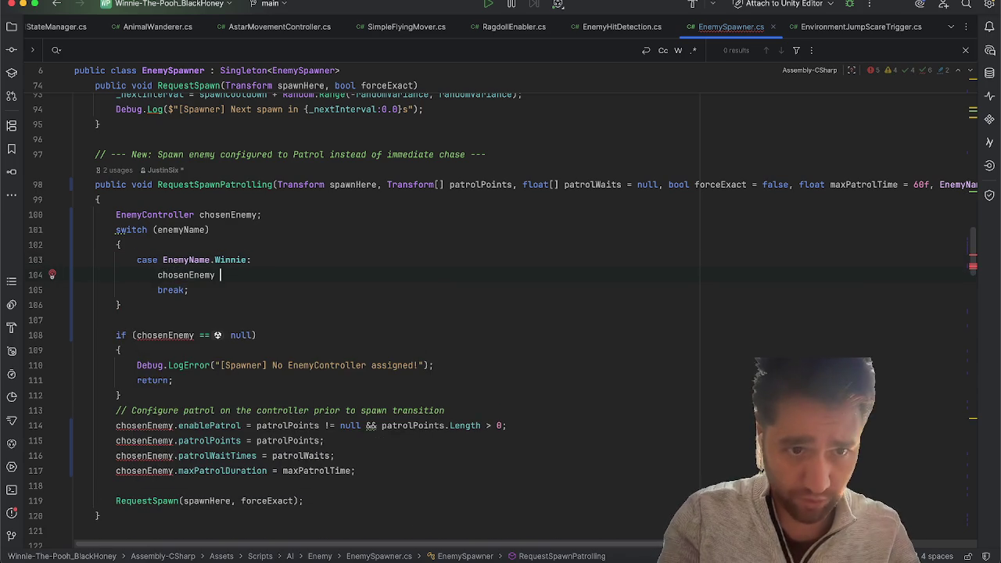
text(= win)
key(Return)
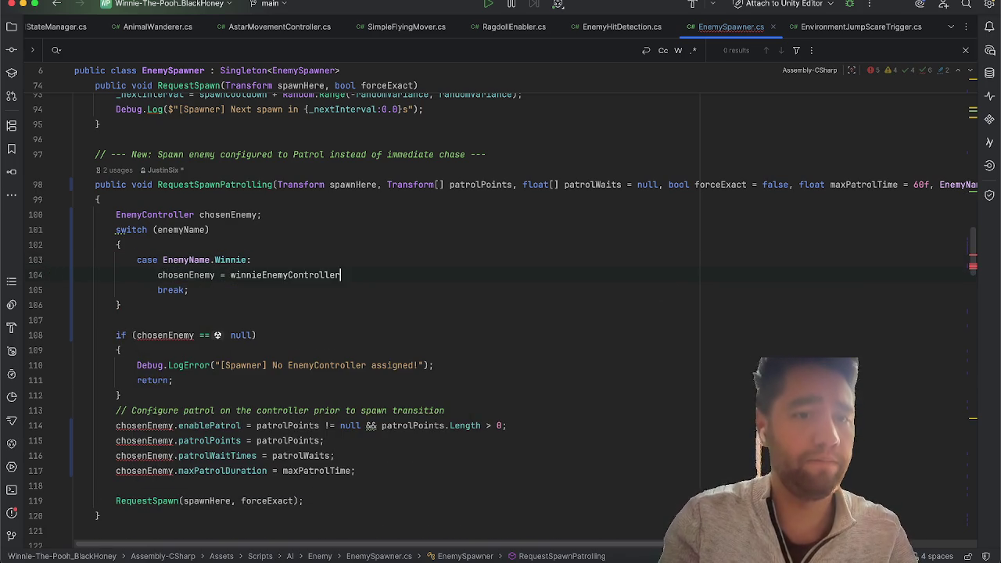
text(;)
Step: Add an EnemyName.Werewolf case assigning chosenEnemy = werewolfEnemyController with break;
key(Return)
text(case Ene)
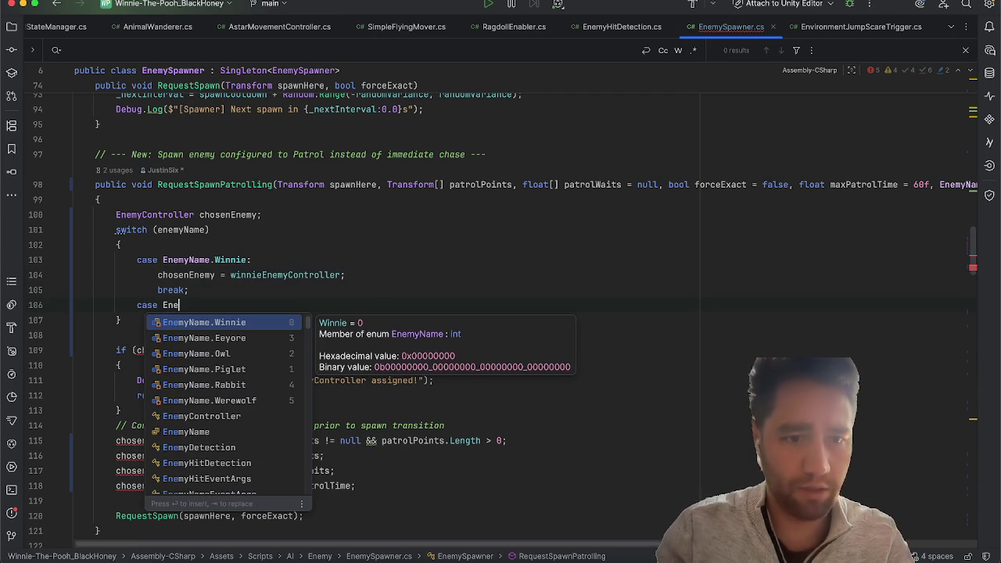
key(Down)
key(Down)
key(Down)
key(Return)
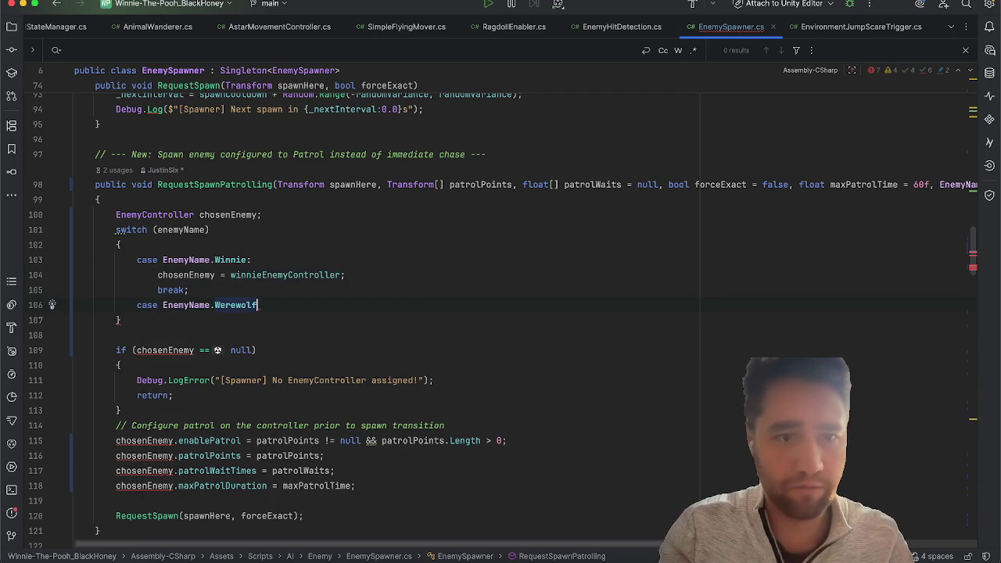
text(:)
key(Return)
key(Return)
text(br)
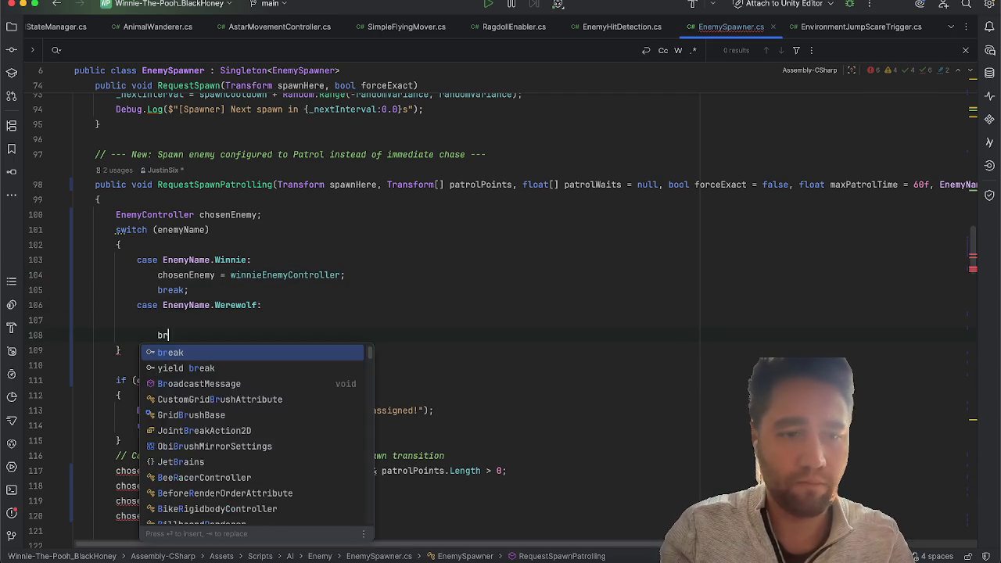
text(eak;)
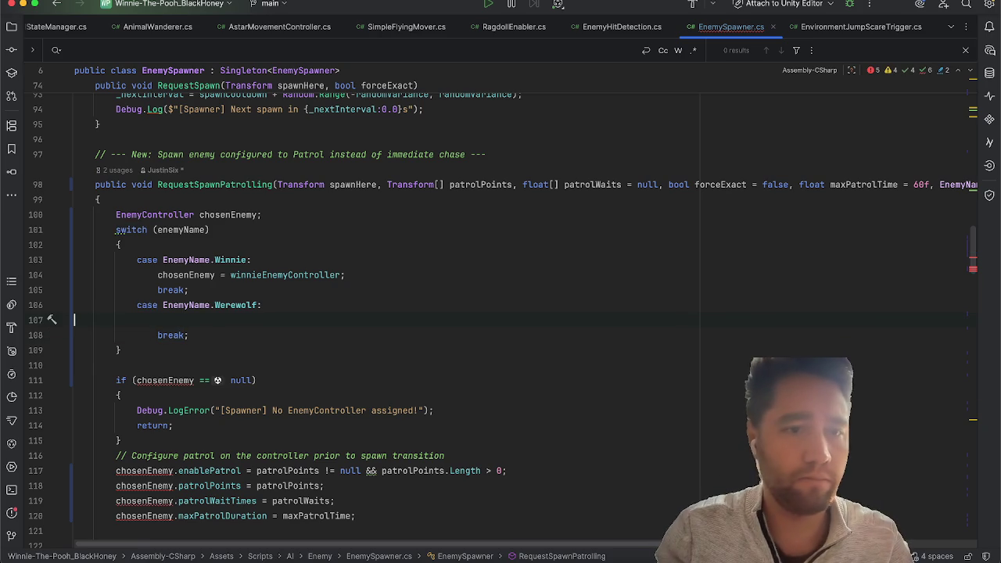
text(ch)
key(BackSpace)
key(BackSpace)
key(BackSpace)
key(Return)
text(chosenEnemy)
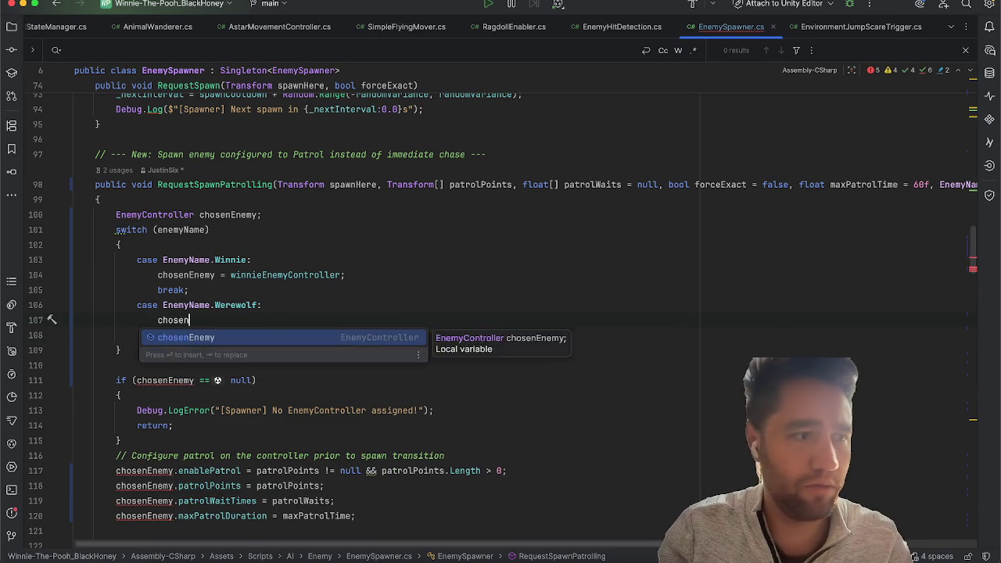
key(Return)
text(= were)
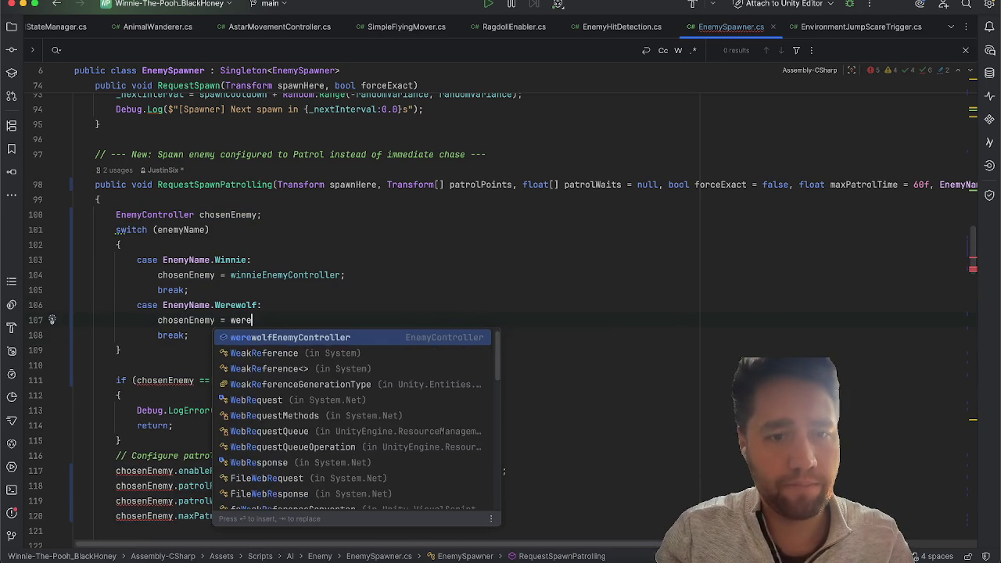
key(Return)
text(;)
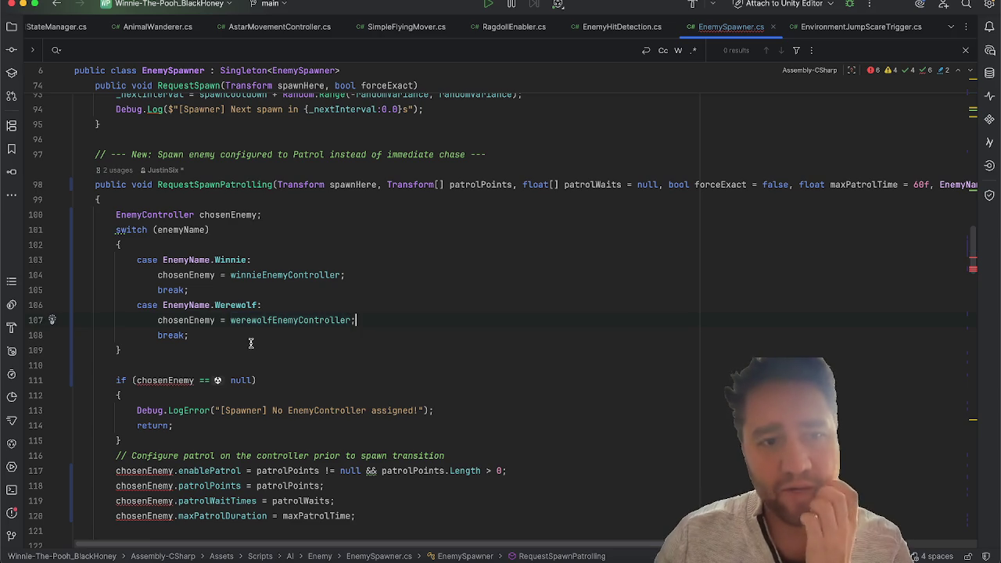
scroll(251, 344, down, 3)
Step: Add a default case assigning chosenEnemy = winnieEnemyController, followed by break;
key(Return)
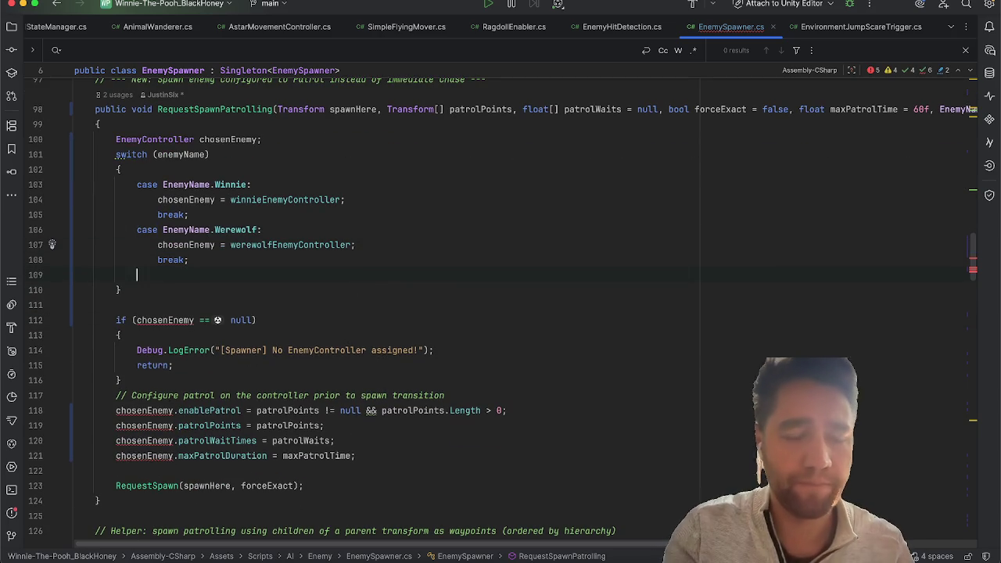
text(default:)
key(Return)
key(BackSpace)
key(BackSpace)
key(BackSpace)
key(BackSpace)
key(BackSpace)
key(BackSpace)
key(Return)
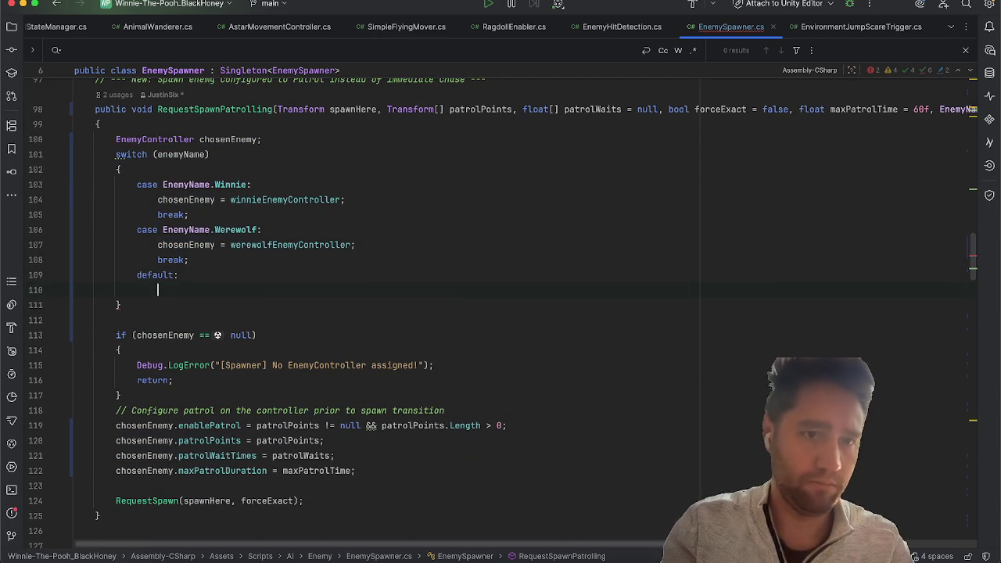
text(ch)
key(Return)
text(= win)
key(Return)
text(;)
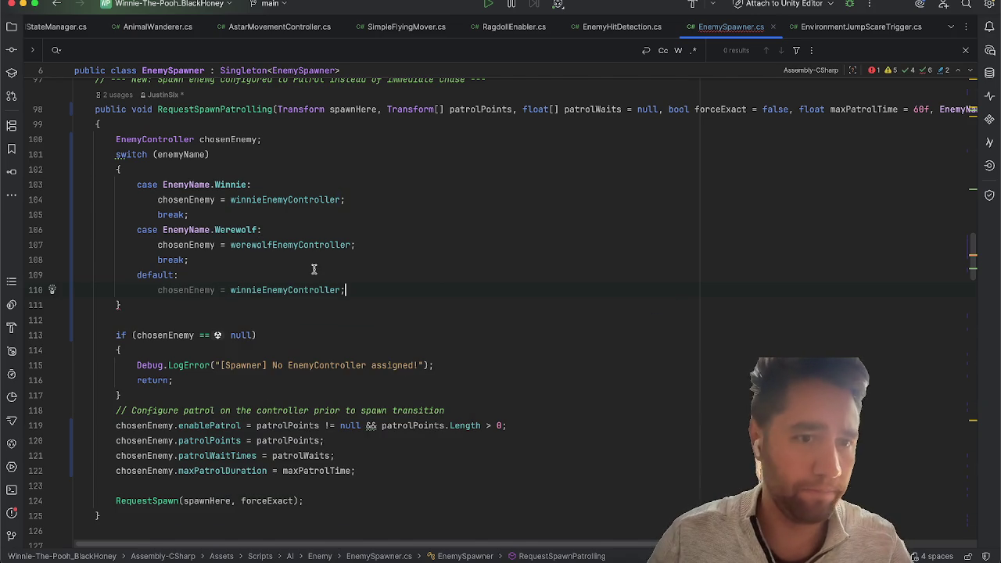
scroll(314, 269, down, 2)
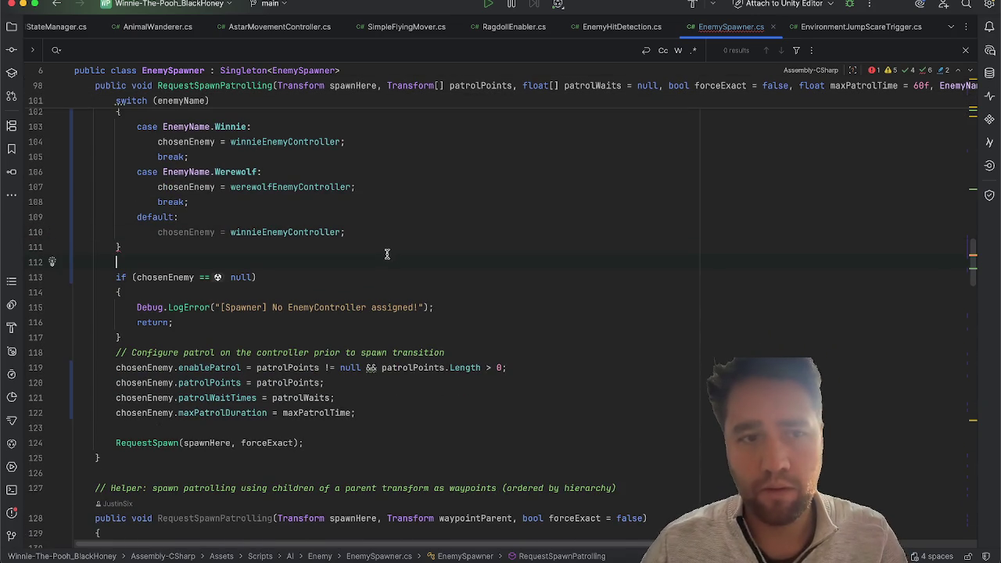
key(Return)
text(break;)
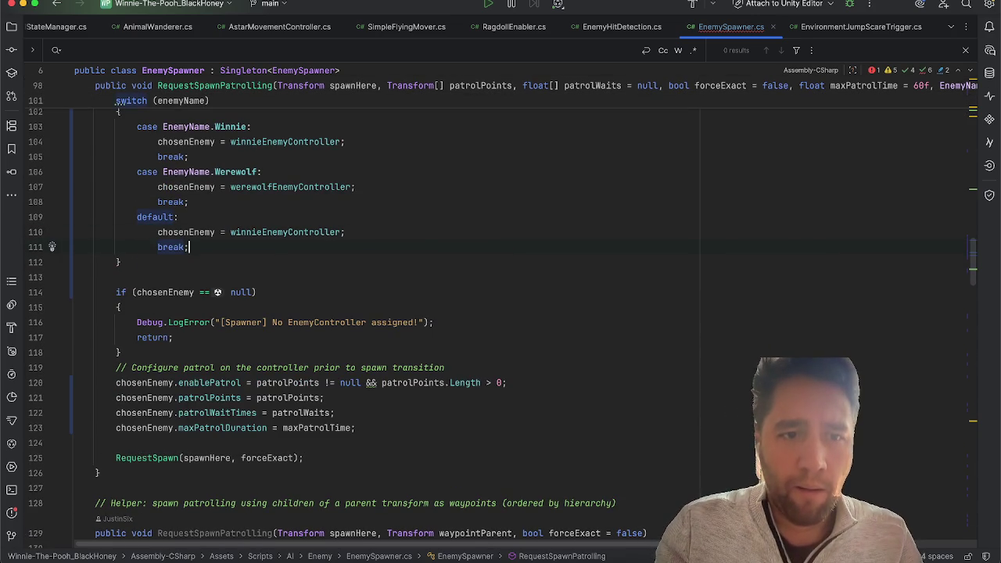
scroll(498, 307, up, 2)
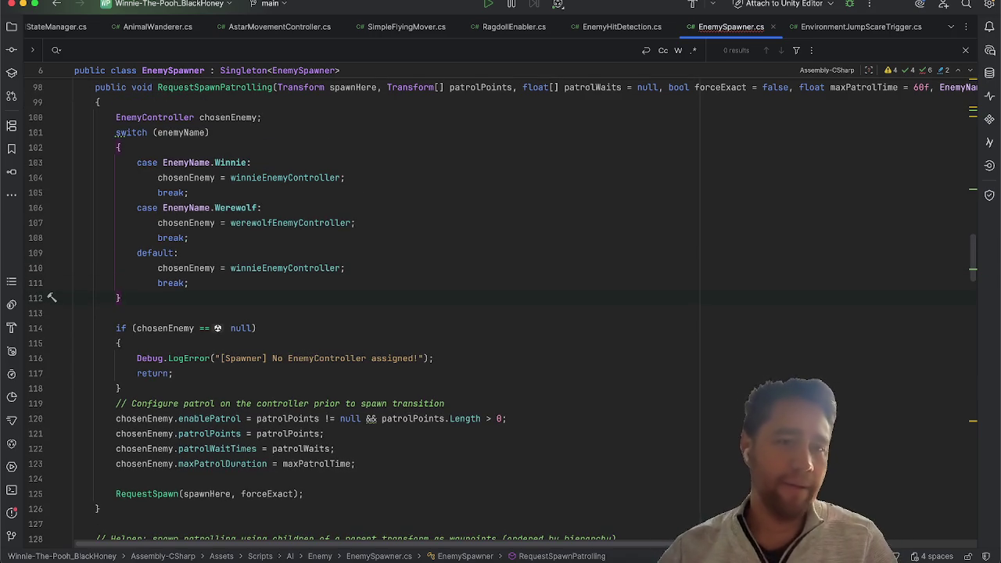
scroll(130, 280, down, 10)
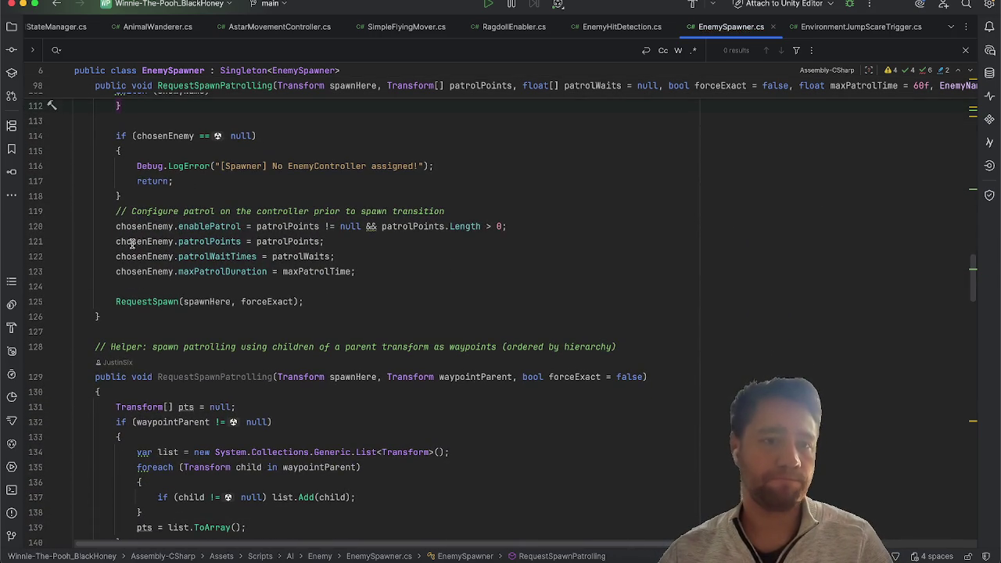
scroll(144, 254, down, 11)
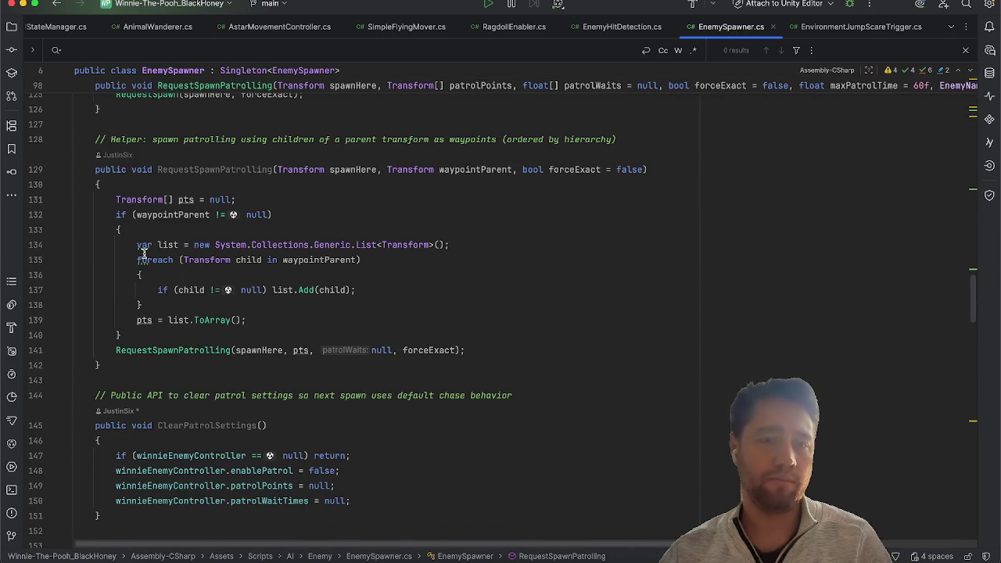
scroll(144, 254, down, 1)
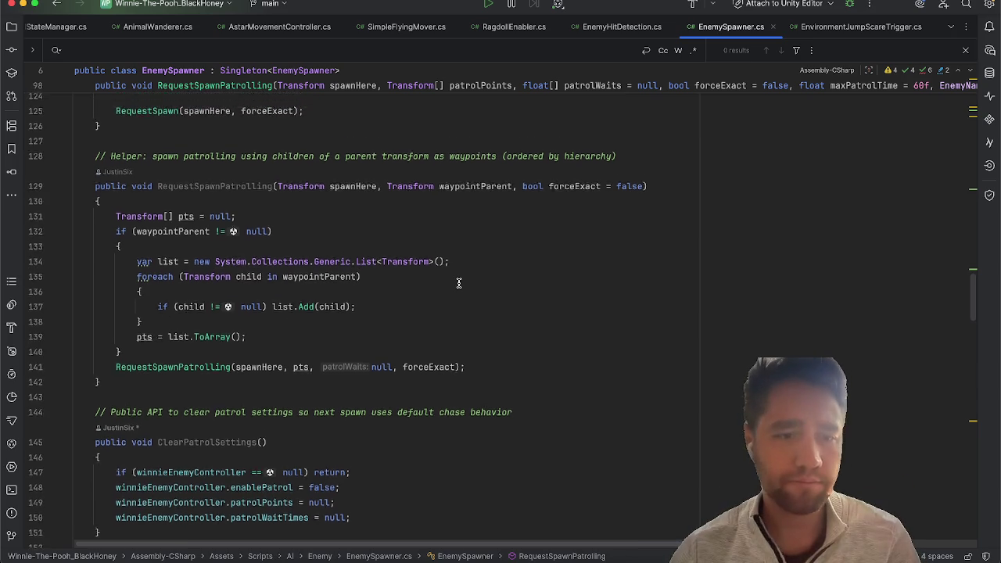
scroll(458, 283, down, 11)
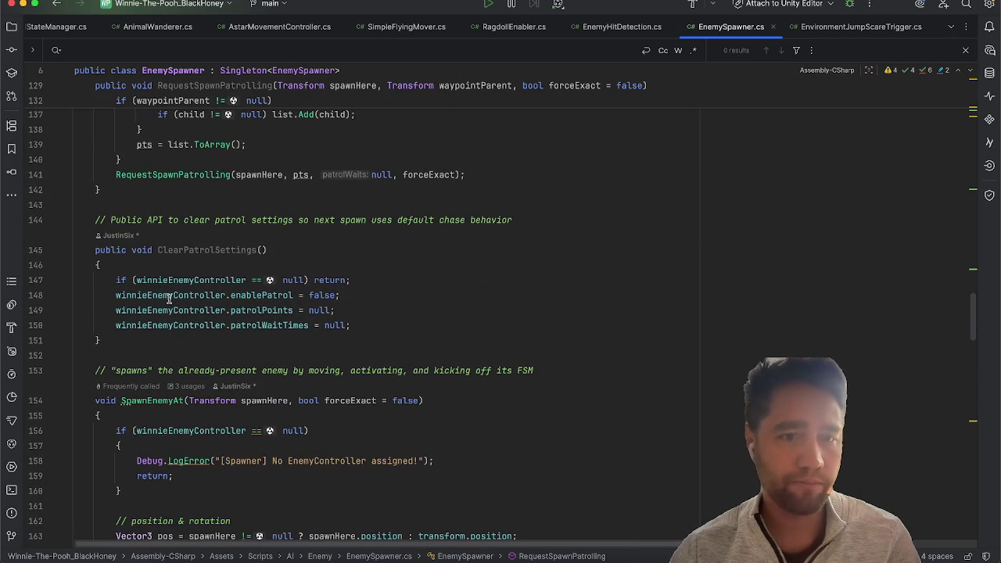
scroll(376, 286, down, 3)
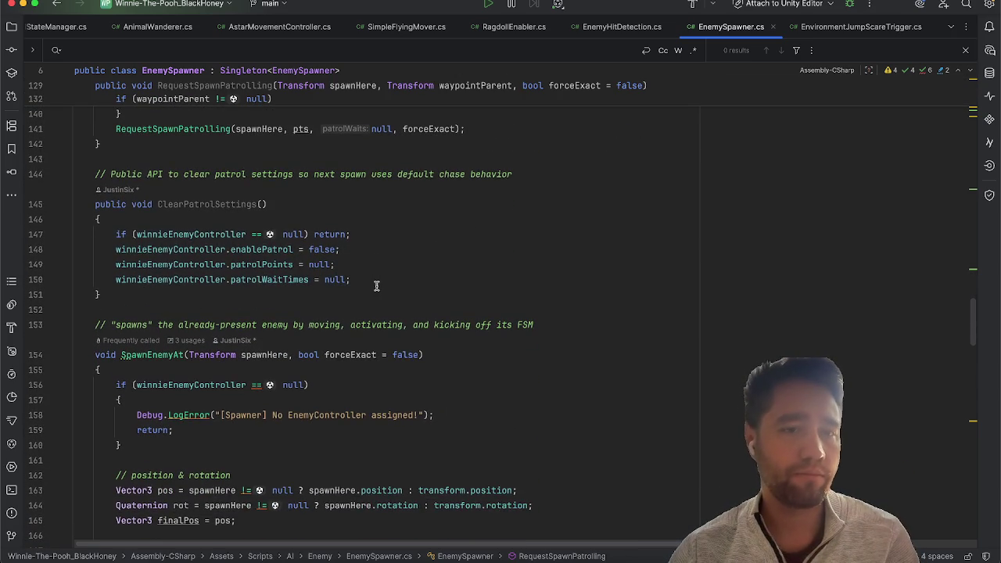
double_click(243, 203)
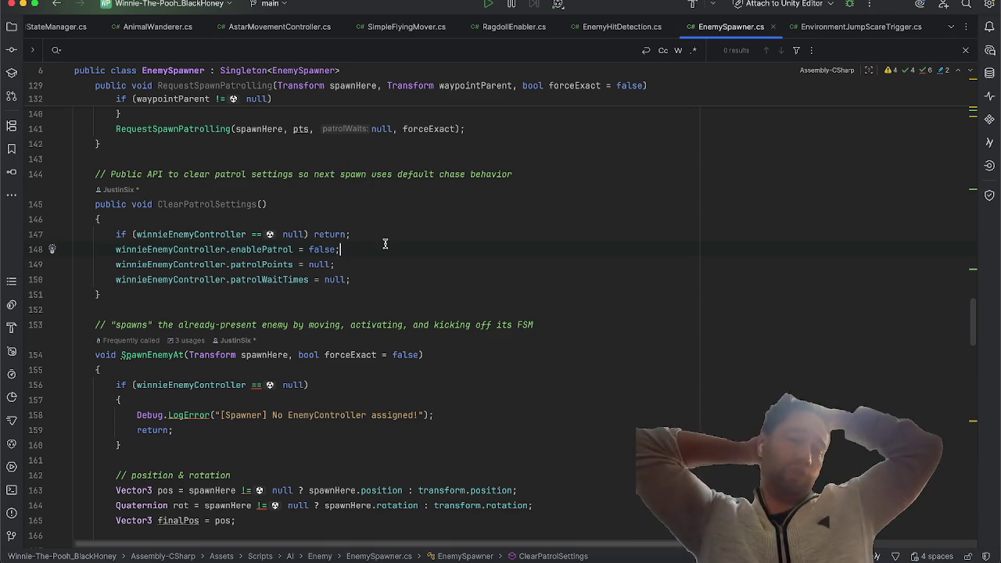
scroll(384, 244, down, 10)
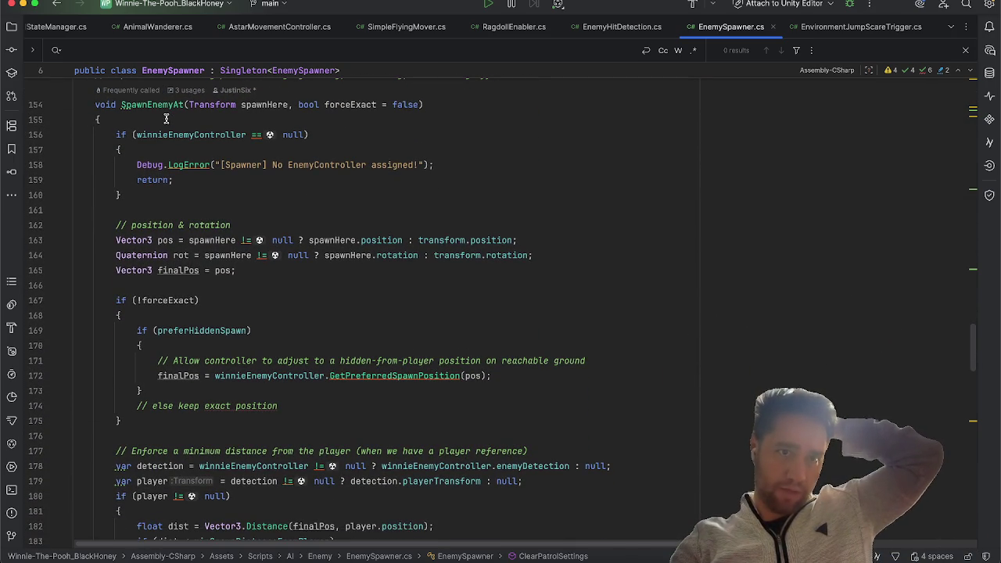
scroll(450, 198, up, 3)
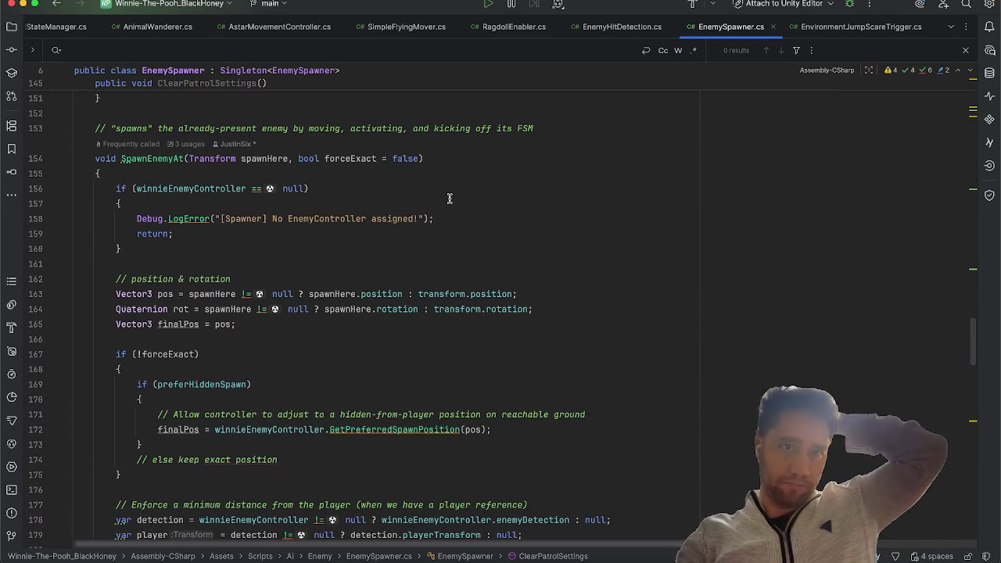
click(420, 158)
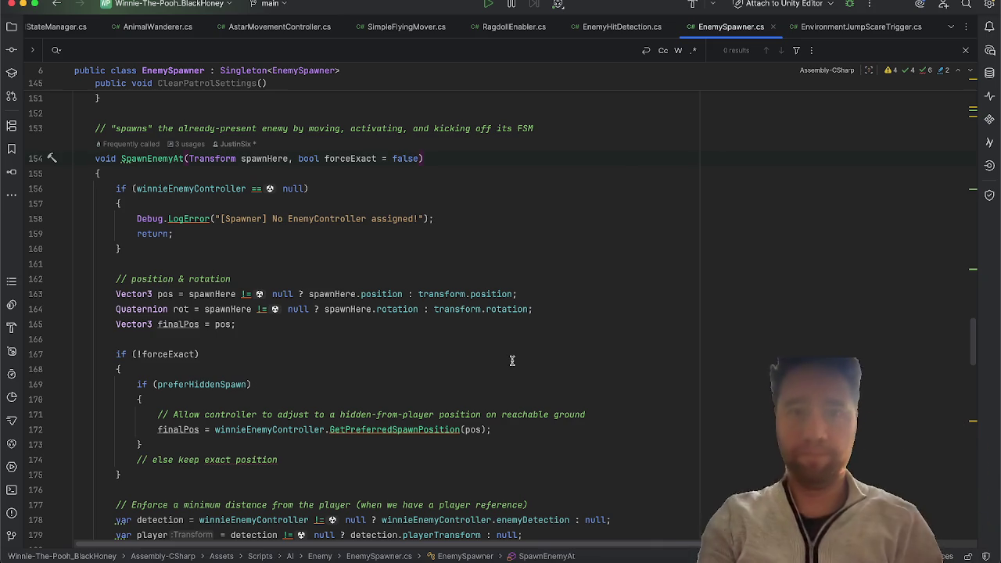
Step: Add an EnemyName enemyName = EnemyName.Winnie parameter to SpawnEnemyAt
text(, Enemy)
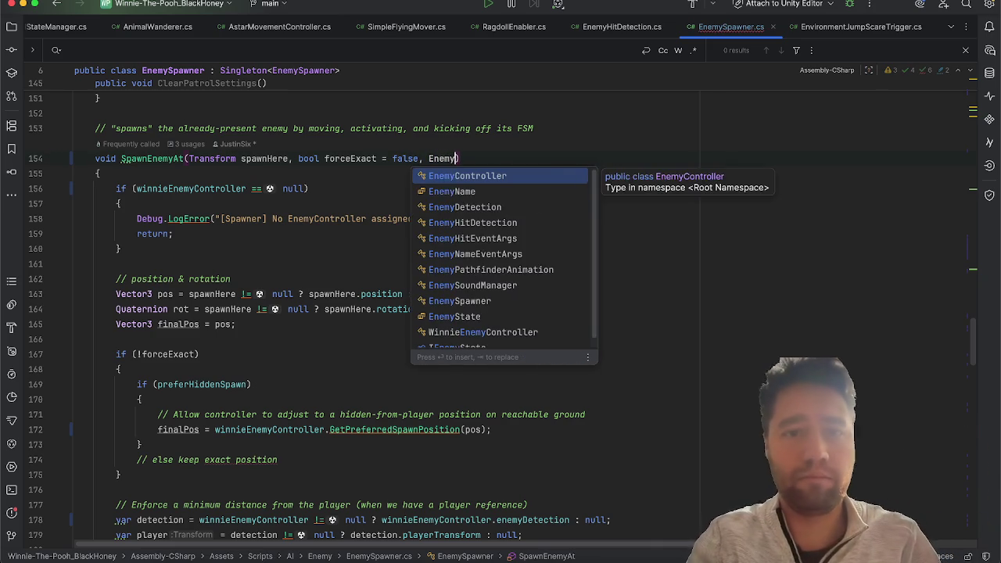
key(Down)
key(Return)
text(enem)
key(Return)
text(=)
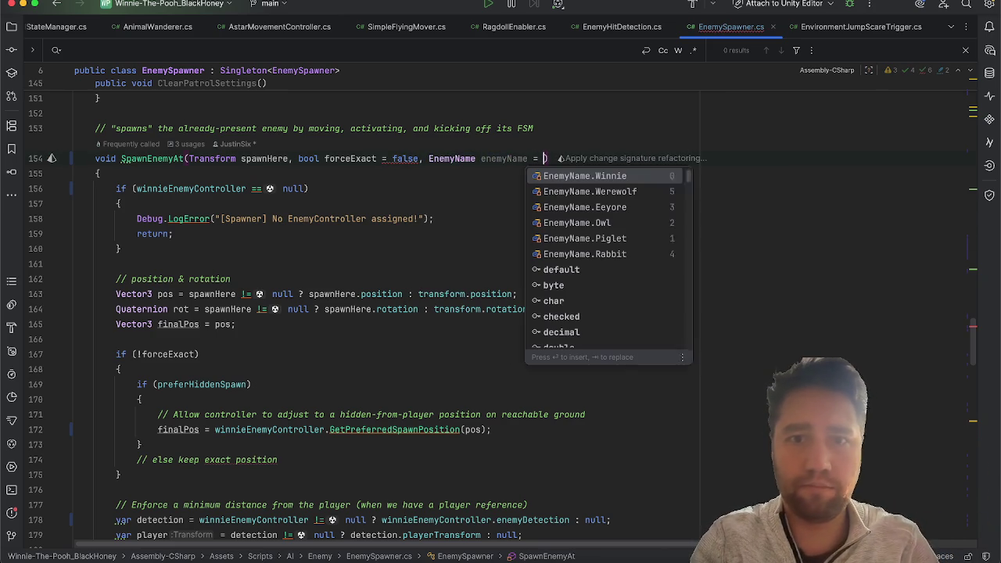
key(Return)
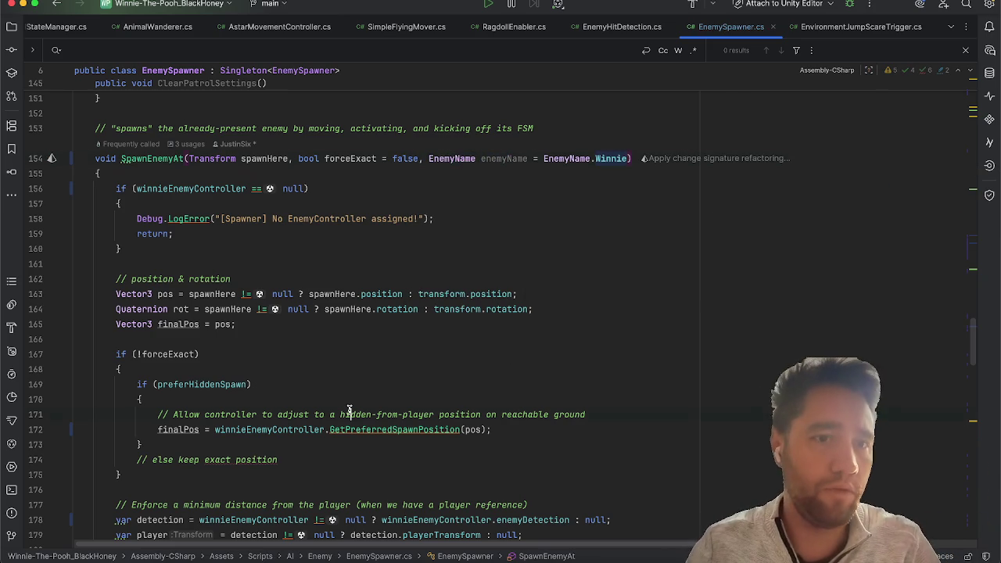
Step: Replace SpawnEnemyAt's null-check lines with the pasted enemyName switch and null check
scroll(173, 172, up, 10)
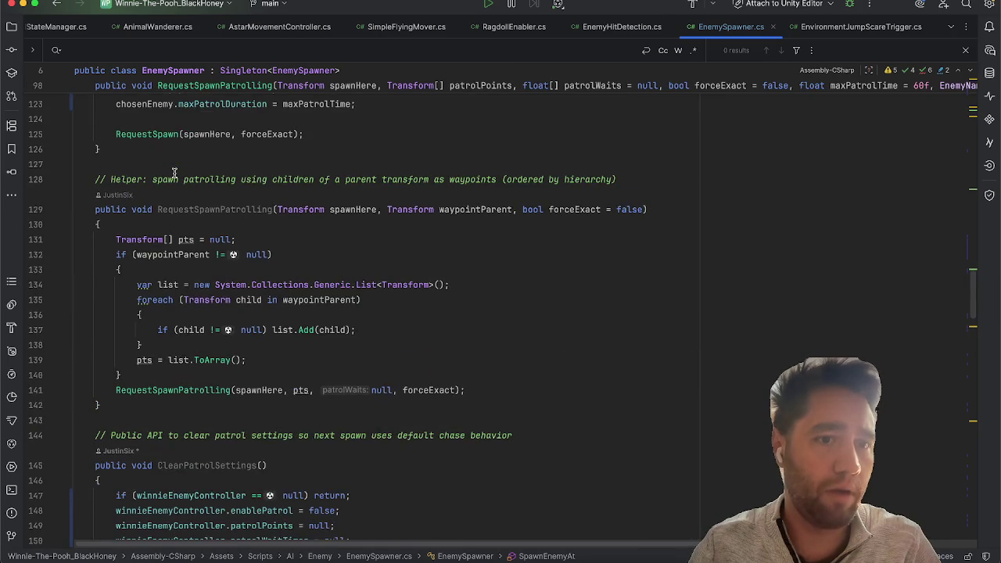
scroll(173, 173, up, 10)
mouse_move(99, 261)
mouse_down()
mouse_move(167, 440)
mouse_move(141, 434)
mouse_move(64, 172)
mouse_up()
key(ctrl+c)
scroll(502, 304, down, 3)
click(331, 232)
scroll(331, 231, down, 15)
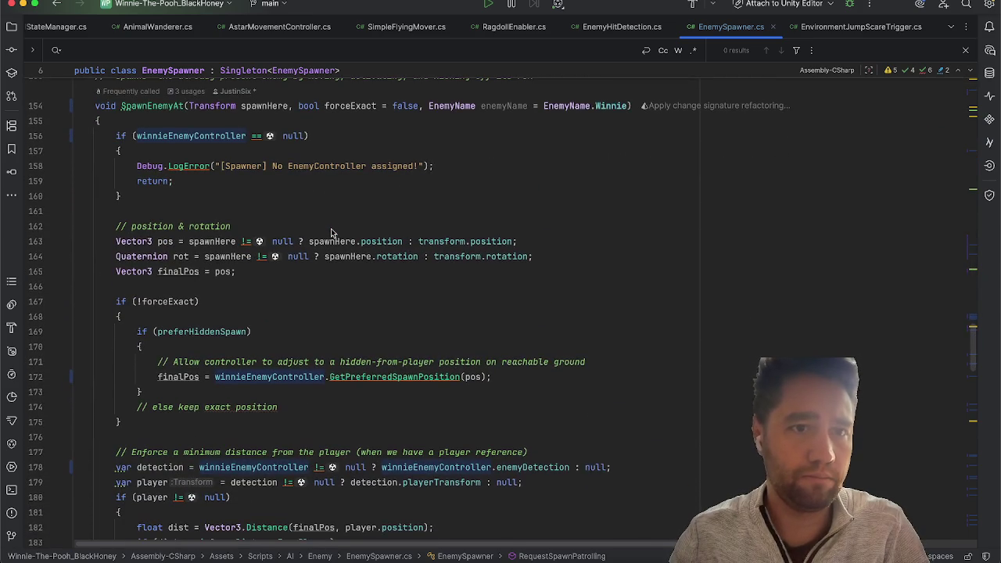
scroll(331, 232, up, 1)
mouse_move(148, 227)
mouse_down()
mouse_move(45, 205)
mouse_move(41, 172)
mouse_up()
key(ctrl+v)
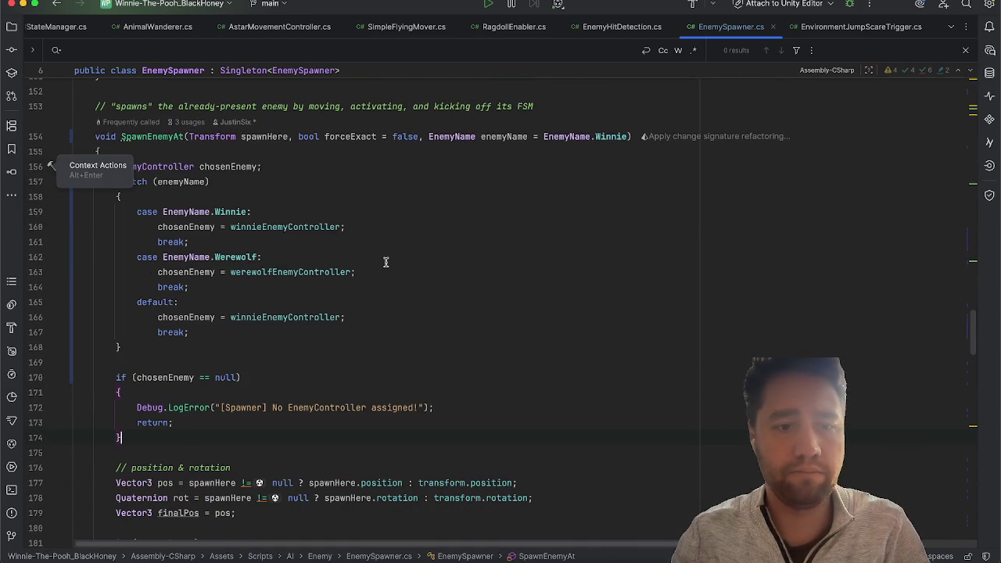
Step: Replace winnieEnemyController with chosenEnemy on line 192
scroll(385, 262, down, 1)
scroll(385, 262, down, 2)
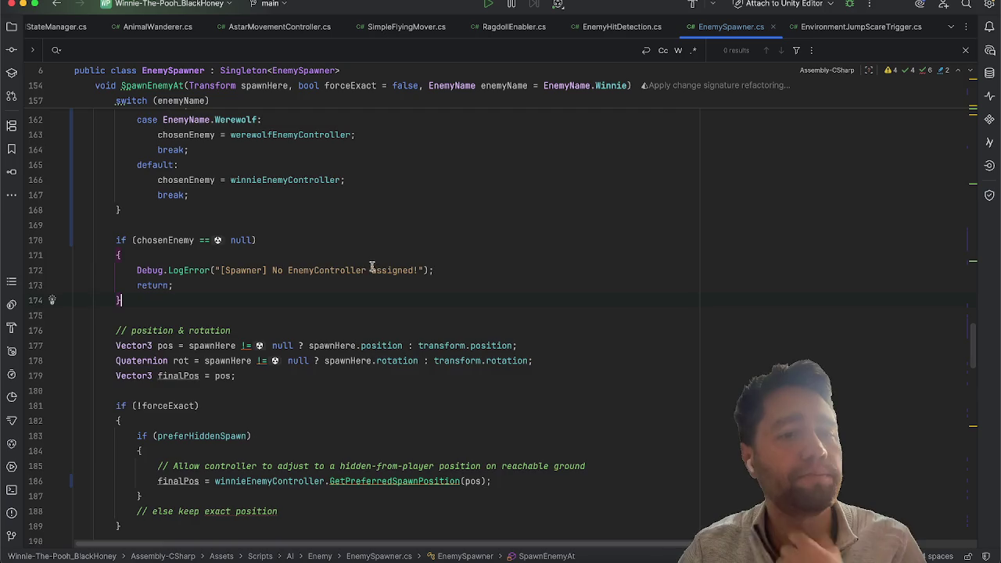
scroll(375, 266, up, 4)
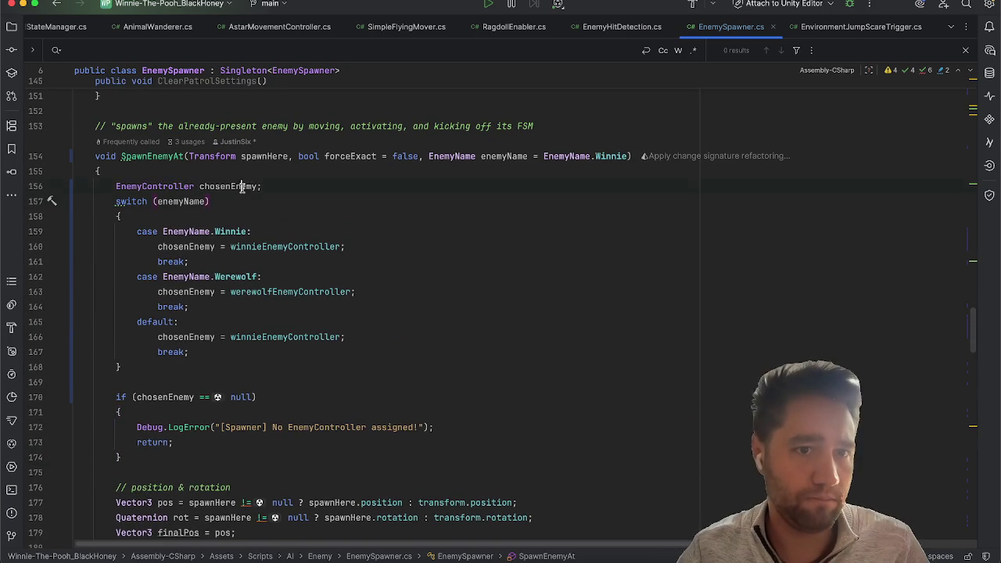
scroll(354, 311, down, 10)
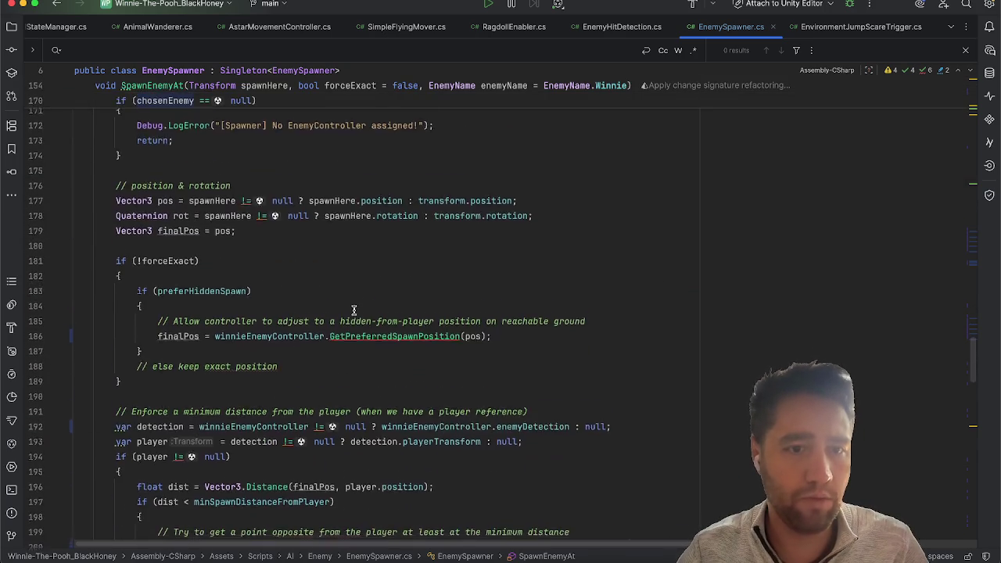
scroll(353, 310, up, 1)
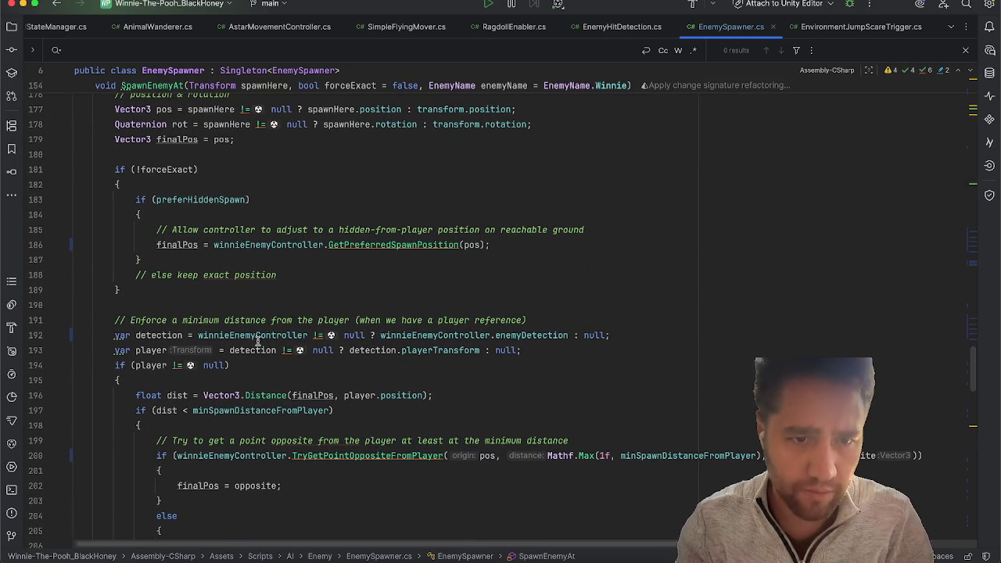
text(chosenEnemy)
Step: Search the file for the remaining winnieEnemyController references
key(ctrl+f)
text(wiu)
key(BackSpace)
key(BackSpace)
key(BackSpace)
text(innieene)
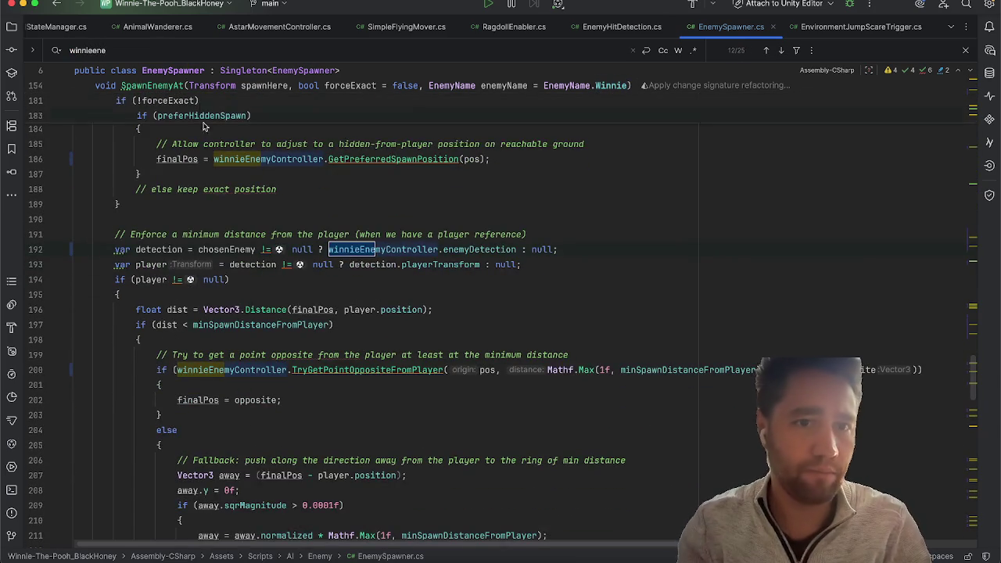
Step: Change winnieEnemyController to chosenEnemy on lines 186, 192 and 200
scroll(199, 137, up, 10)
scroll(200, 136, down, 8)
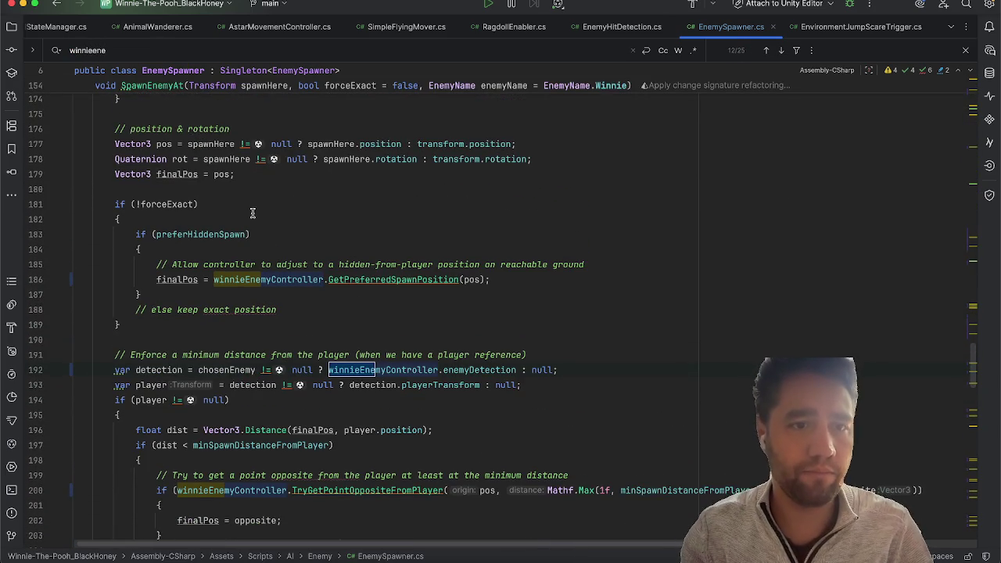
key(shift+Return)
text(chosenEnemy)
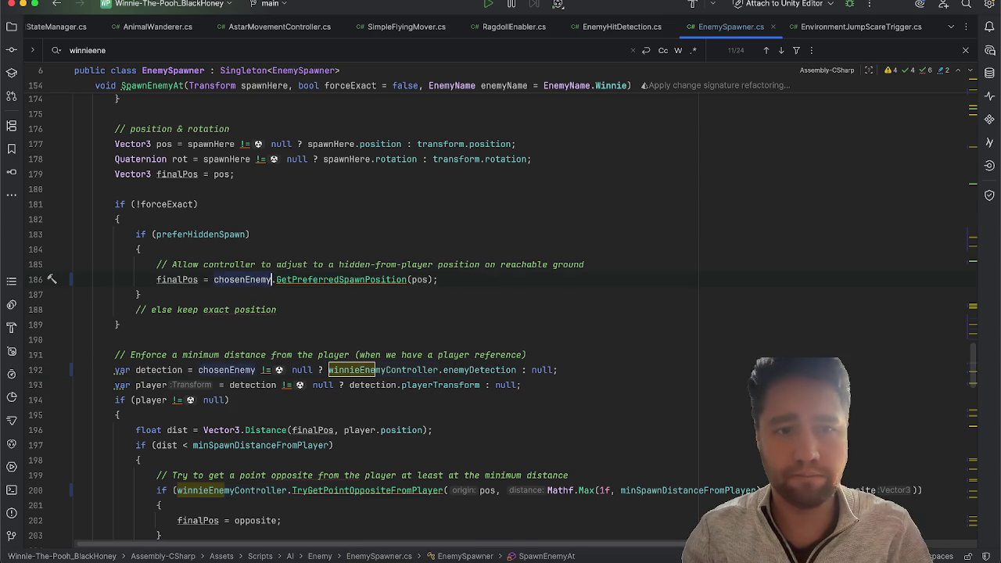
scroll(362, 339, down, 1)
key(super+g)
text(chosenEnemy)
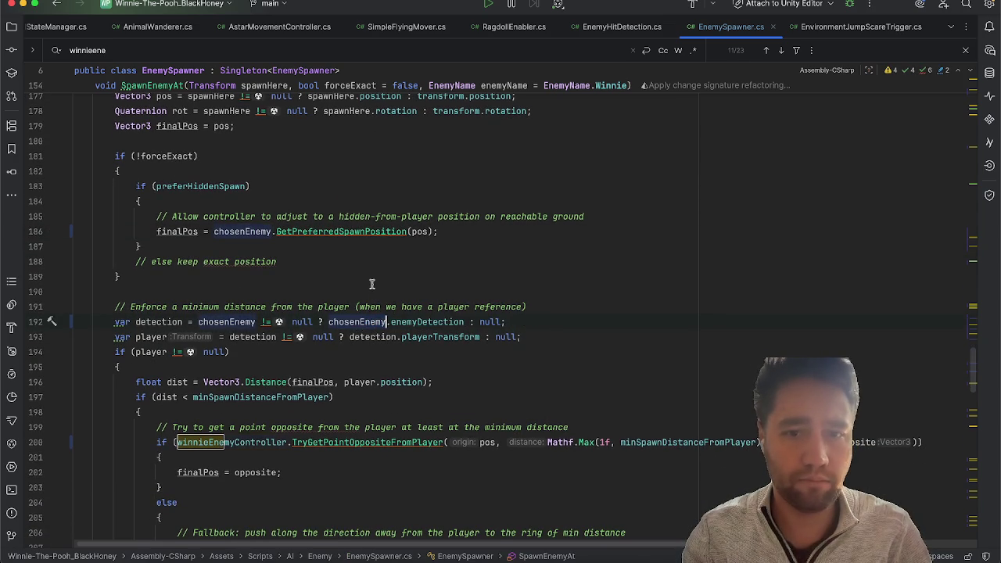
scroll(372, 284, down, 2)
key(super+g)
text(chosenEnemy)
Step: Change winnieEnemyController to chosenEnemy on lines 218 and 222
scroll(359, 250, down, 5)
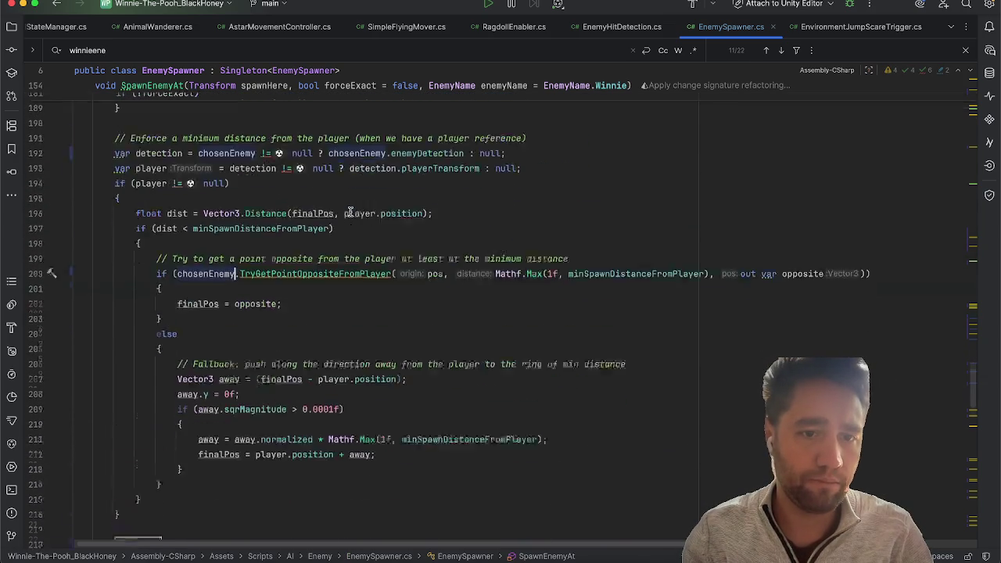
scroll(346, 208, up, 3)
scroll(336, 216, down, 5)
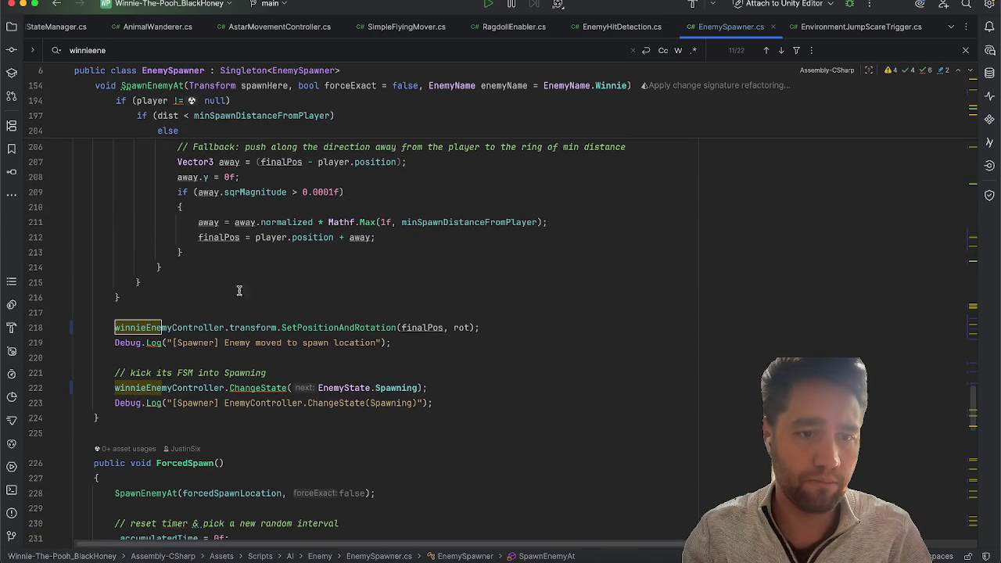
double_click(198, 329)
text(chosenEnemy)
double_click(187, 387)
text(chosenEnemy)
scroll(259, 281, down, 5)
scroll(260, 282, up, 10)
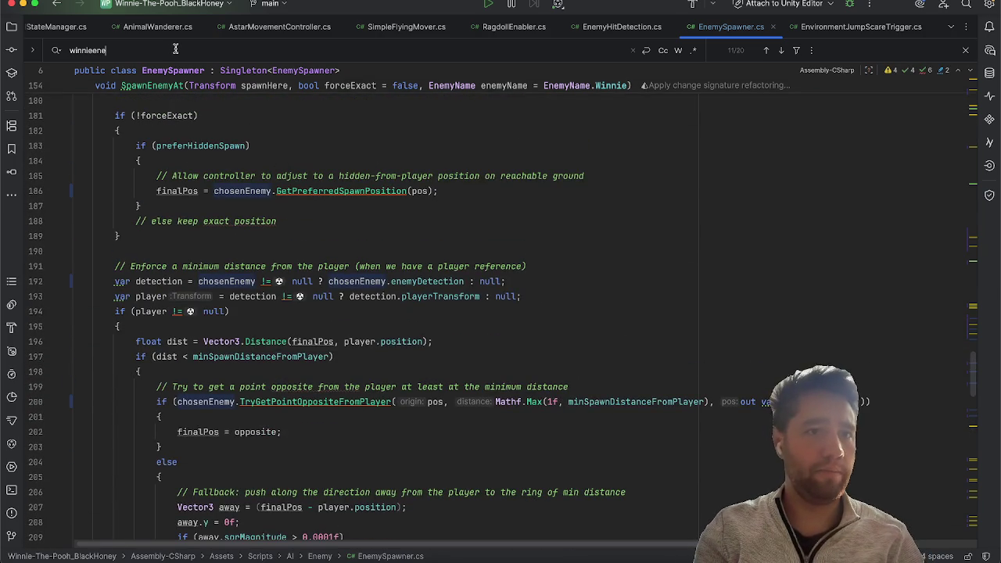
Step: Declare 'private EnemyController chosenEnemy;' on a new line below the werewolfEnemyController field
key(Return)
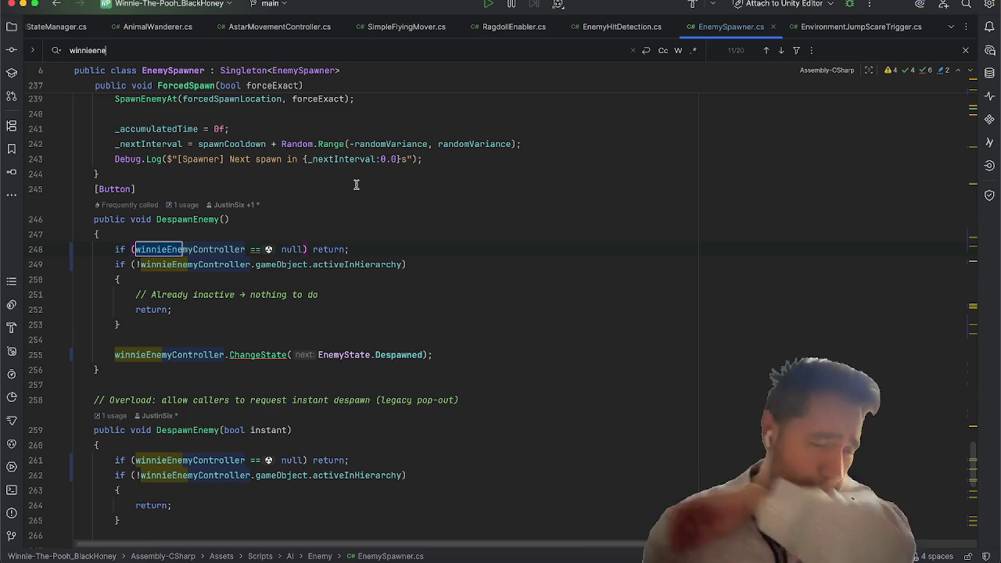
scroll(356, 184, up, 20)
scroll(355, 185, up, 20)
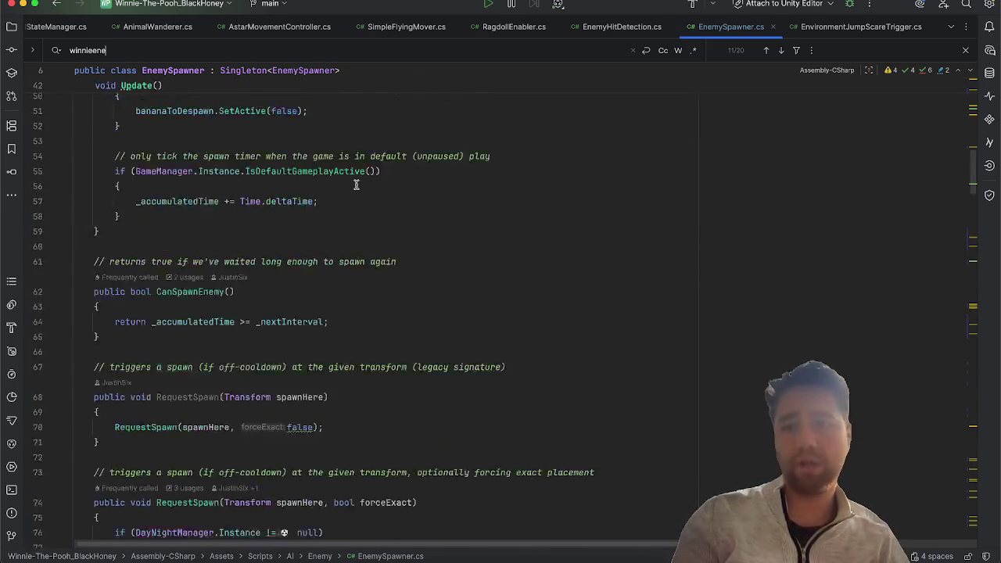
scroll(355, 185, down, 3)
scroll(356, 184, up, 5)
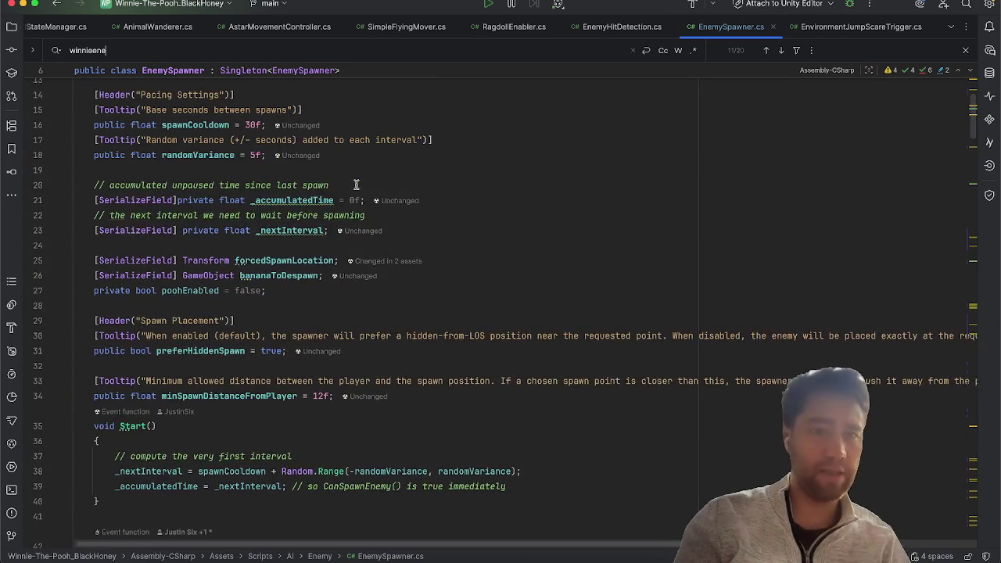
scroll(355, 185, up, 5)
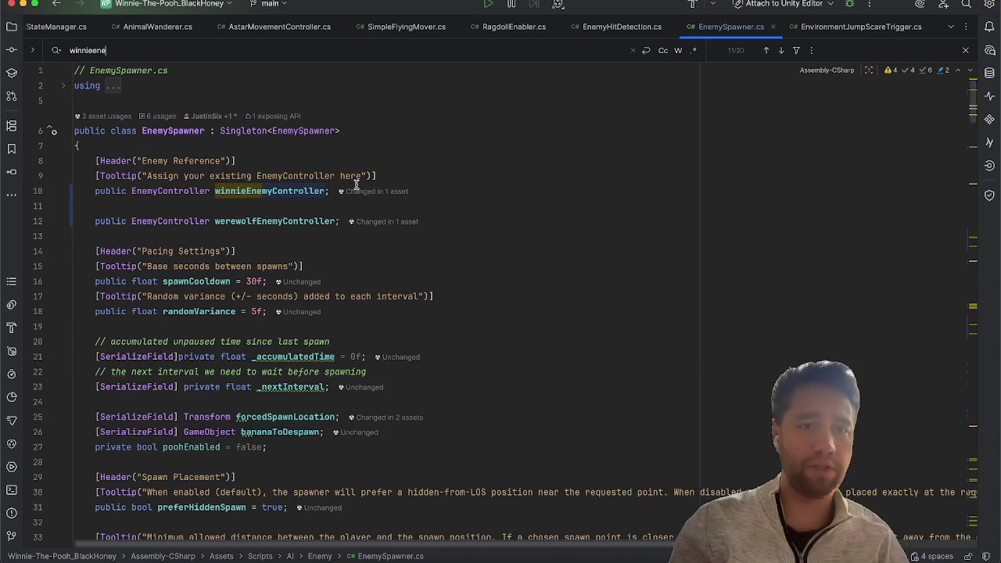
click(526, 210)
key(Return)
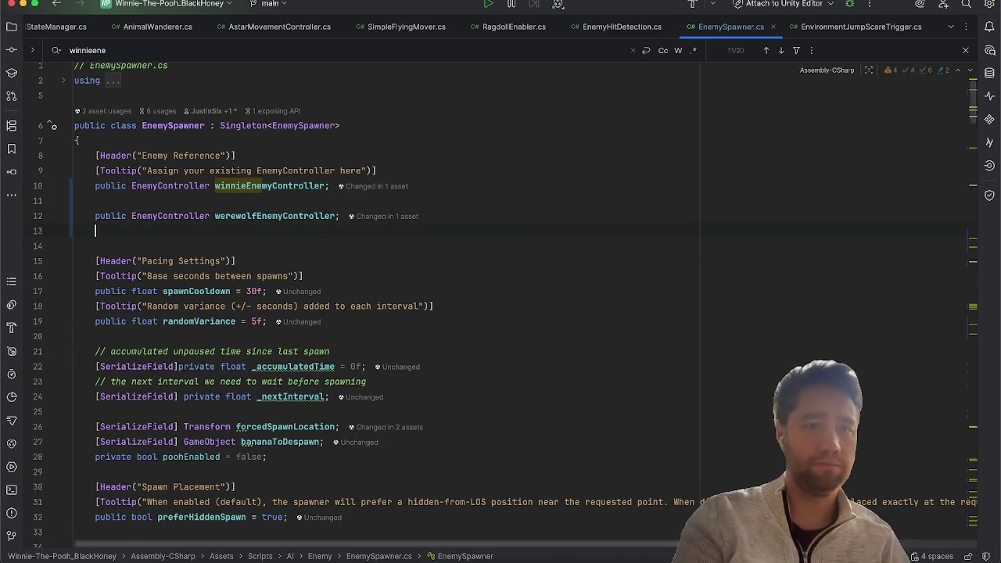
text(private Ene)
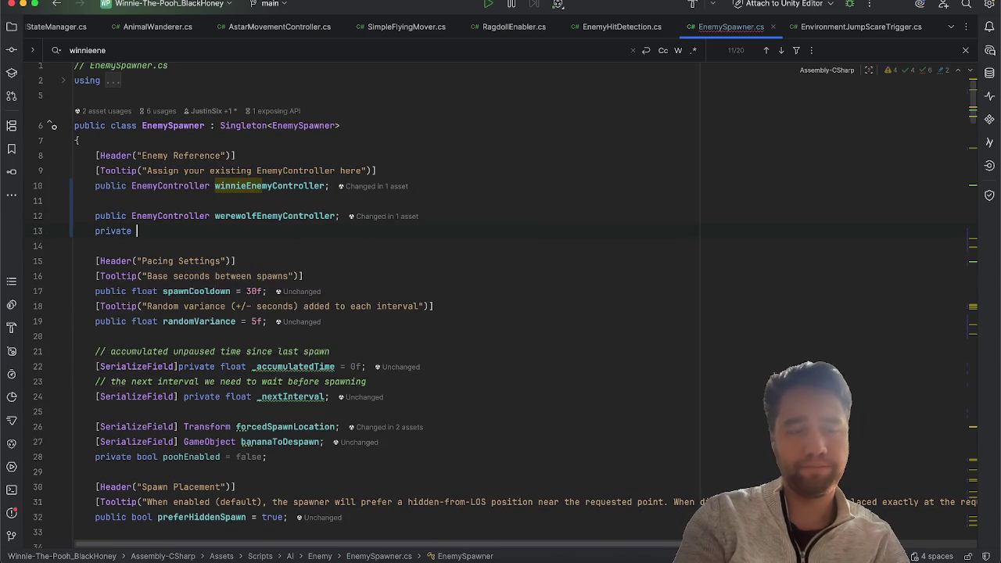
key(Down)
key(Return)
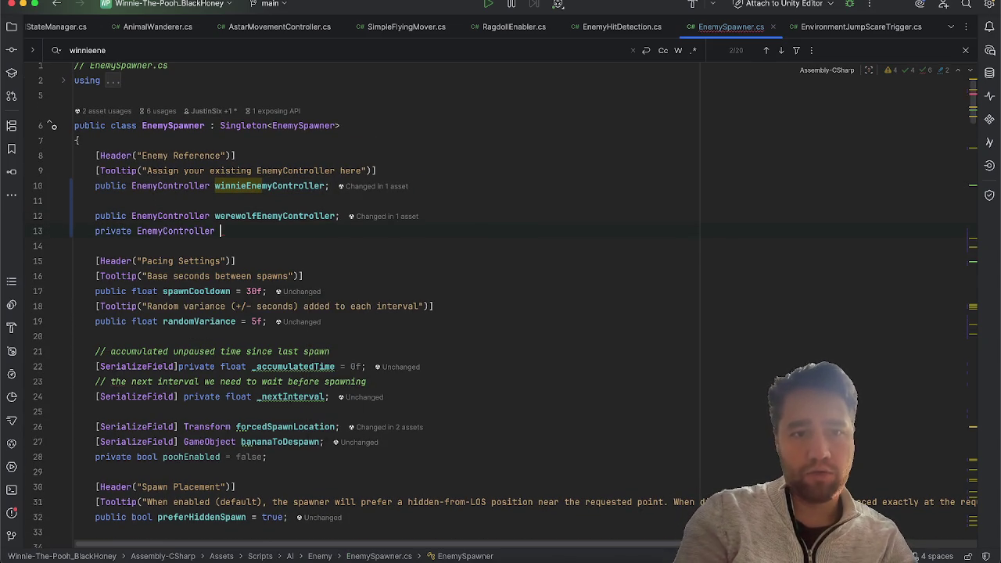
text(chosen)
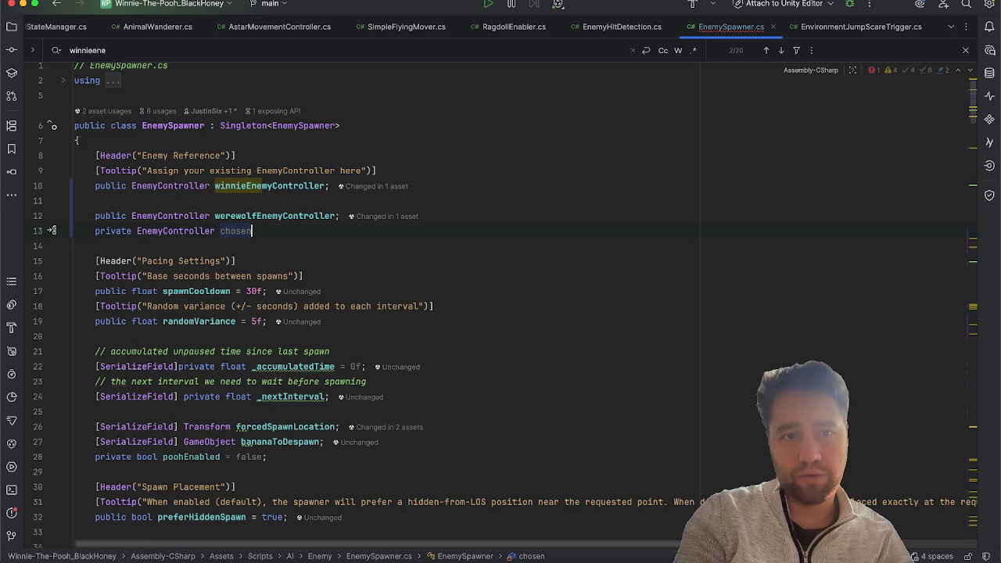
text(Enemy;)
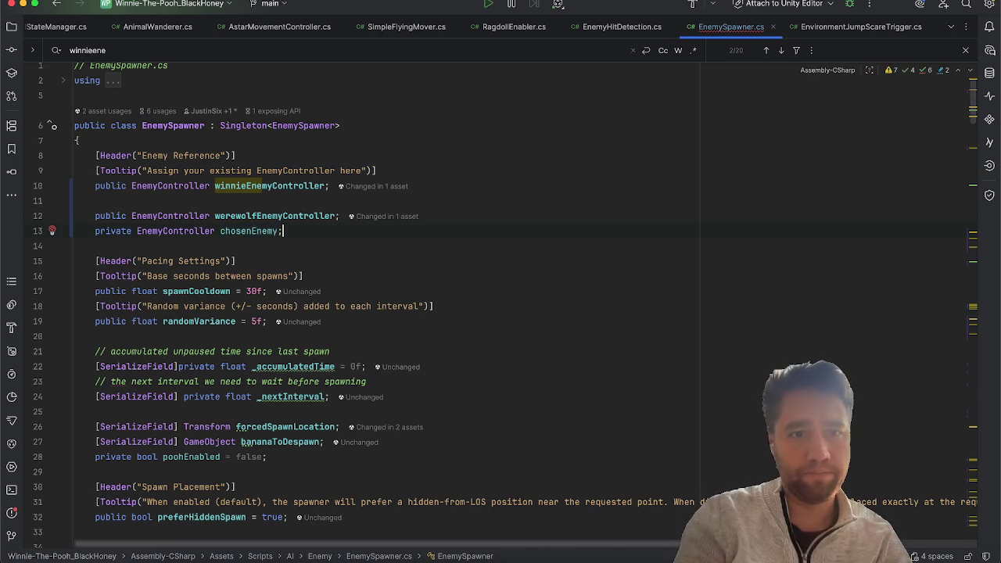
key(Left)
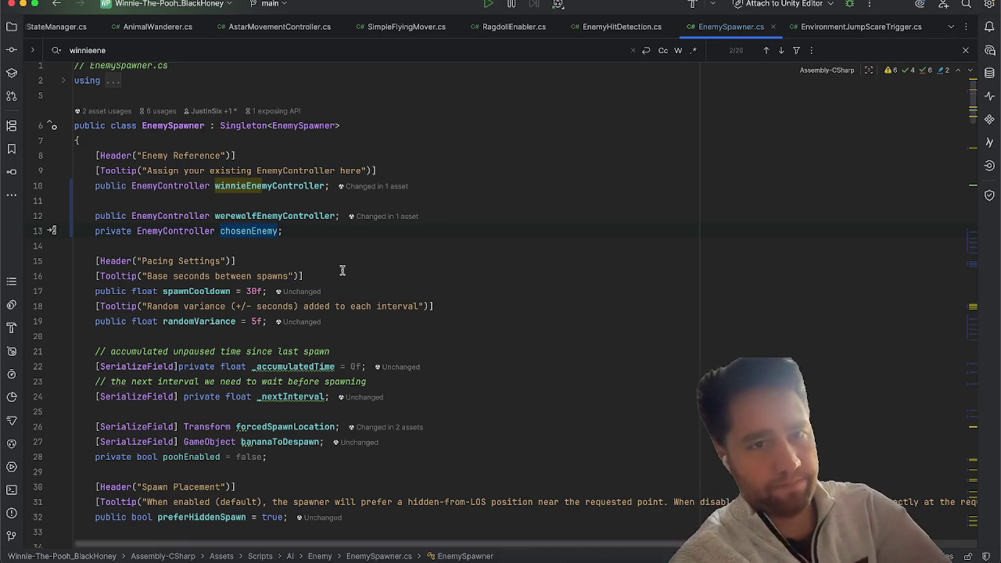
Step: Delete the local chosenEnemy declaration in RequestSpawnPatrolling
scroll(342, 270, down, 20)
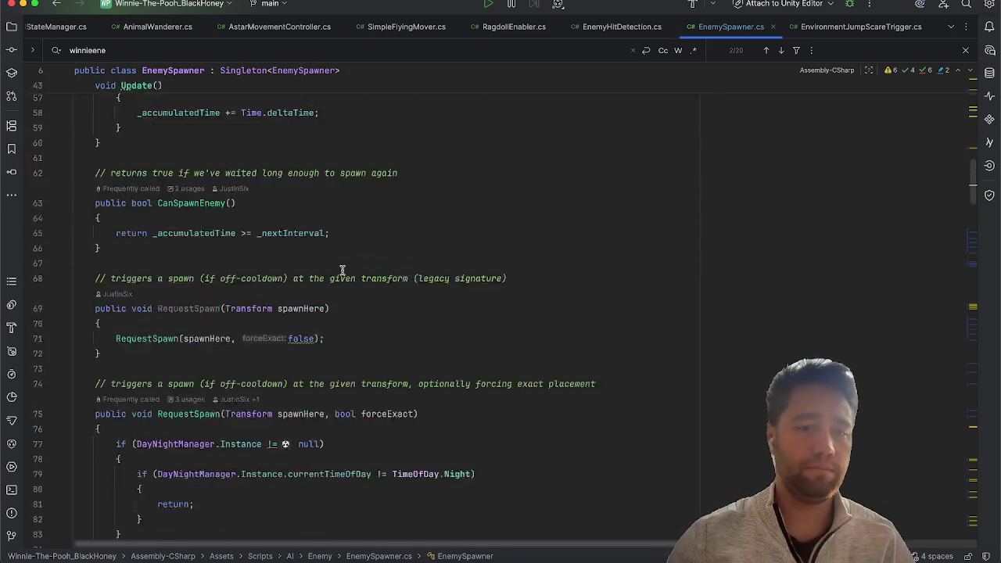
scroll(342, 270, up, 5)
scroll(342, 270, up, 3)
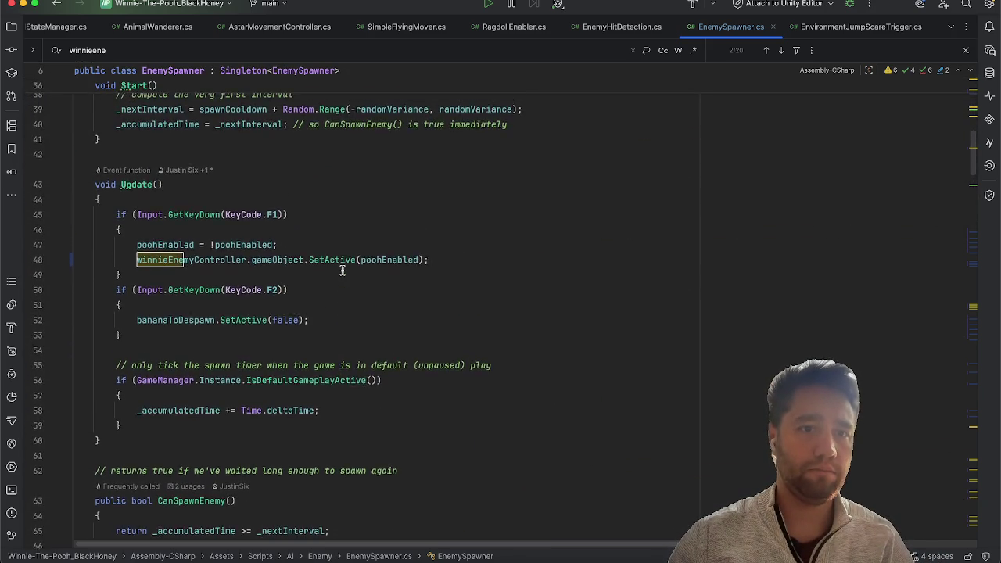
scroll(342, 271, down, 15)
scroll(341, 270, down, 1)
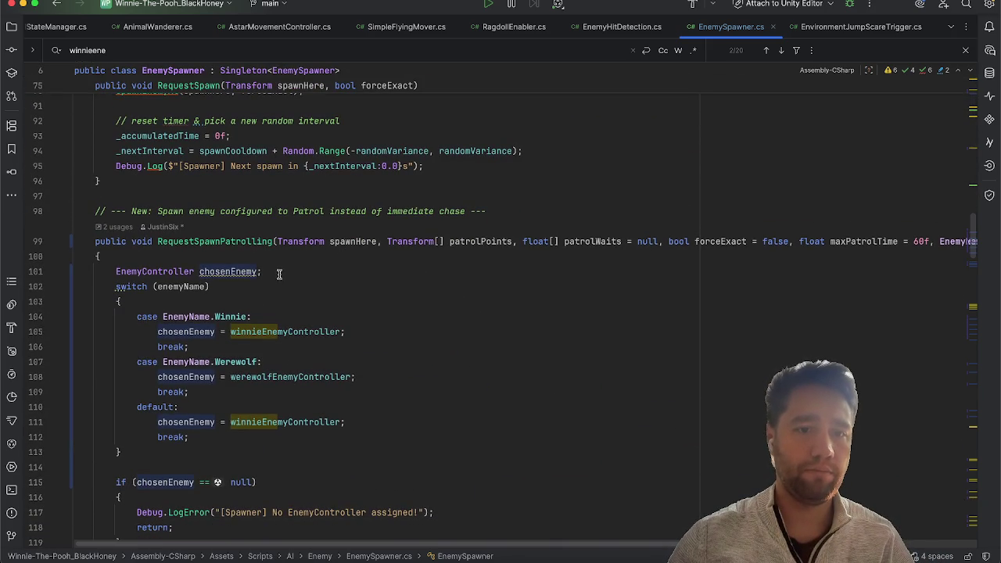
drag(283, 270, 63, 272)
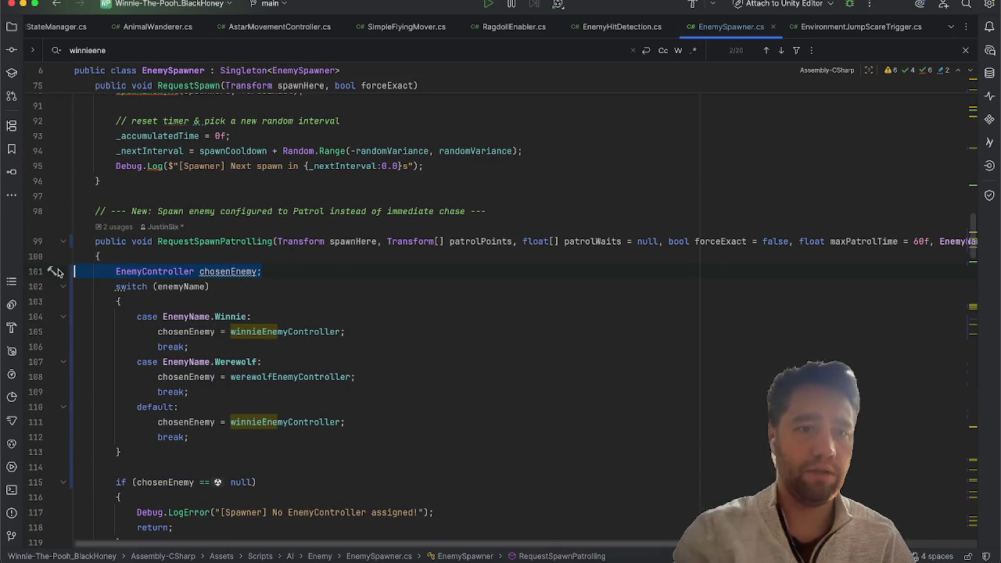
key(BackSpace)
key(BackSpace)
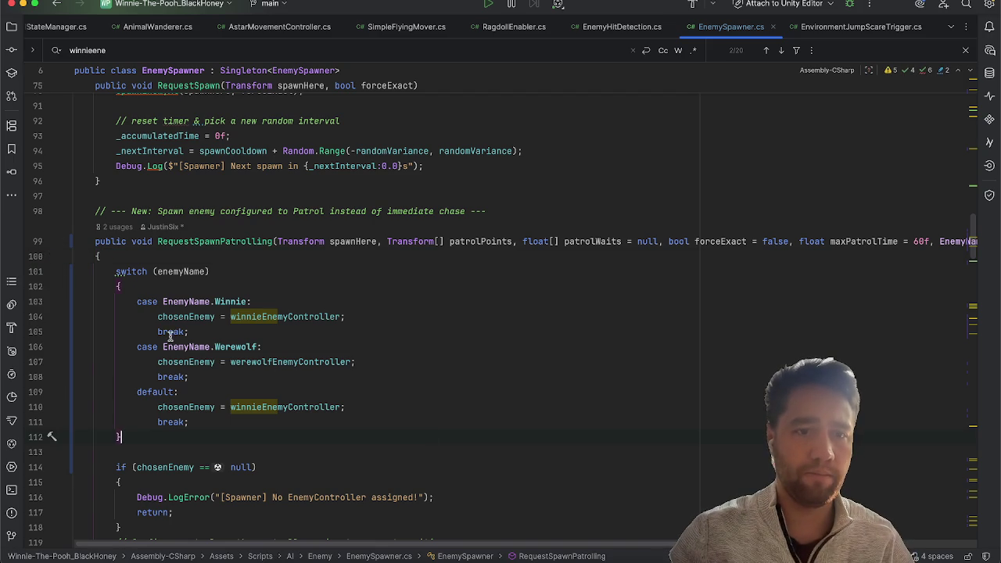
Step: Check chosenEnemy's field declaration, then delete SpawnEnemyAt's local chosenEnemy line and leftover blank line
click(180, 316)
key(super+b)
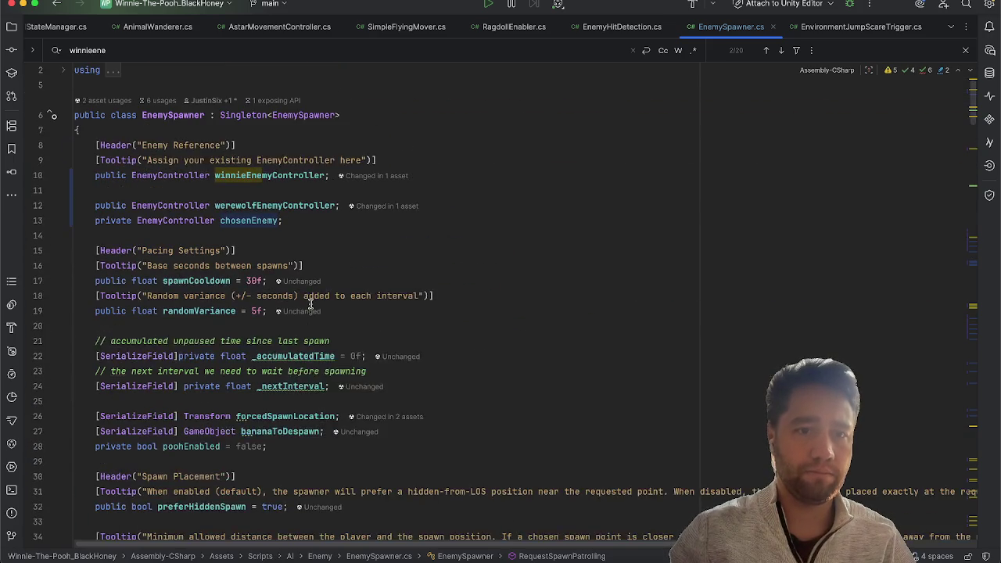
scroll(311, 304, up, 1)
scroll(311, 305, down, 10)
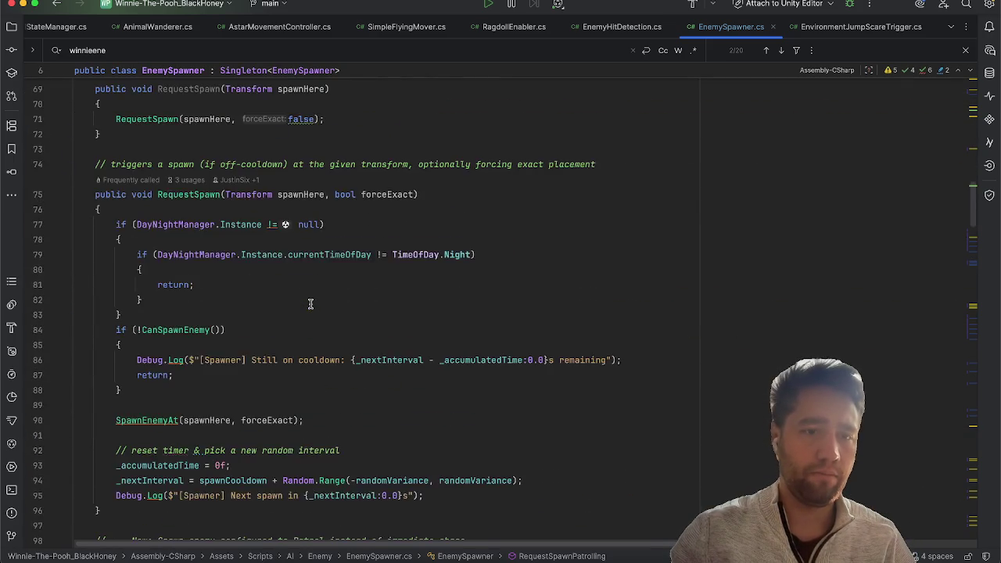
scroll(310, 304, down, 10)
scroll(311, 305, down, 1)
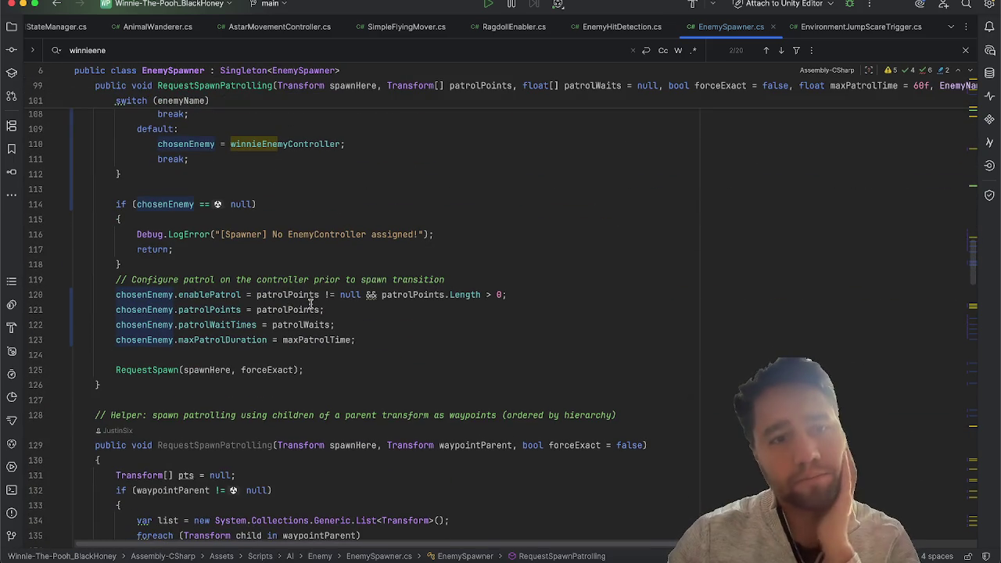
scroll(311, 304, right, 1)
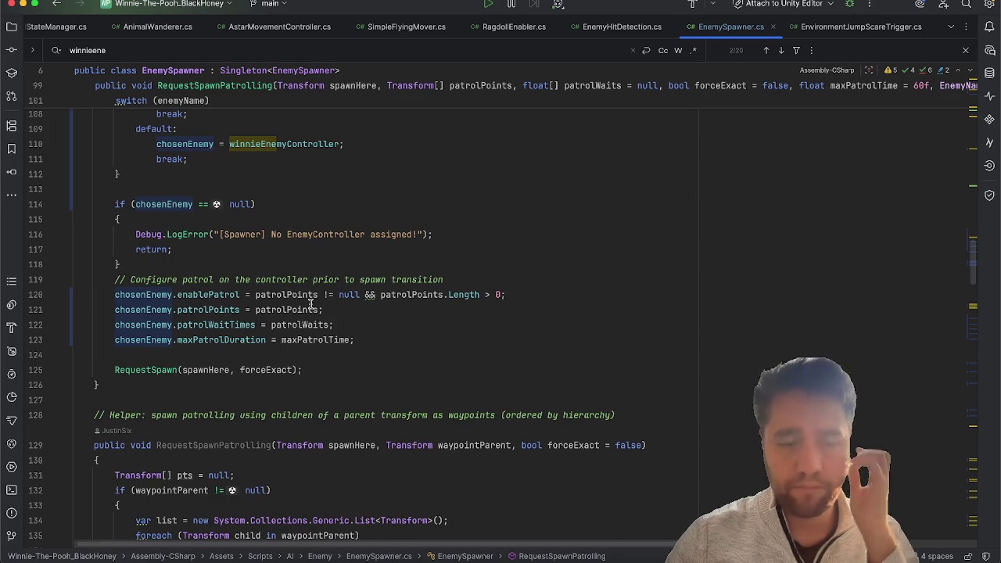
scroll(311, 304, down, 5)
scroll(310, 304, up, 3)
scroll(311, 304, down, 7)
scroll(311, 304, down, 10)
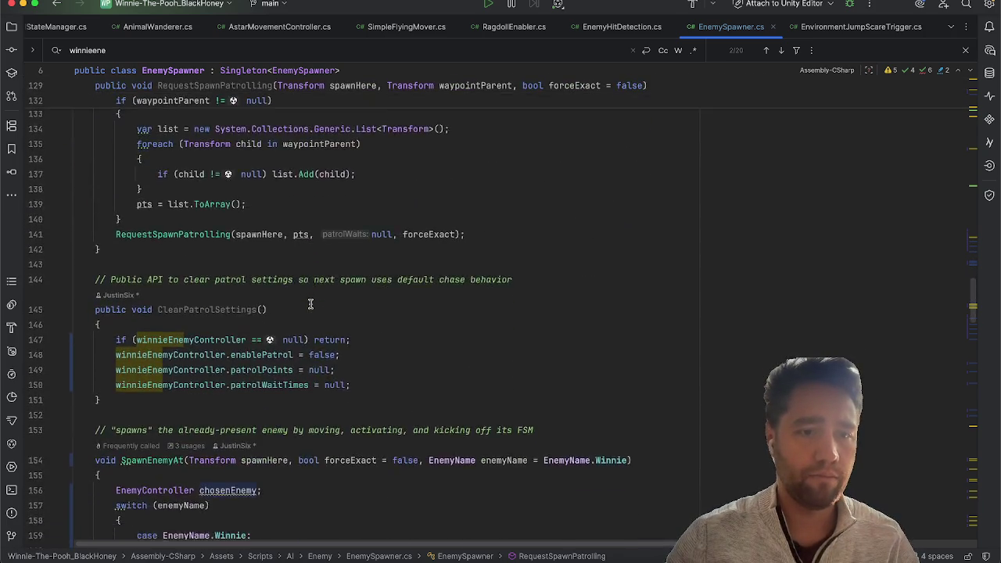
scroll(310, 305, up, 2)
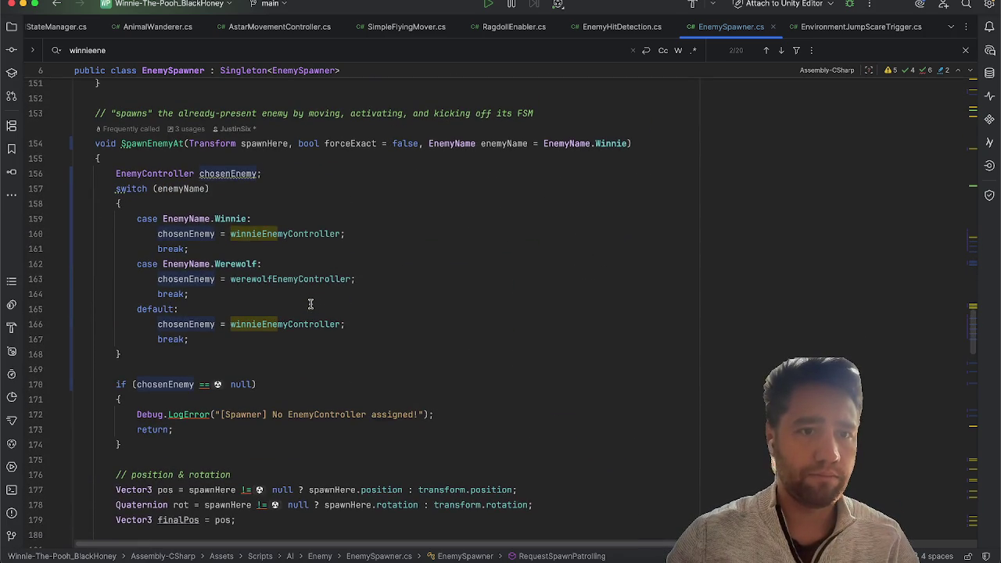
click(278, 172)
key(shift+Home)
key(BackSpace)
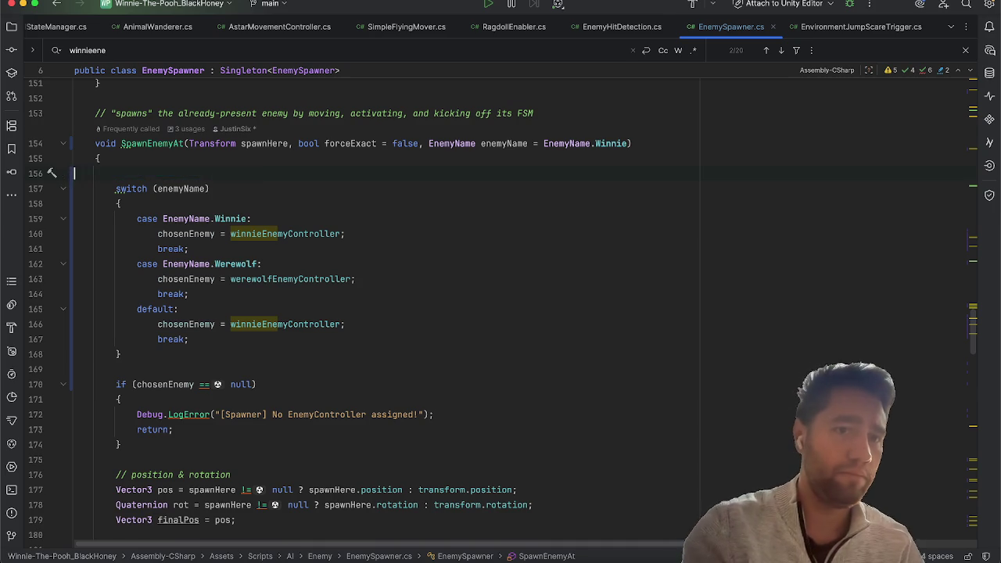
key(BackSpace)
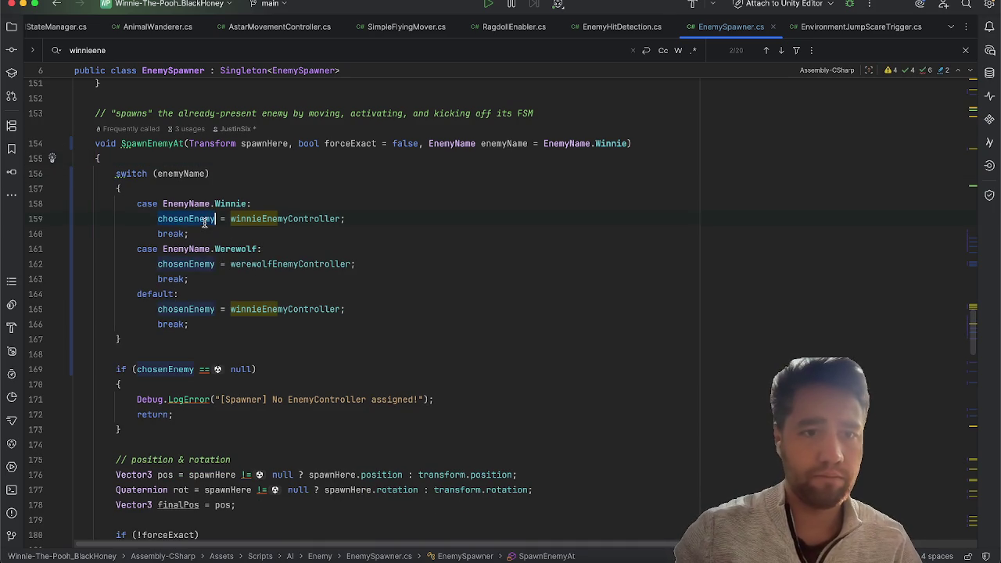
Step: Add an 'EnemyName enemyName = EnemyName.Winnie' parameter after forceExact in ForcedSpawn
scroll(493, 324, down, 15)
scroll(495, 323, down, 14)
scroll(494, 323, down, 4)
scroll(495, 323, up, 6)
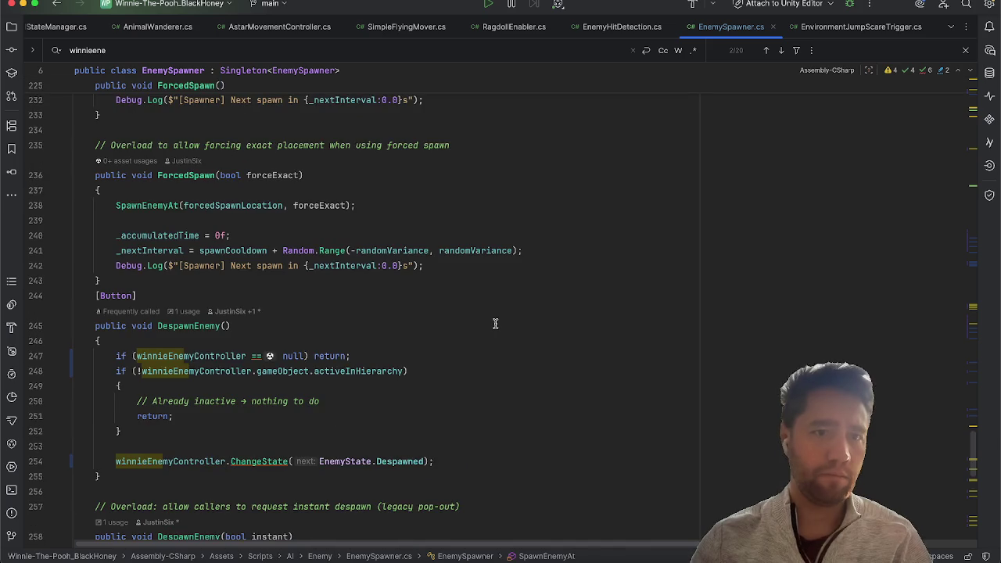
scroll(495, 323, up, 2)
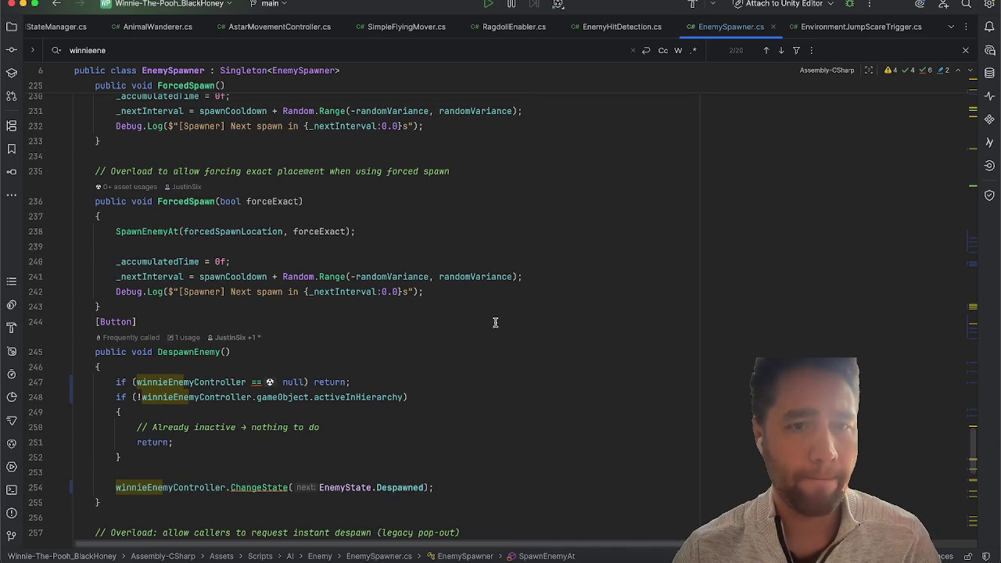
click(187, 231)
scroll(354, 230, up, 18)
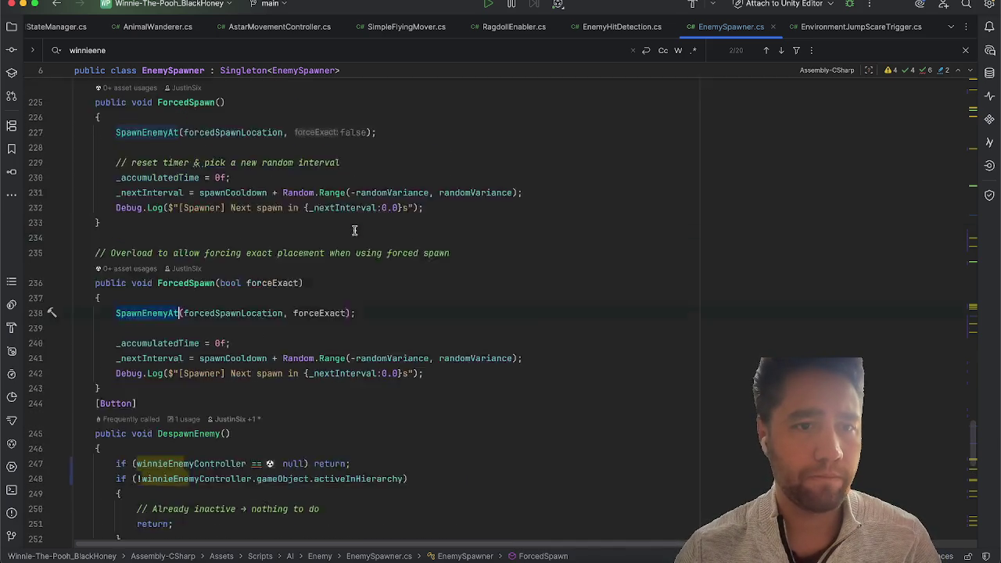
scroll(354, 230, up, 12)
scroll(355, 230, down, 19)
scroll(354, 230, down, 14)
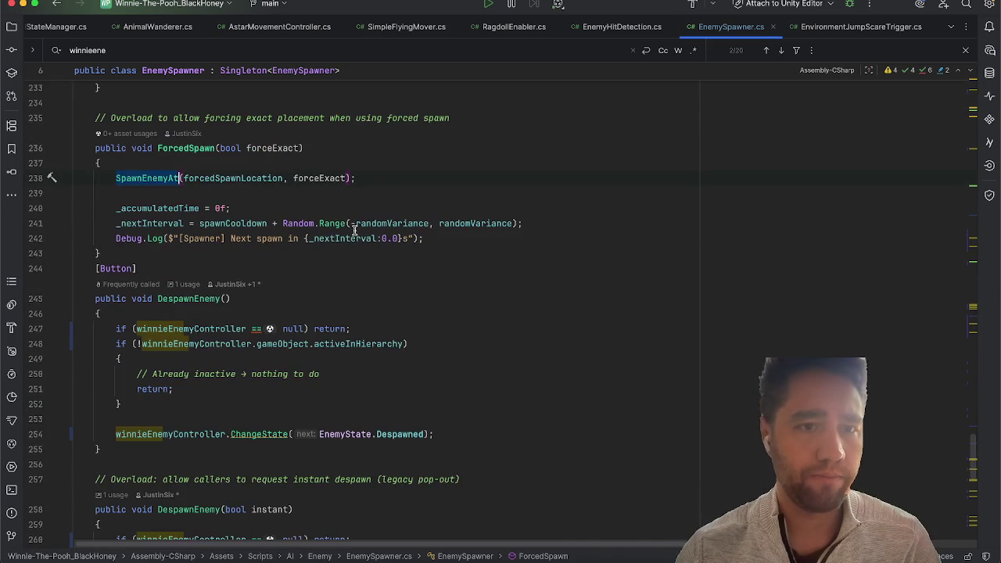
scroll(355, 230, down, 1)
click(301, 130)
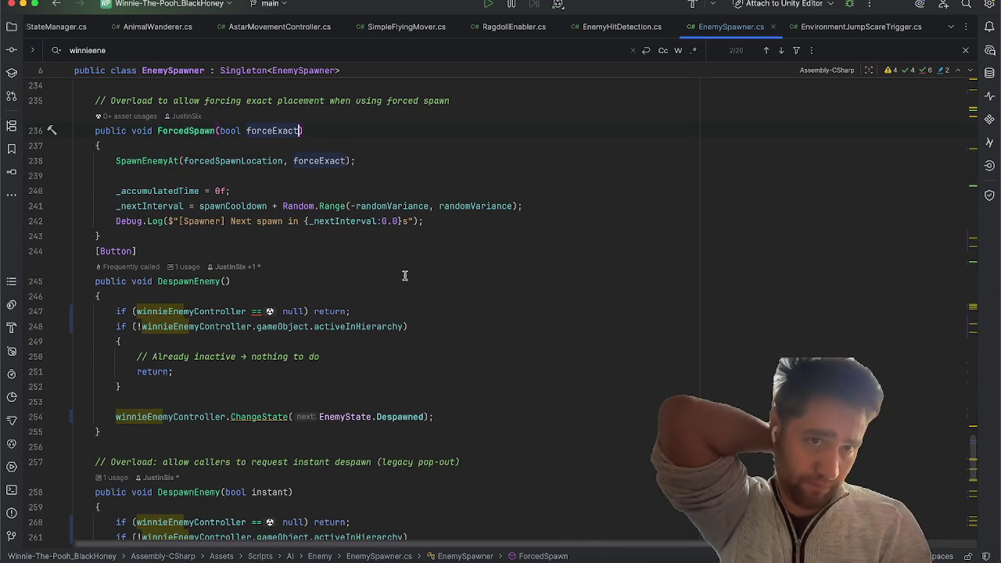
text(, )
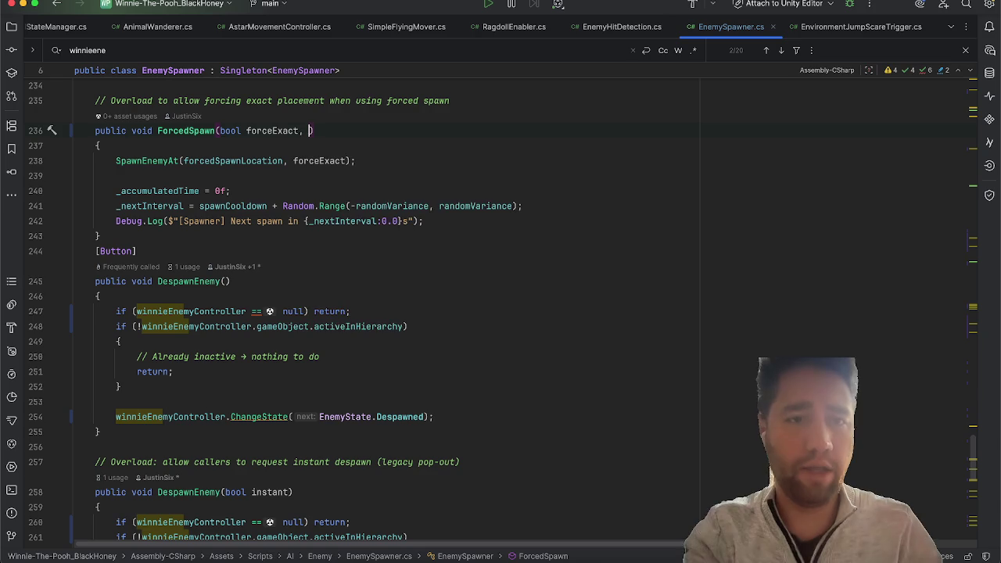
text(ene)
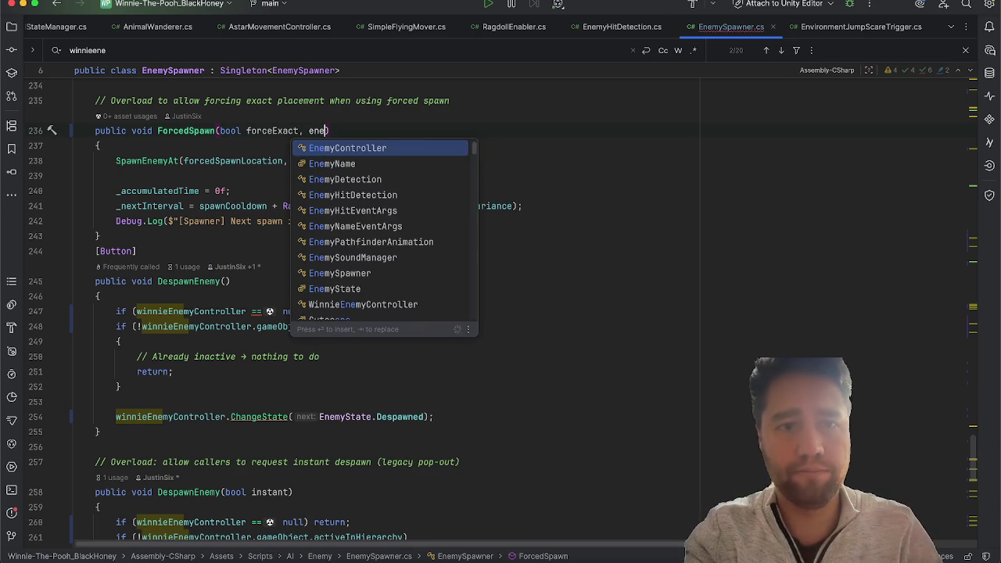
key(Down)
key(Return)
text(ene)
key(Return)
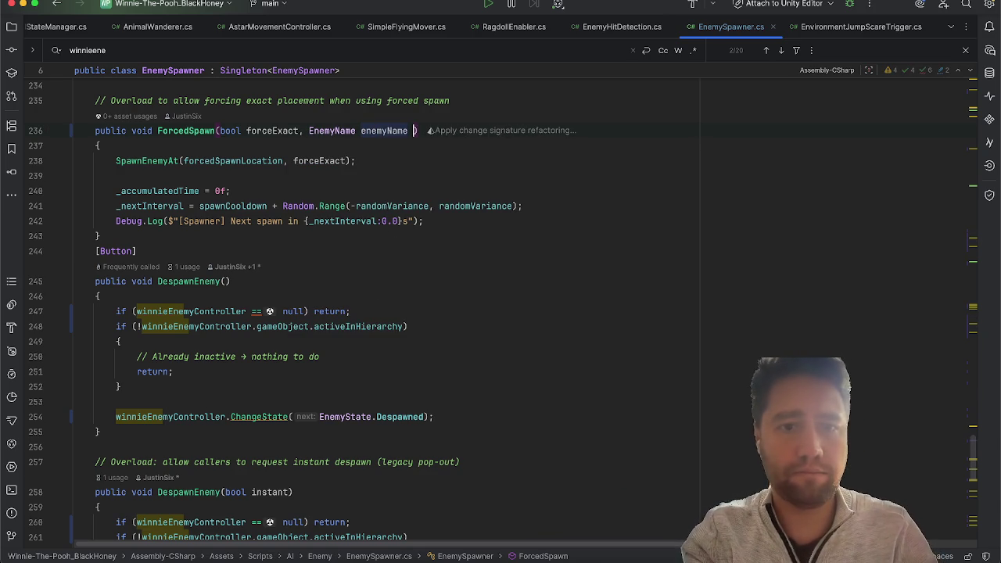
text(=)
key(Return)
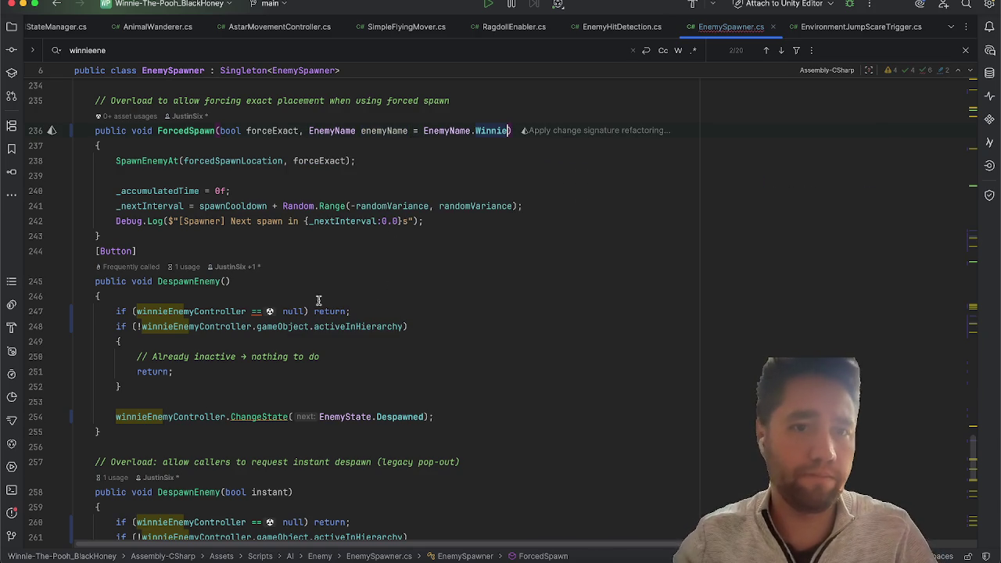
Step: Pass enemyName as an extra argument in ForcedSpawn's SpawnEnemyAt call
click(254, 147)
key(Return)
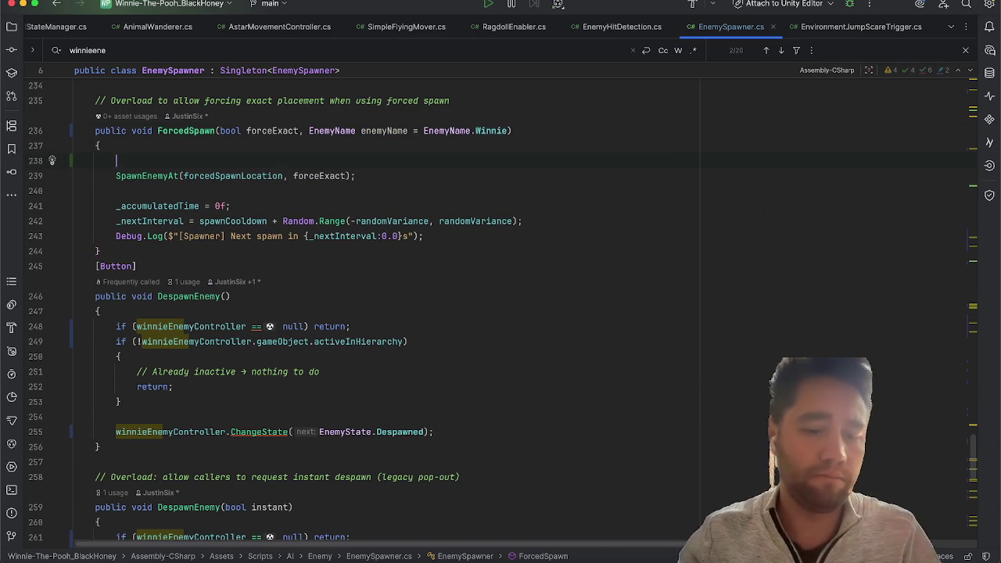
scroll(253, 253, up, 20)
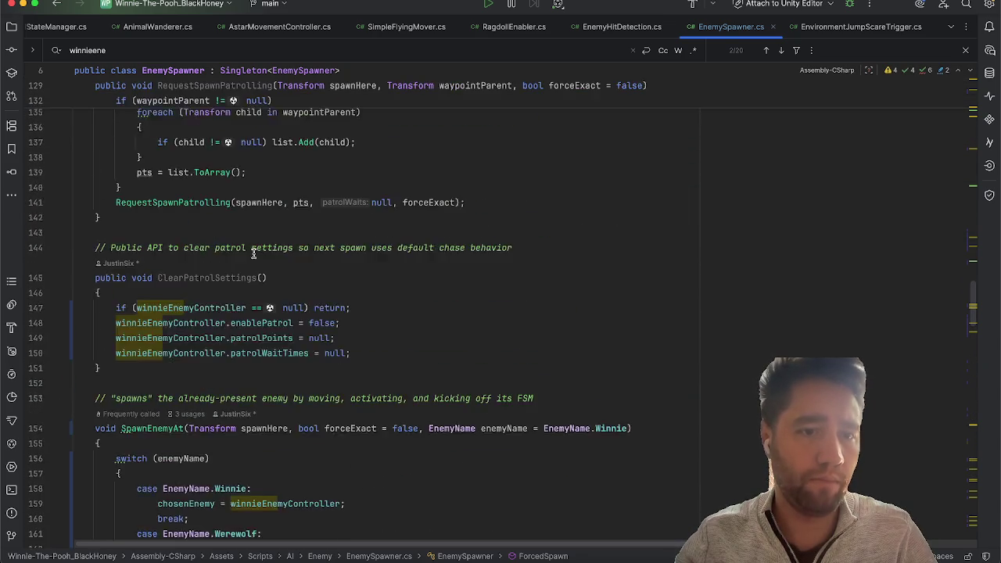
scroll(254, 253, down, 5)
drag(114, 150, 121, 315)
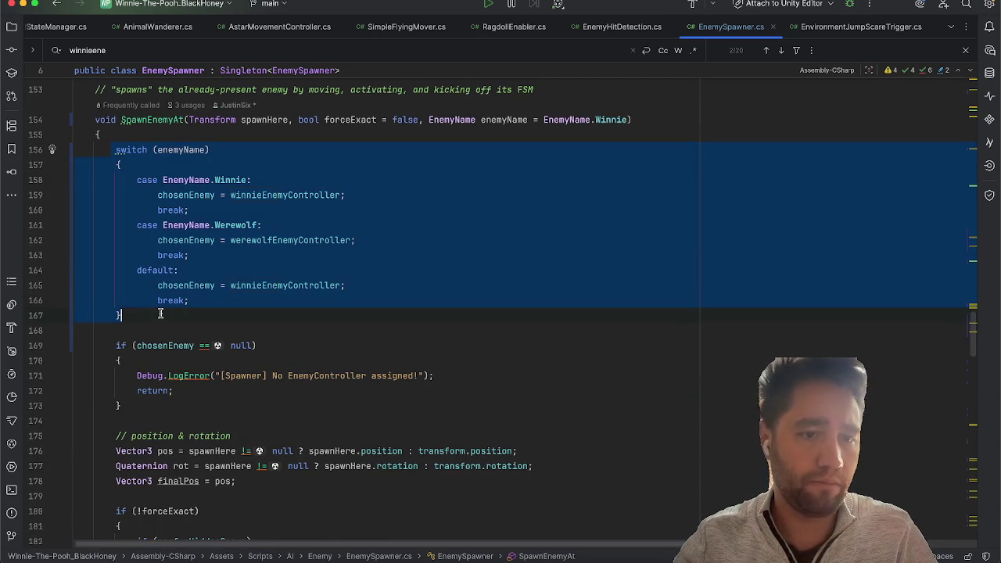
click(160, 313)
scroll(160, 314, down, 18)
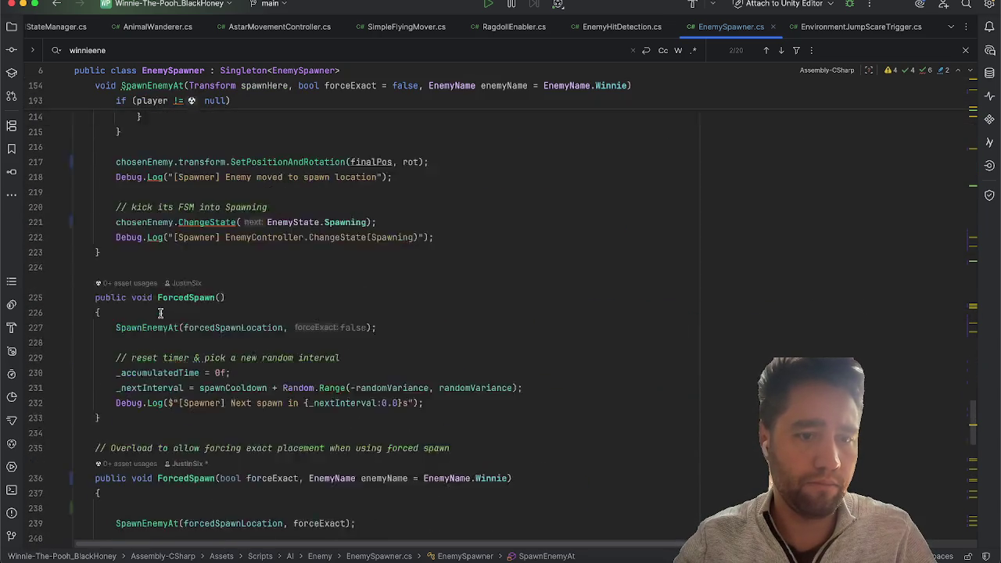
scroll(160, 314, down, 5)
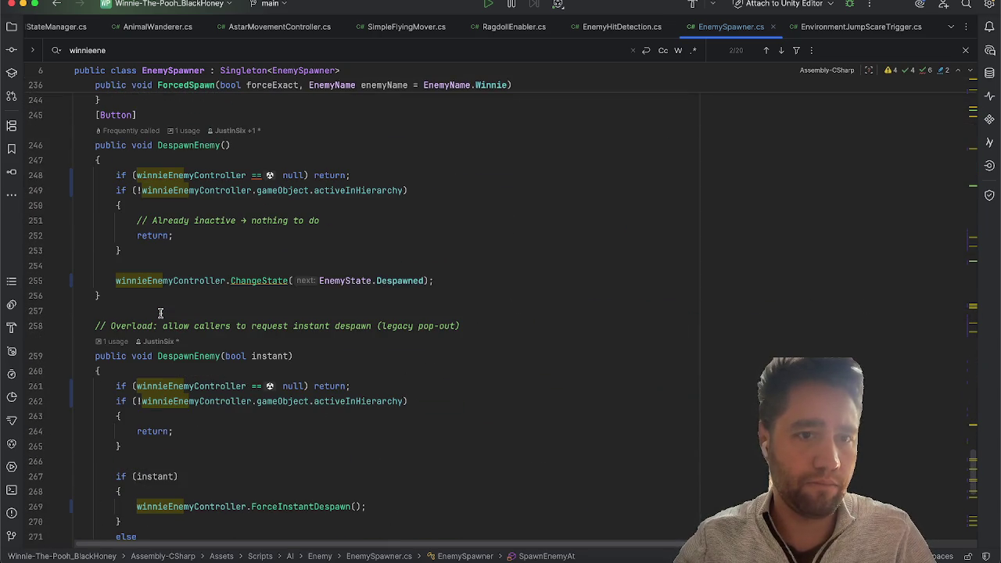
scroll(235, 286, up, 5)
click(351, 302)
text(, en);)
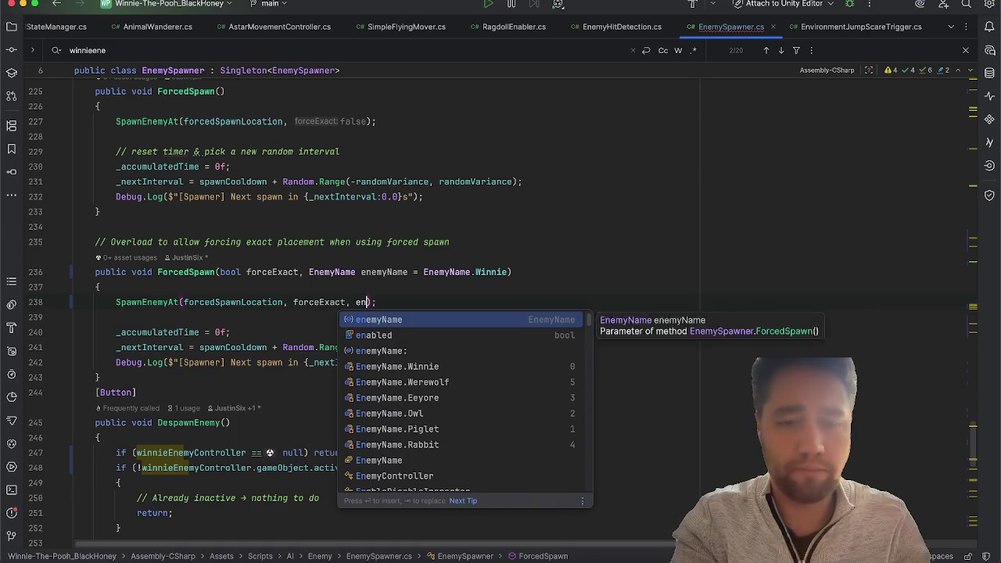
key(Return)
click(573, 311)
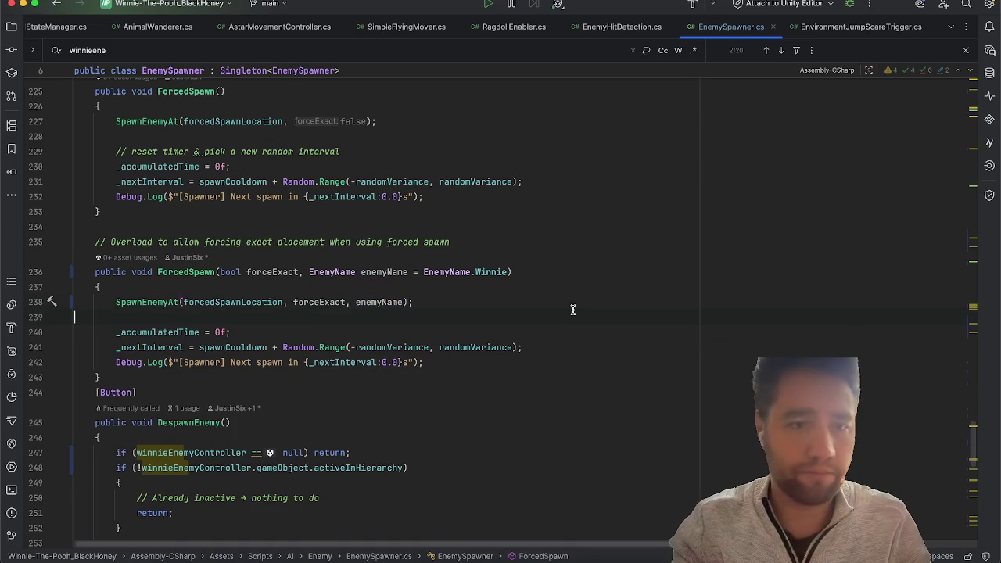
scroll(325, 315, down, 5)
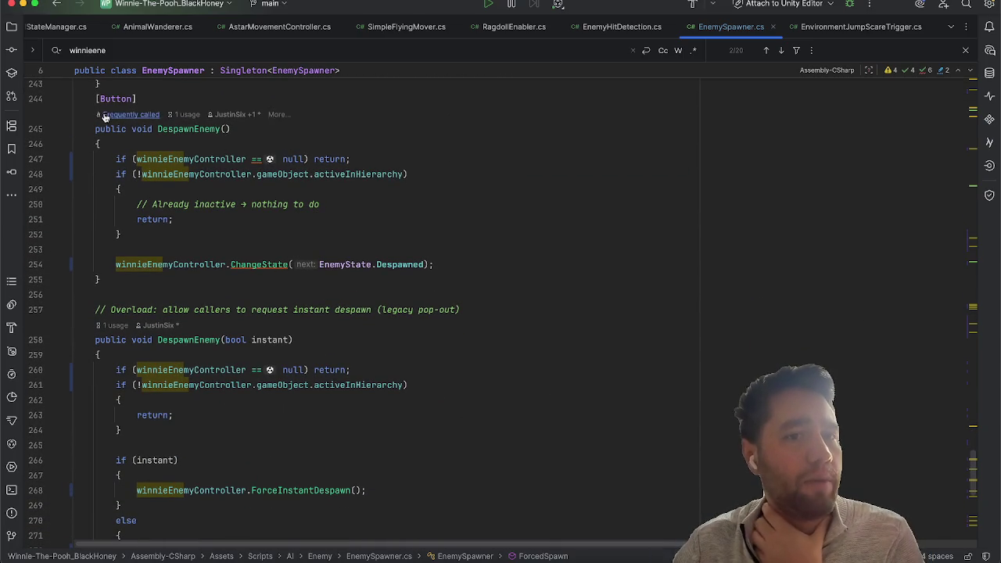
Step: Use chosenEnemy instead of winnieEnemyController in DespawnEnemy's null check, activeInHierarchy check and ChangeState call
click(157, 159)
key(super+BackSpace)
text(c)
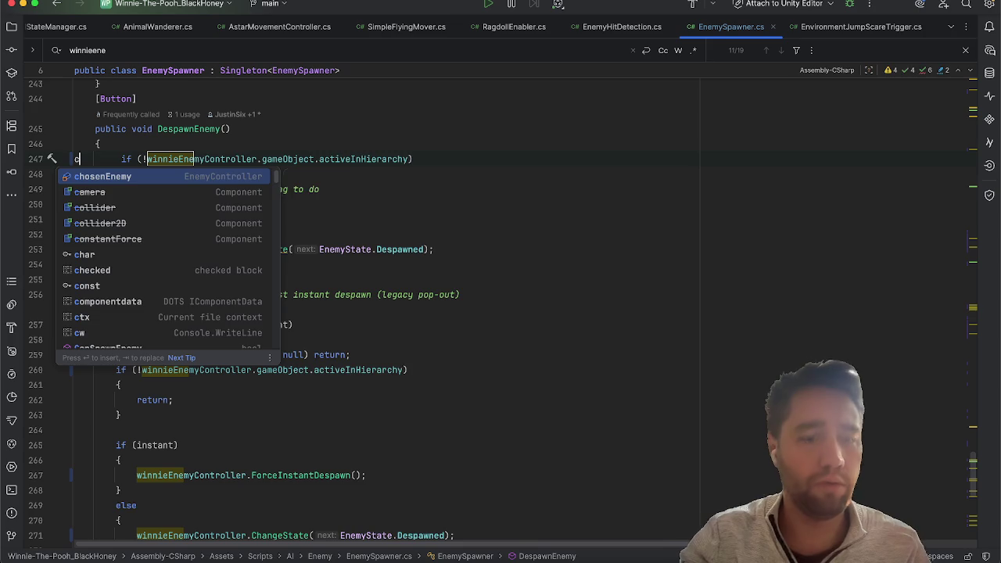
key(super+z)
key(super+z)
double_click(233, 159)
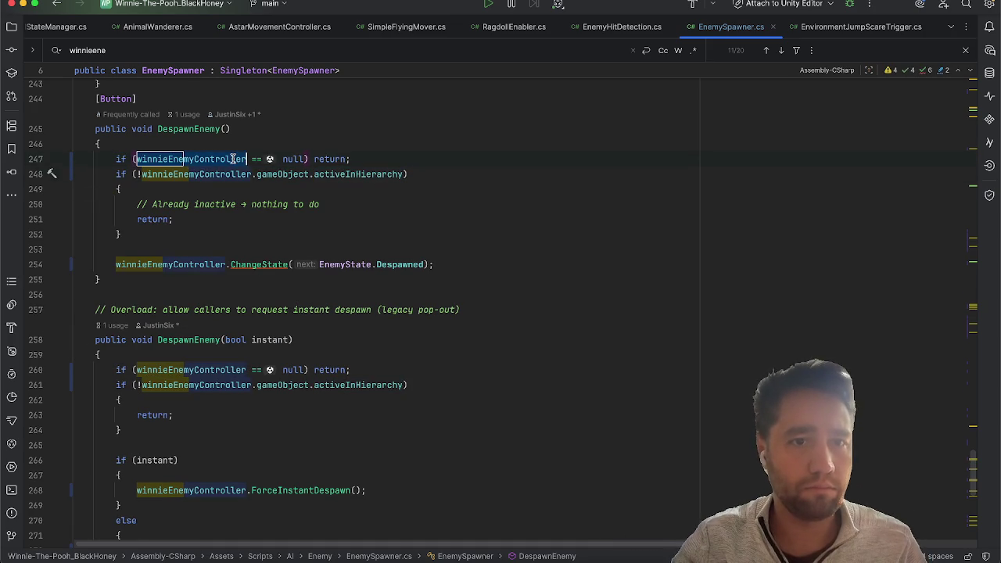
text(chosen)
key(Return)
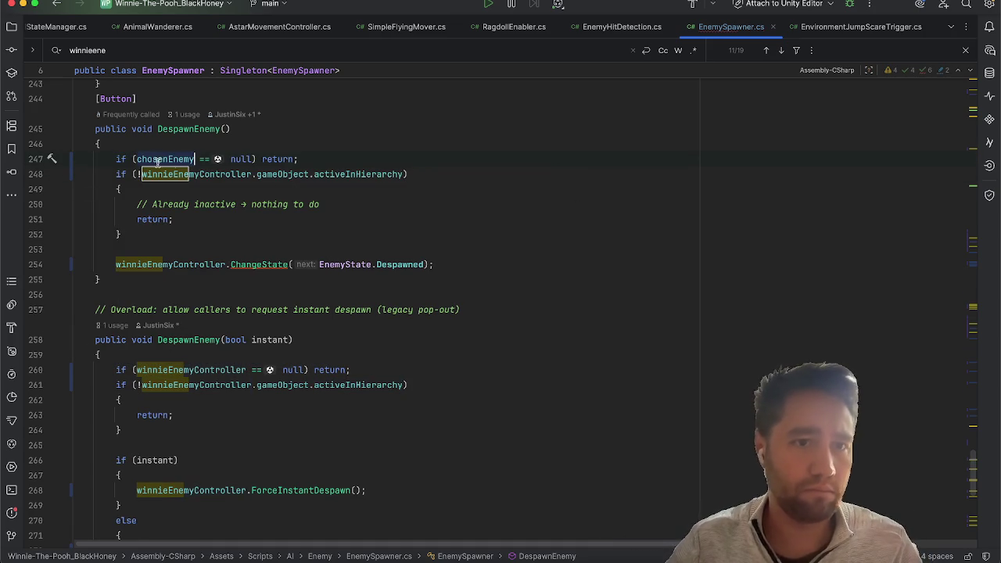
click(166, 170)
double_click(185, 172)
text(ch)
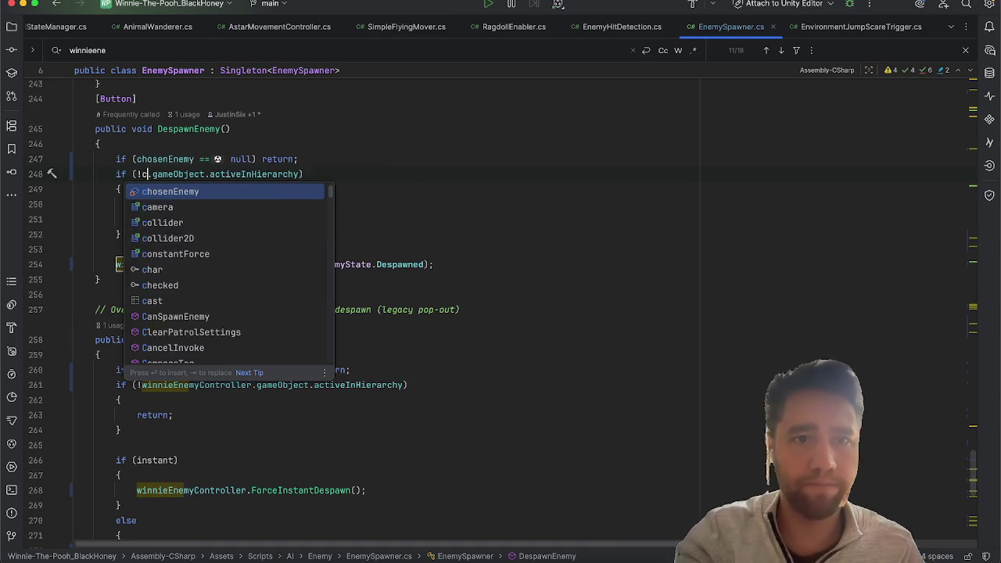
key(Return)
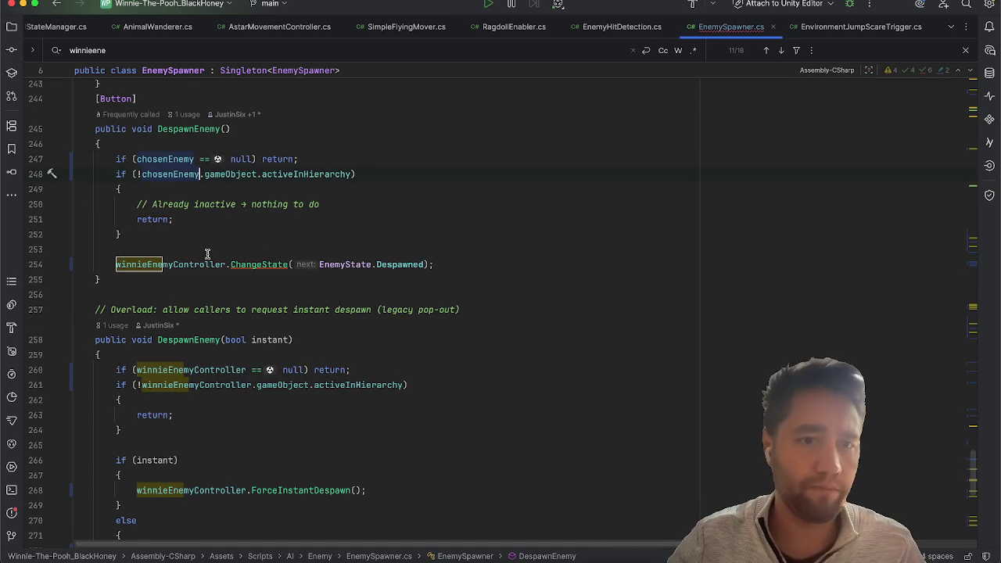
double_click(186, 265)
text(ch)
key(Return)
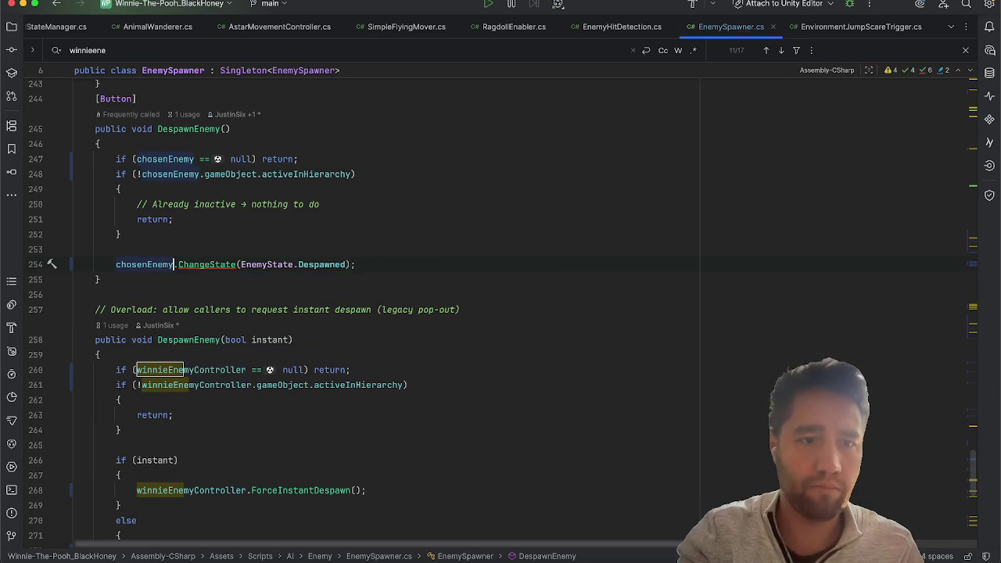
Step: Replace winnieEnemyController with chosenEnemy in the instant-despawn code on lines 260, 261, 268 and 272
scroll(501, 230, down, 5)
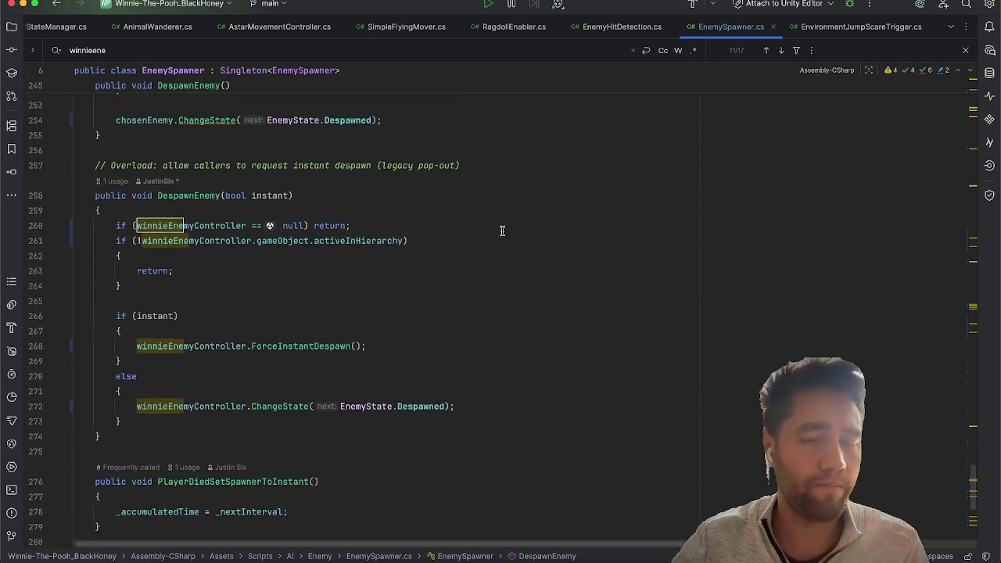
scroll(500, 230, down, 2)
double_click(172, 180)
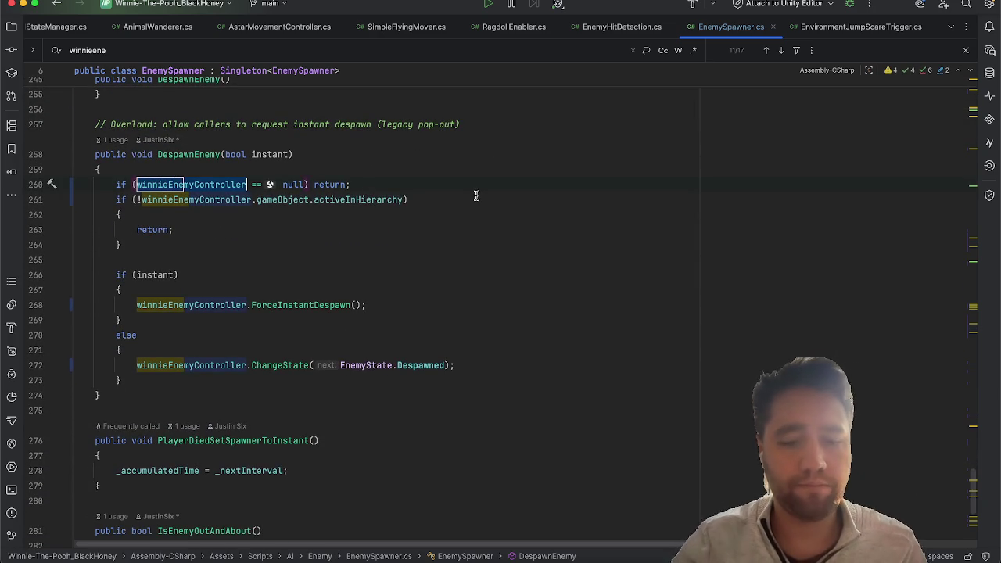
text(choseb)
key(Return)
key(ctrl+z)
key(BackSpace)
key(BackSpace)
text(en)
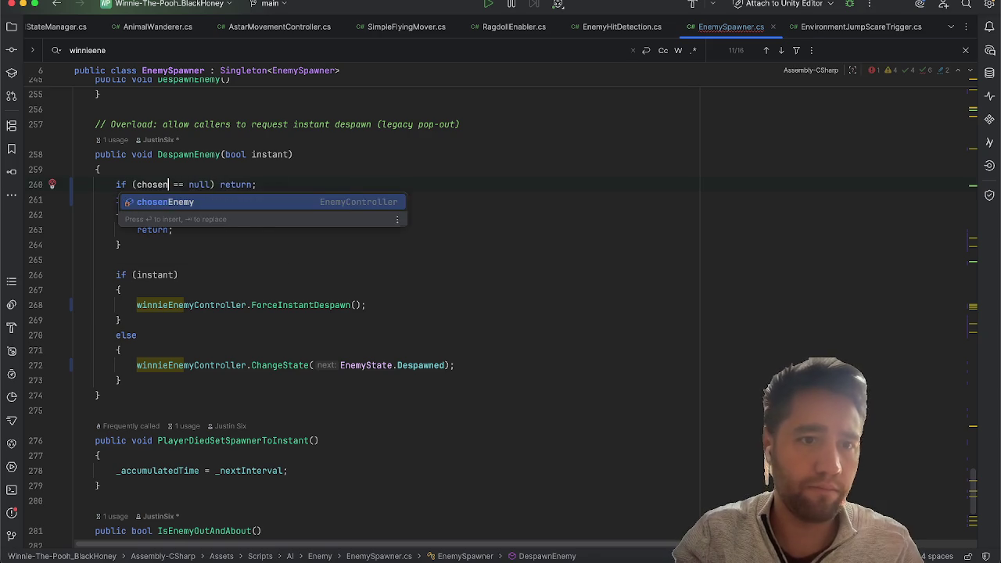
key(Return)
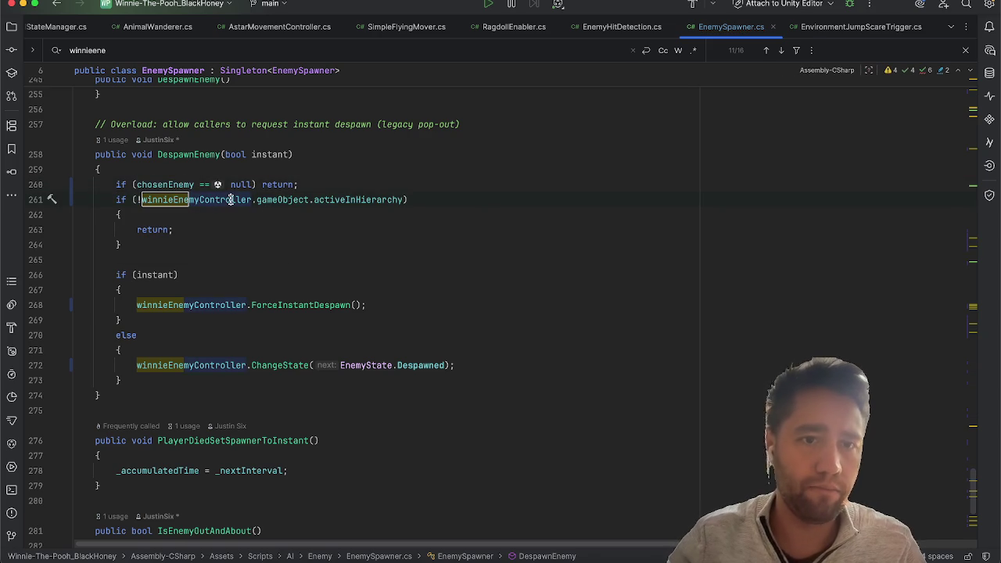
click(231, 201)
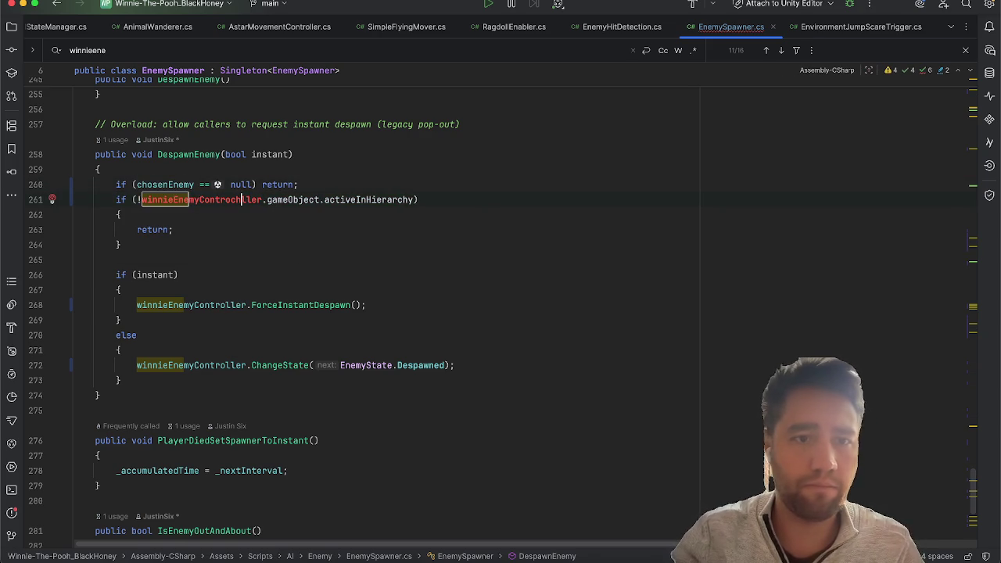
double_click(231, 200)
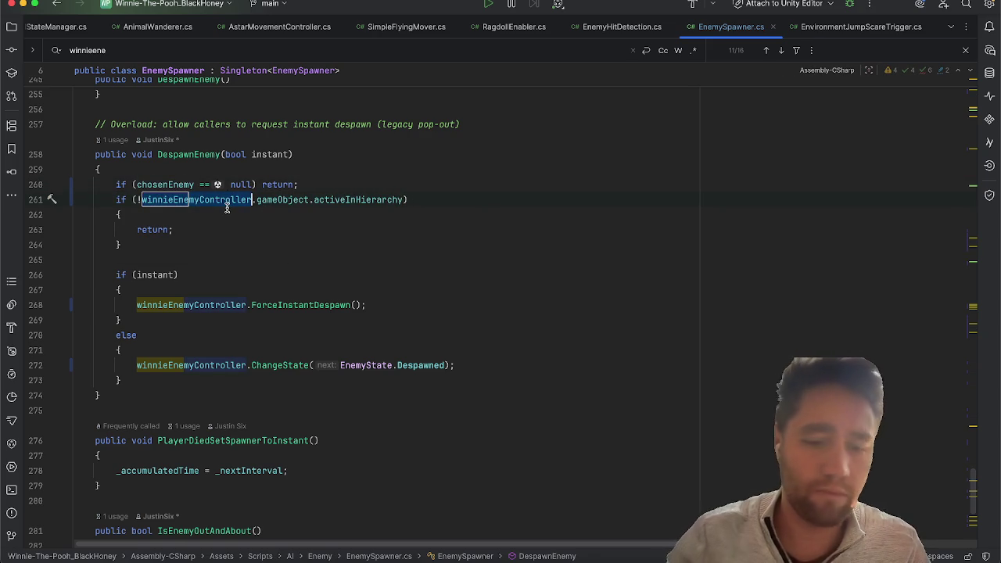
text(chosen)
key(Return)
double_click(191, 305)
text(chosen)
key(Return)
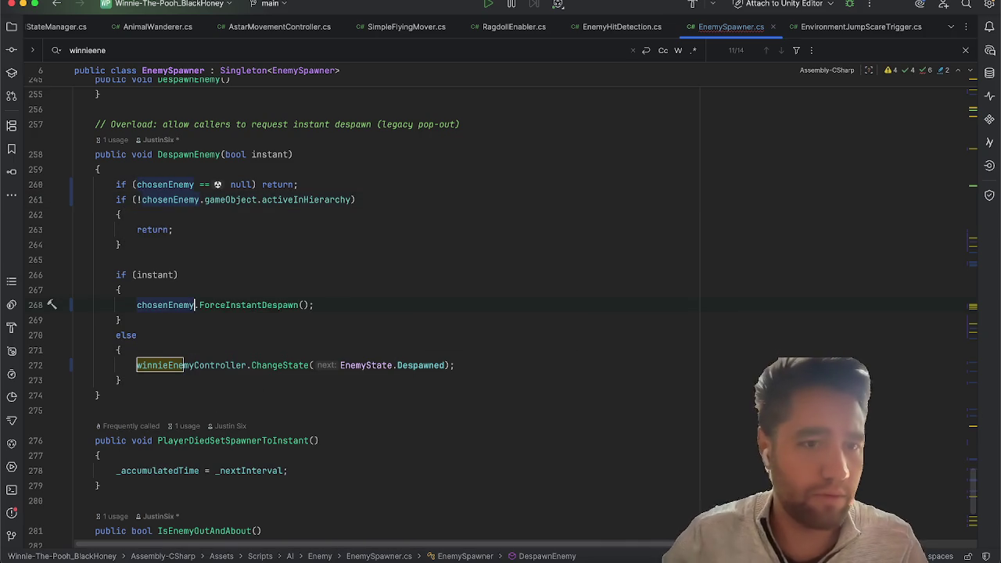
double_click(170, 364)
text(chosen)
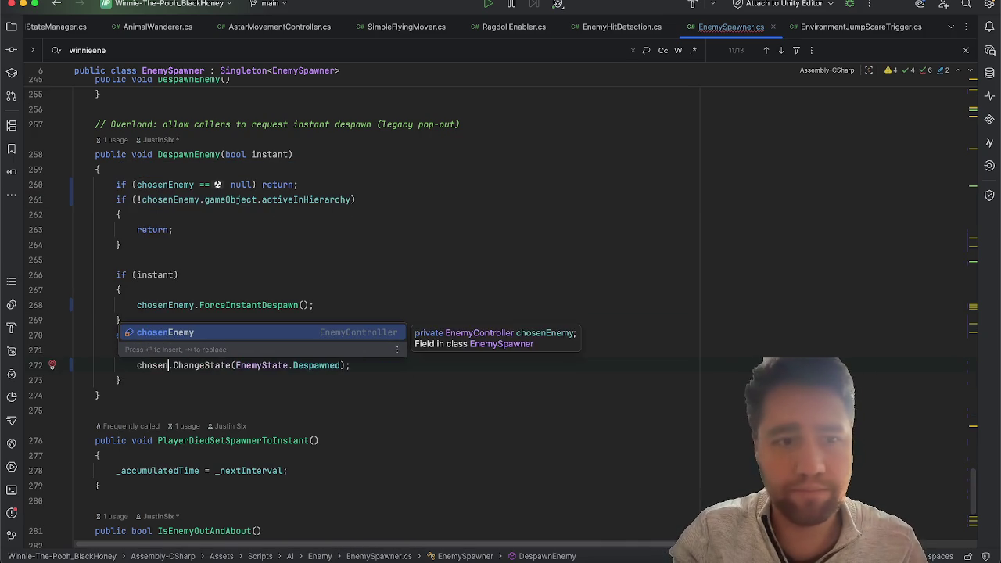
key(Return)
scroll(277, 273, down, 5)
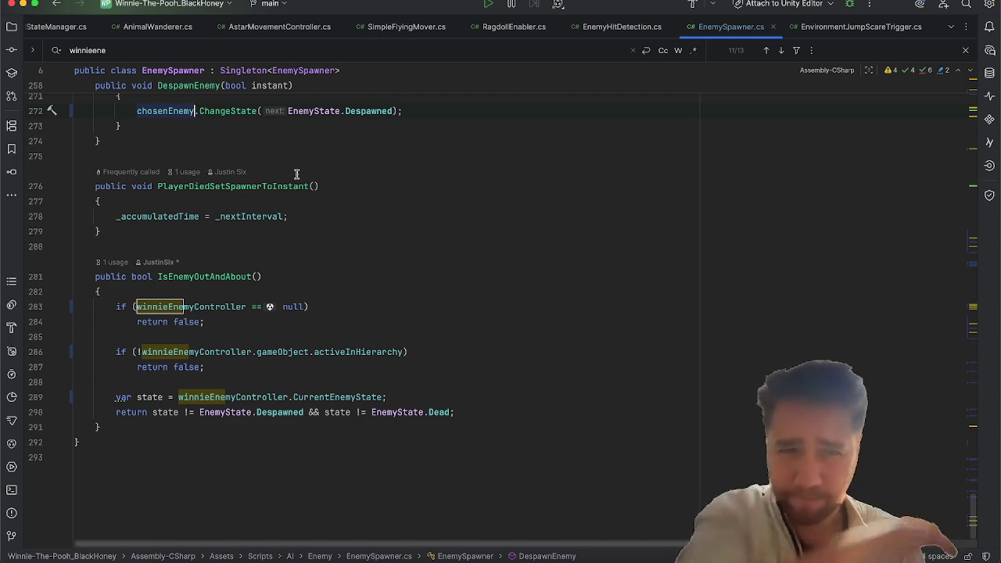
Step: Swap winnieEnemyController for chosenEnemy on lines 283, 286 and 289 of IsEnemyOutAndAbout
double_click(191, 308)
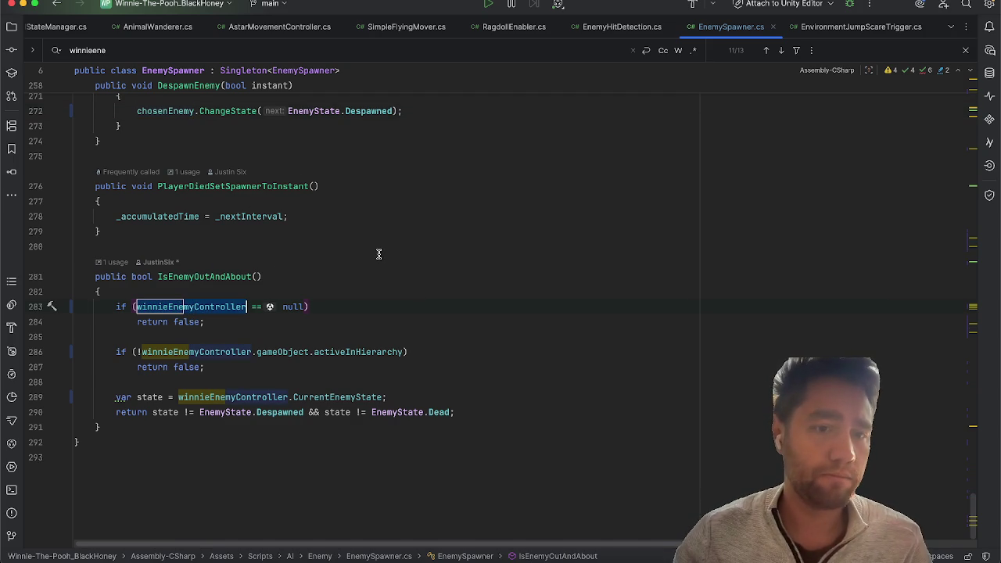
click(322, 247)
click(226, 308)
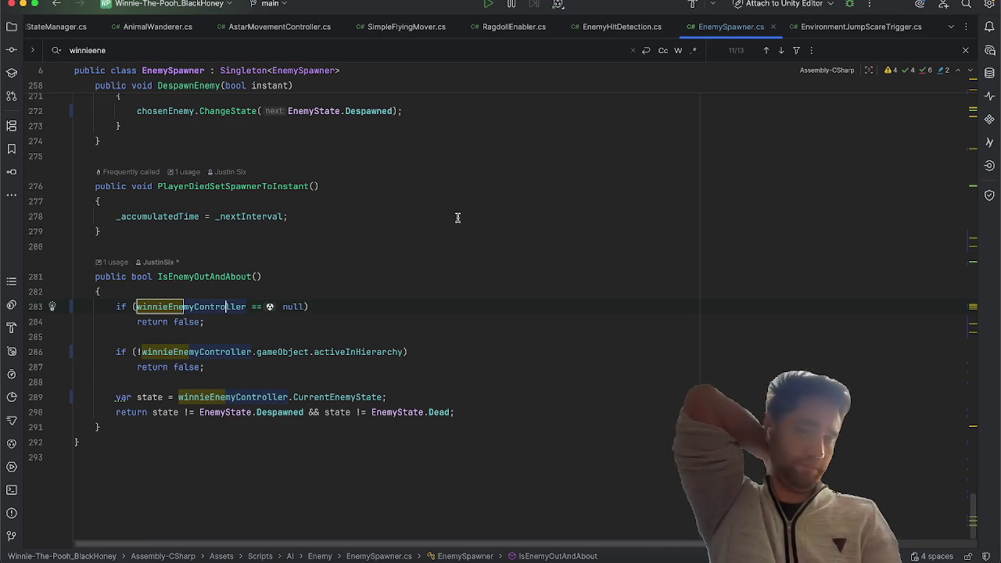
text(l)
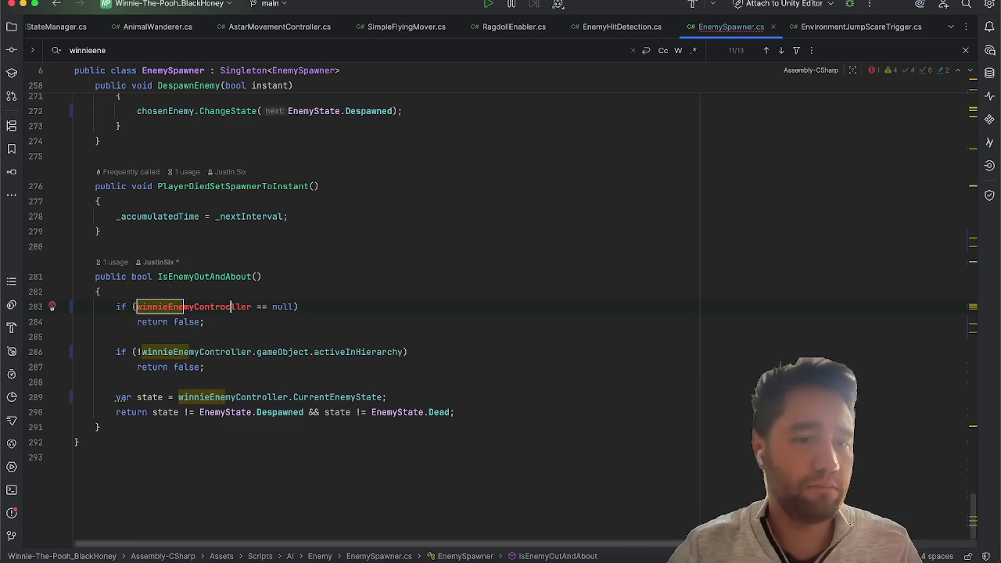
double_click(227, 306)
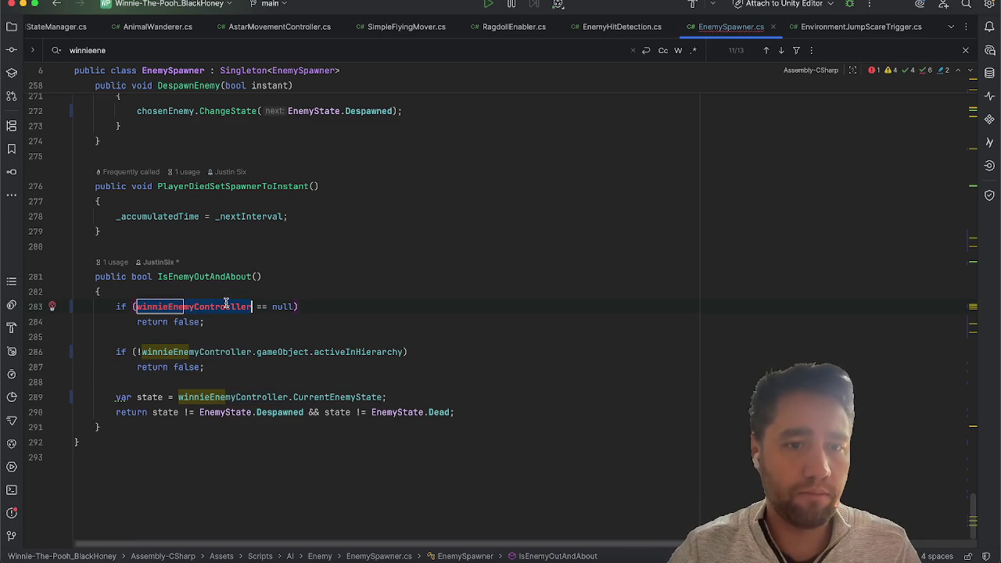
text(chosen)
key(Return)
double_click(193, 352)
text(chosen)
key(Return)
double_click(235, 397)
text(chosen)
key(Return)
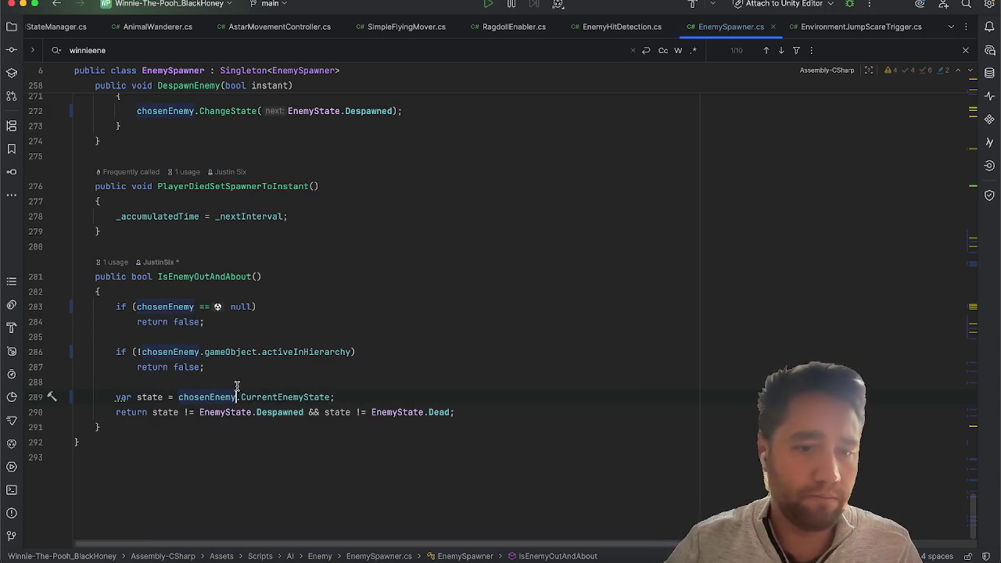
click(376, 381)
scroll(246, 313, up, 10)
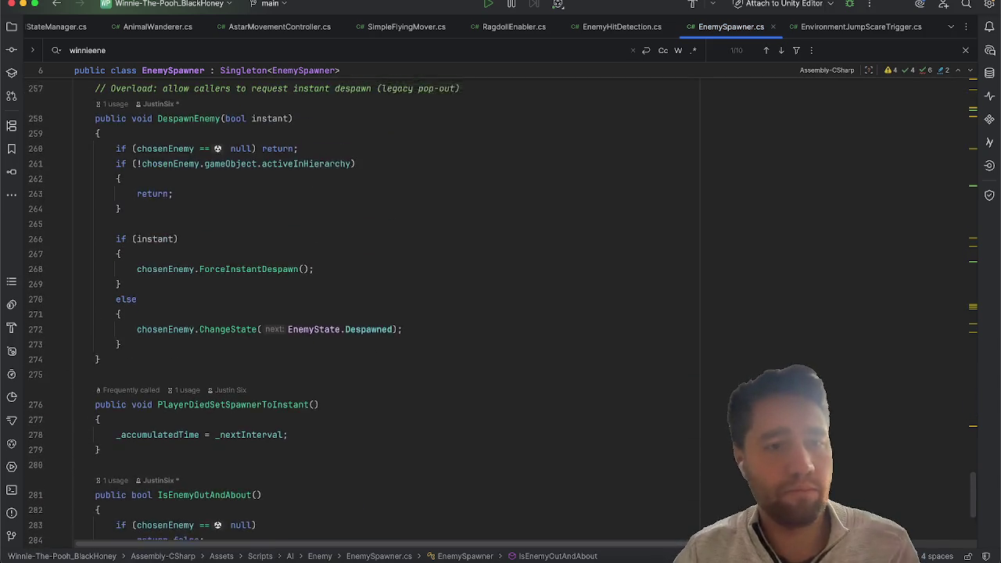
scroll(275, 320, up, 6)
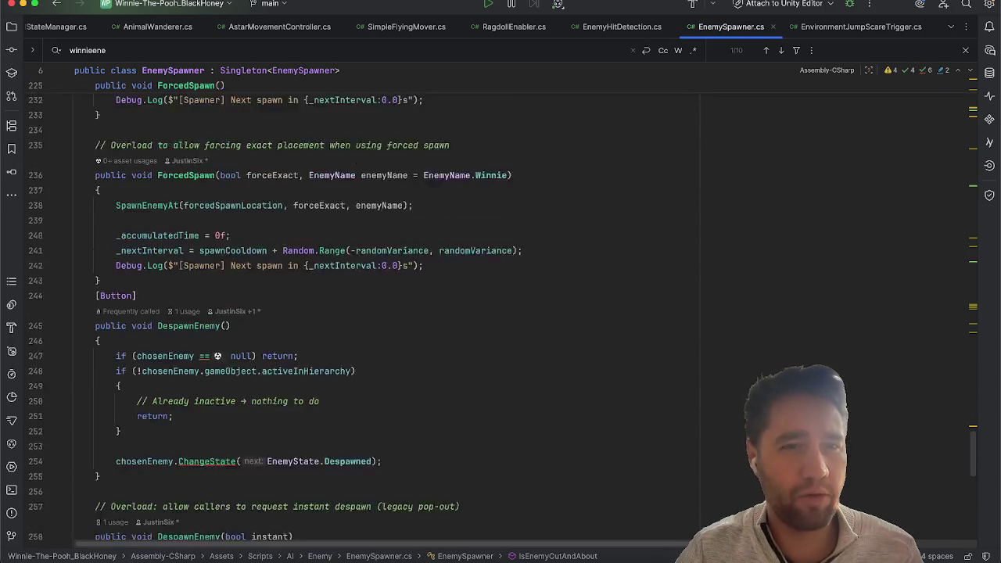
scroll(275, 313, down, 4)
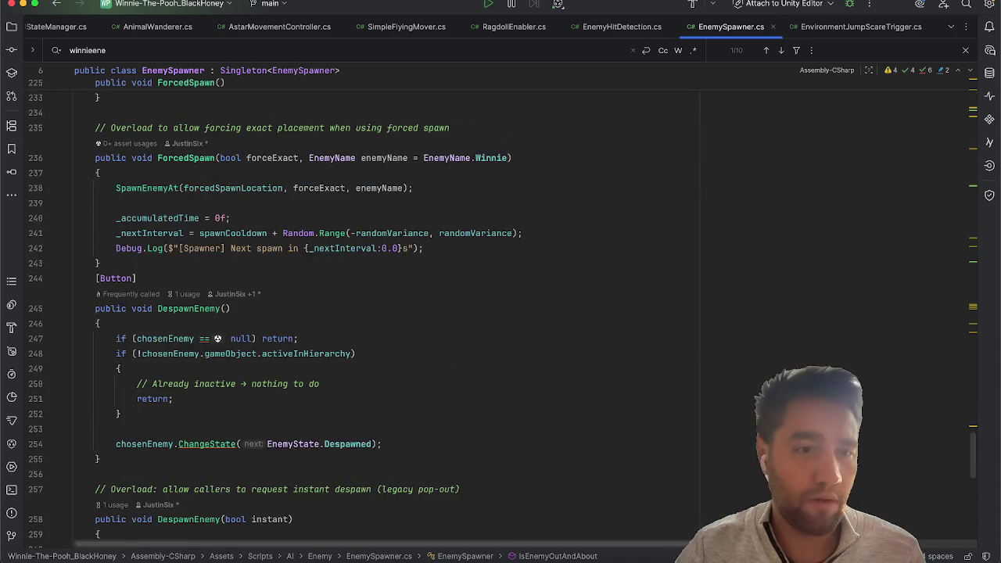
scroll(275, 313, up, 7)
scroll(276, 313, up, 4)
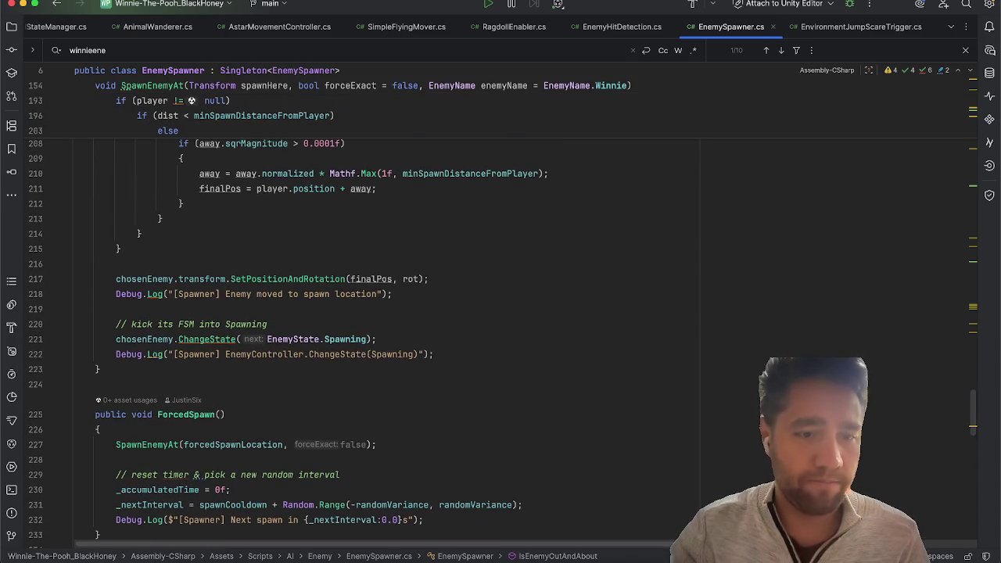
scroll(276, 312, down, 4)
scroll(275, 312, up, 6)
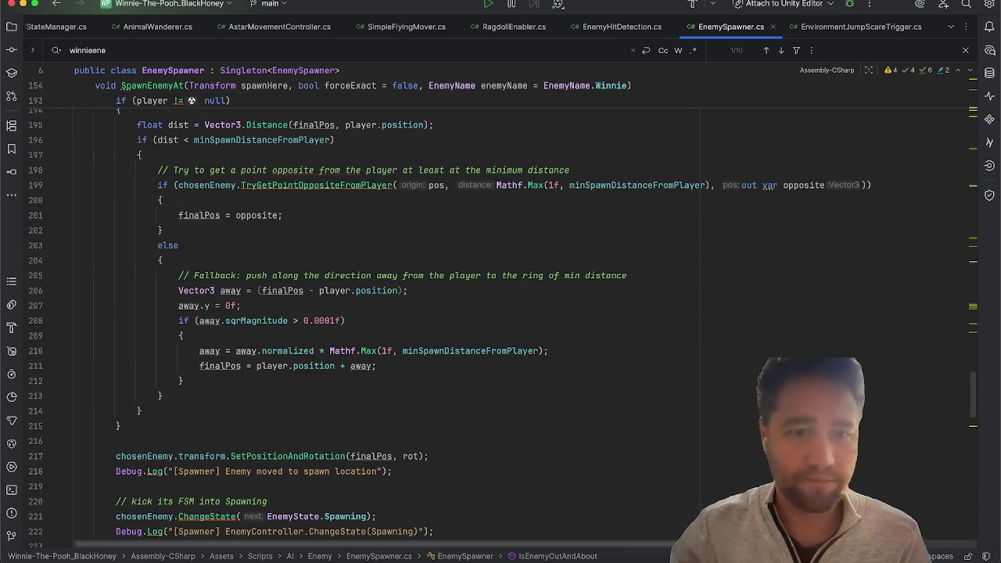
scroll(276, 313, up, 3)
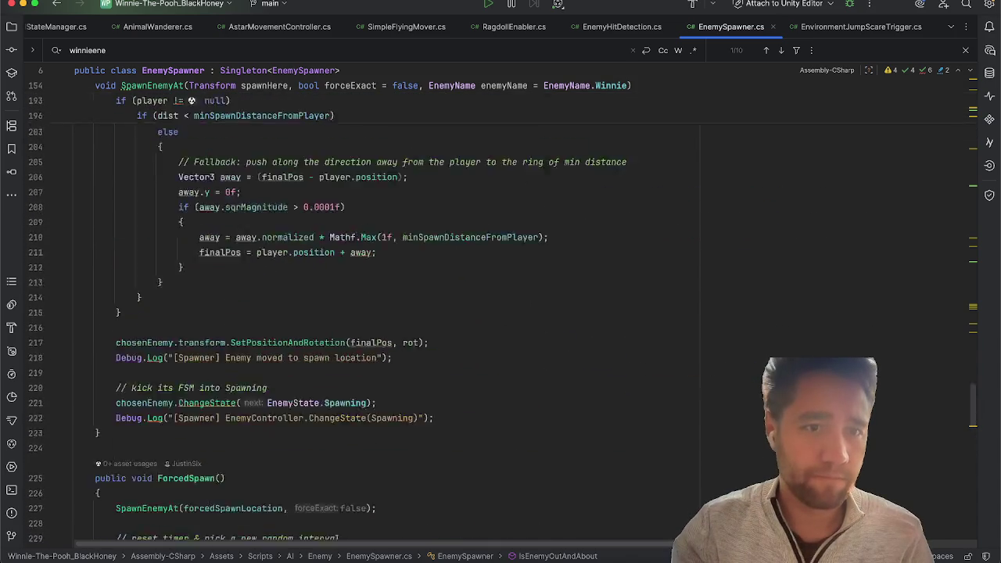
scroll(276, 313, down, 20)
scroll(191, 344, up, 2)
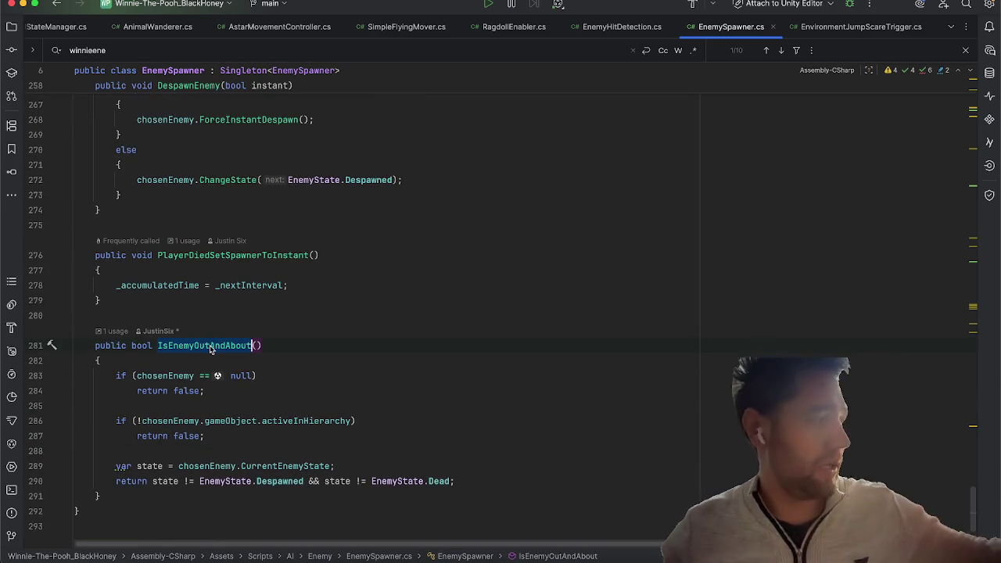
scroll(210, 345, up, 3)
scroll(209, 349, up, 15)
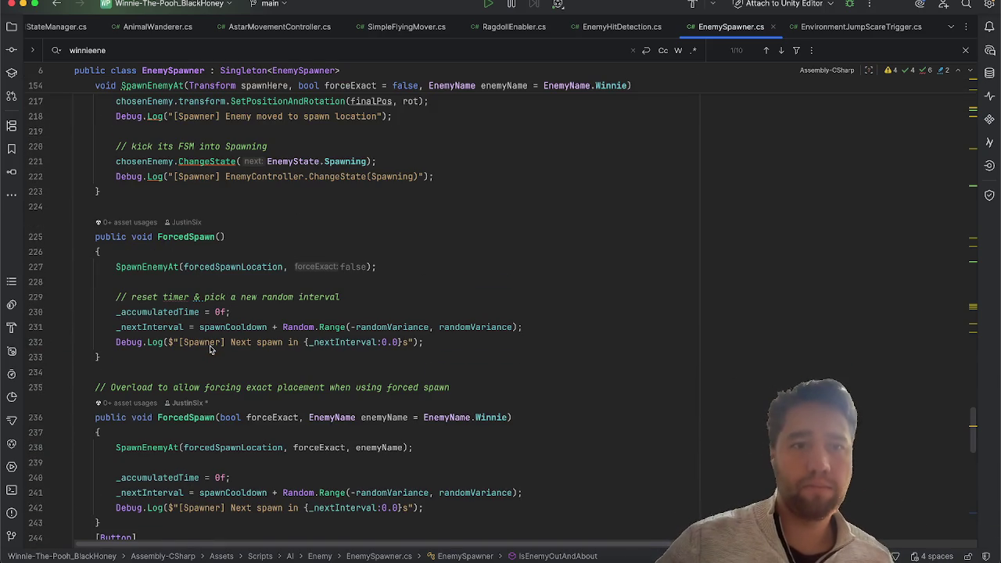
scroll(209, 348, up, 5)
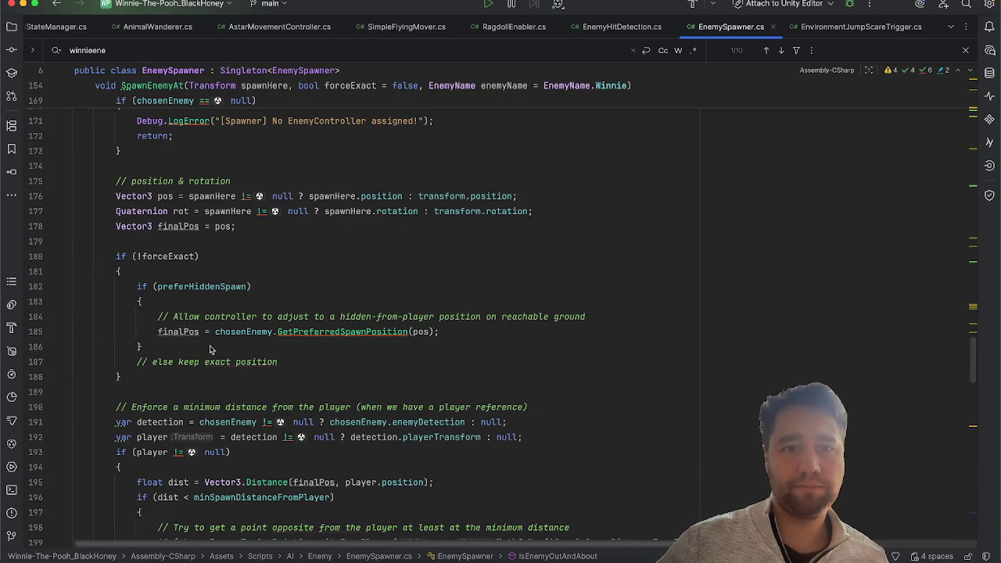
scroll(209, 348, up, 10)
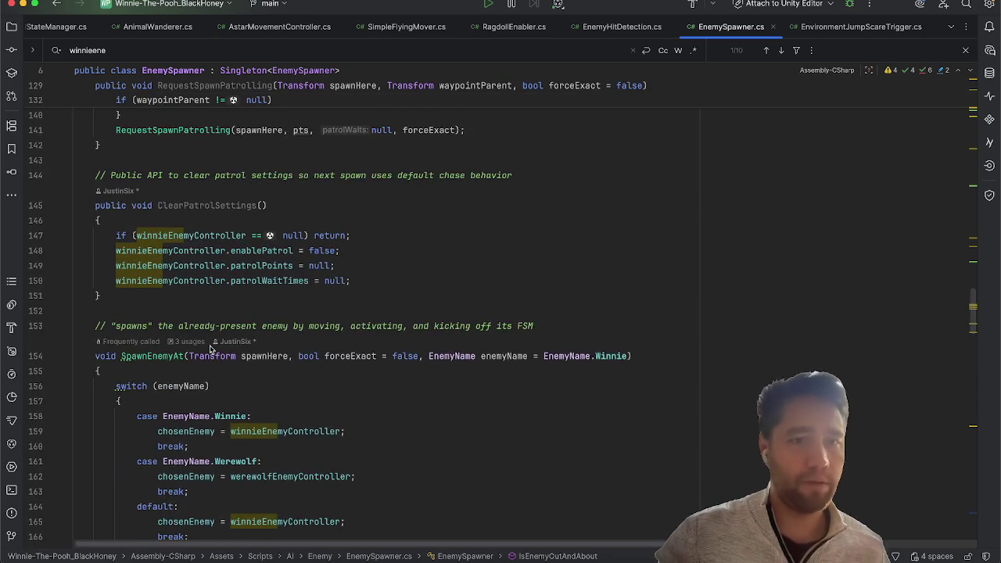
scroll(209, 349, up, 5)
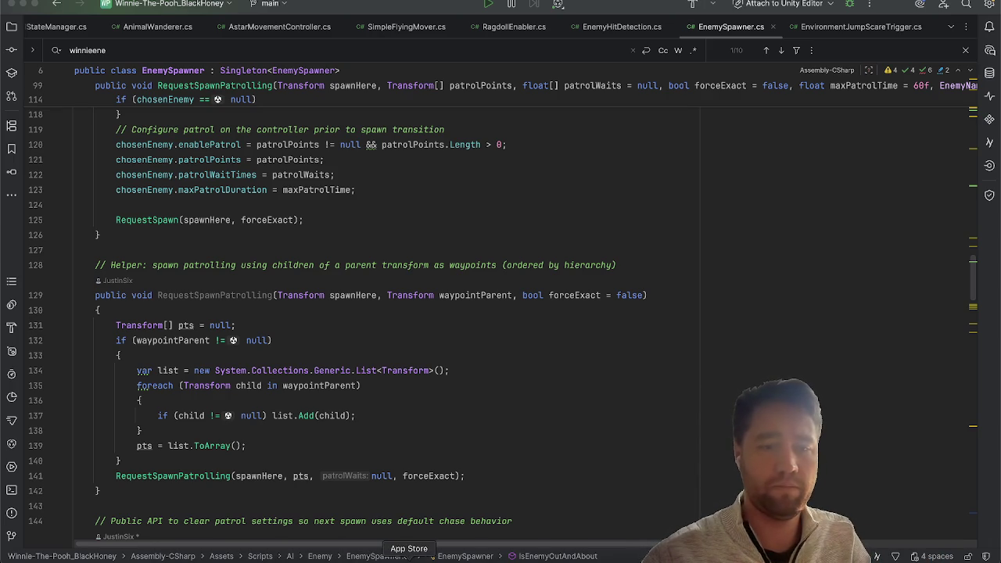
click(506, 554)
Step: Skip forward three tracks in Spotify to reach 'fvcked up' by Arden Jones
click(528, 532)
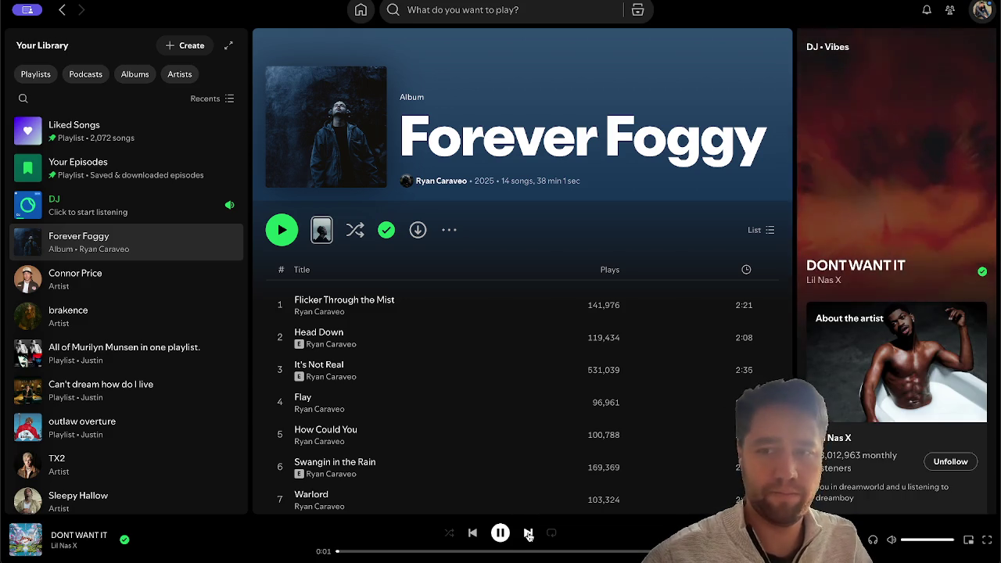
click(528, 533)
click(528, 532)
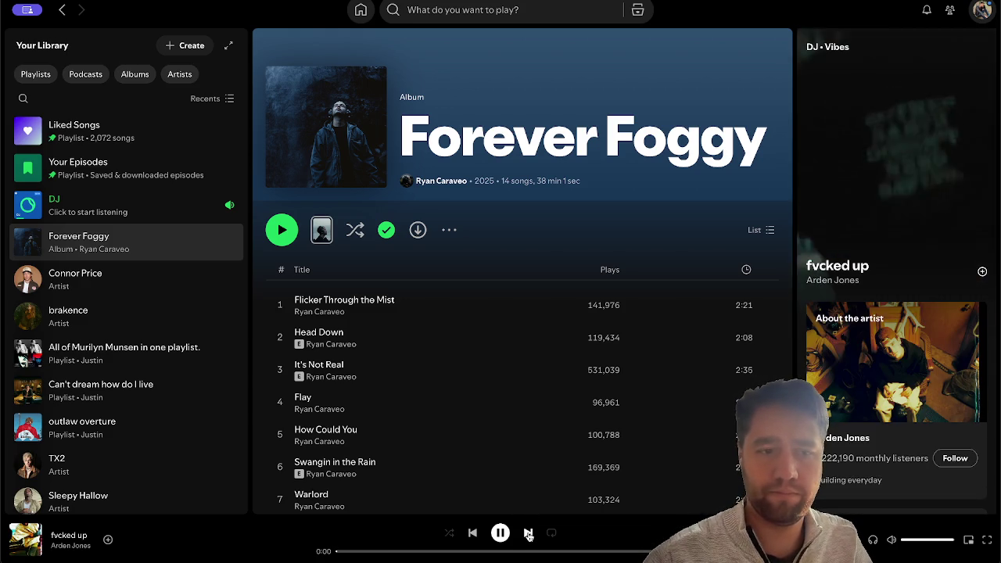
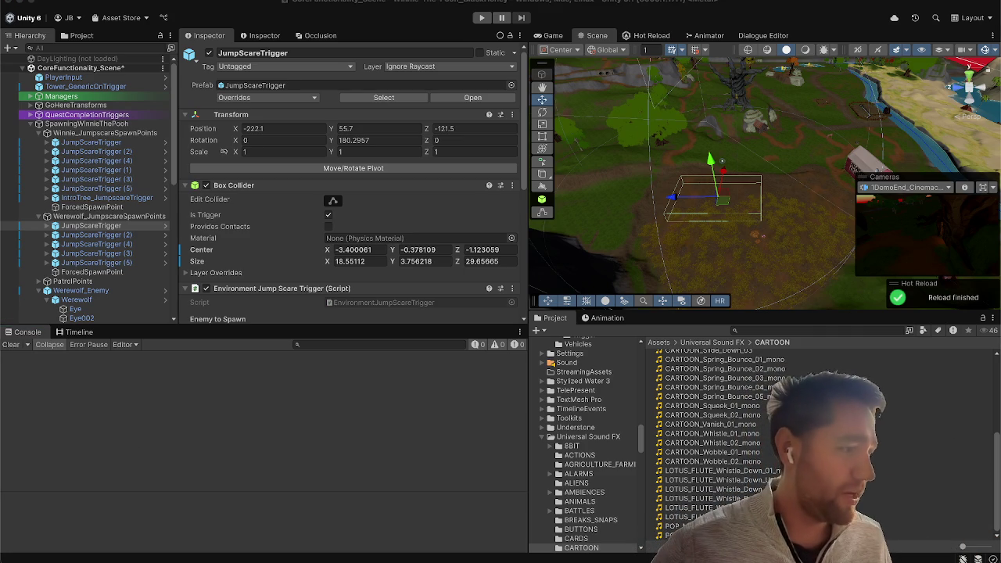
Step: Bring the Safari Steam store window forward and maximize it
key(super+Tab)
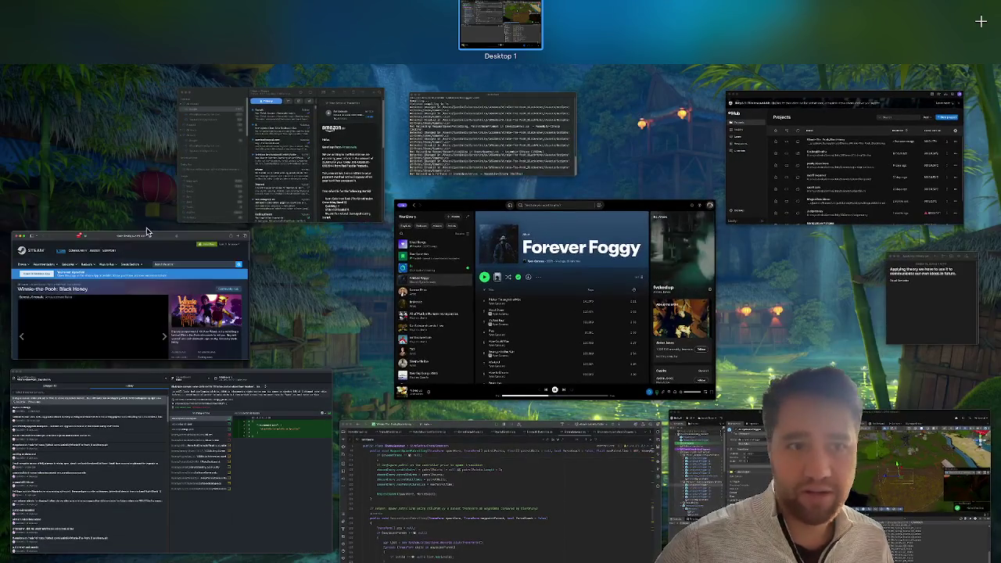
click(146, 234)
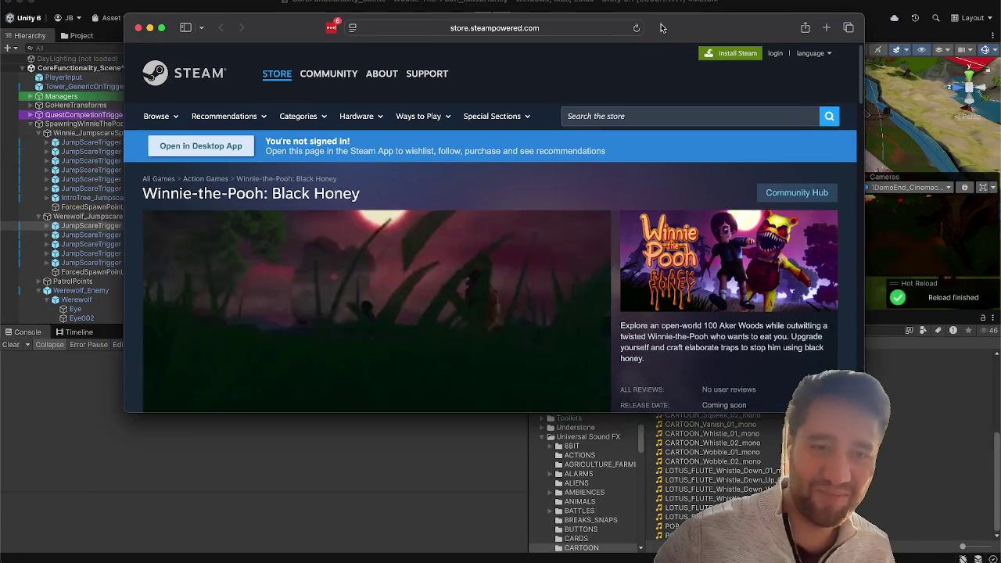
double_click(661, 28)
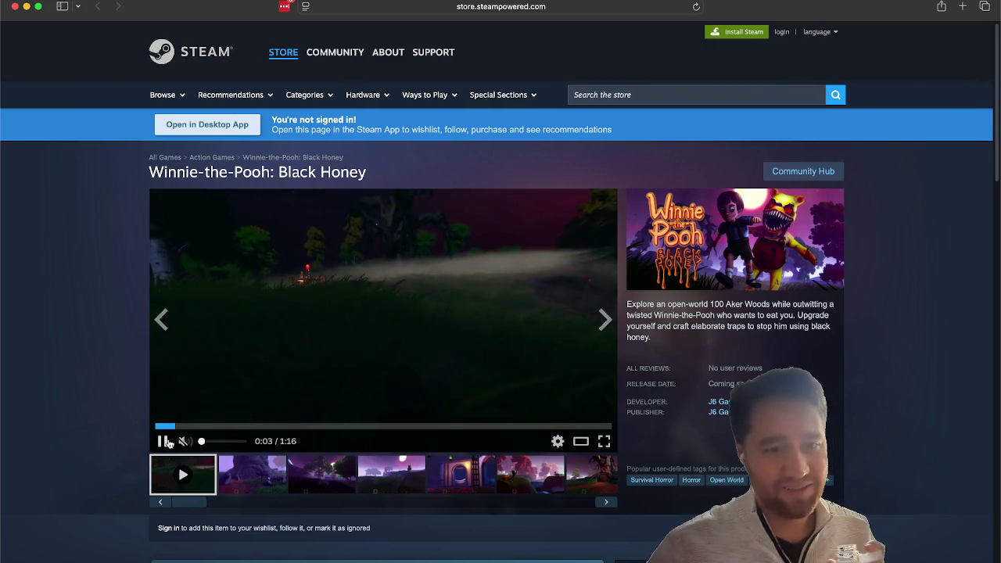
Step: Mute the Black Honey trailer and restart it from the beginning
click(181, 442)
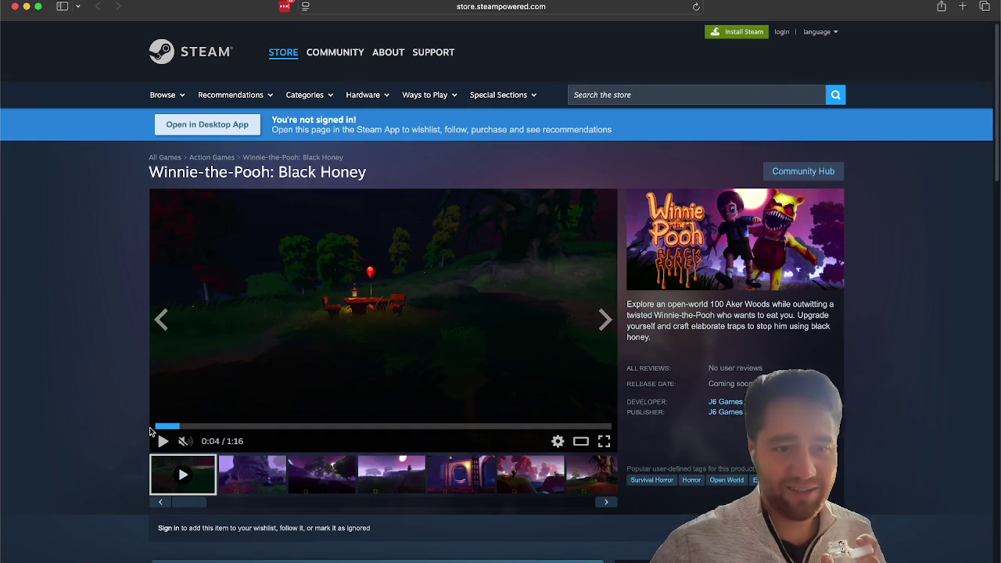
click(160, 427)
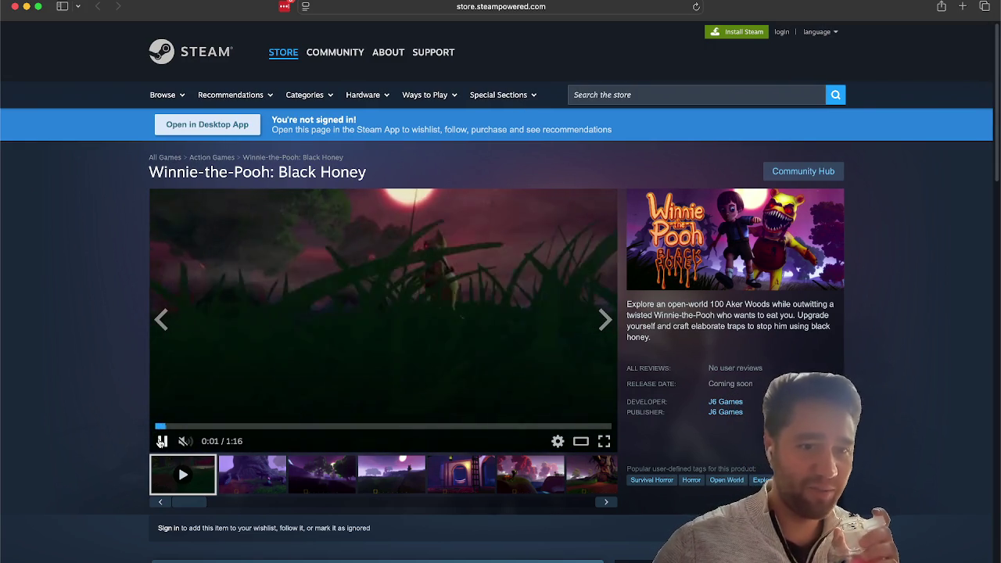
click(160, 432)
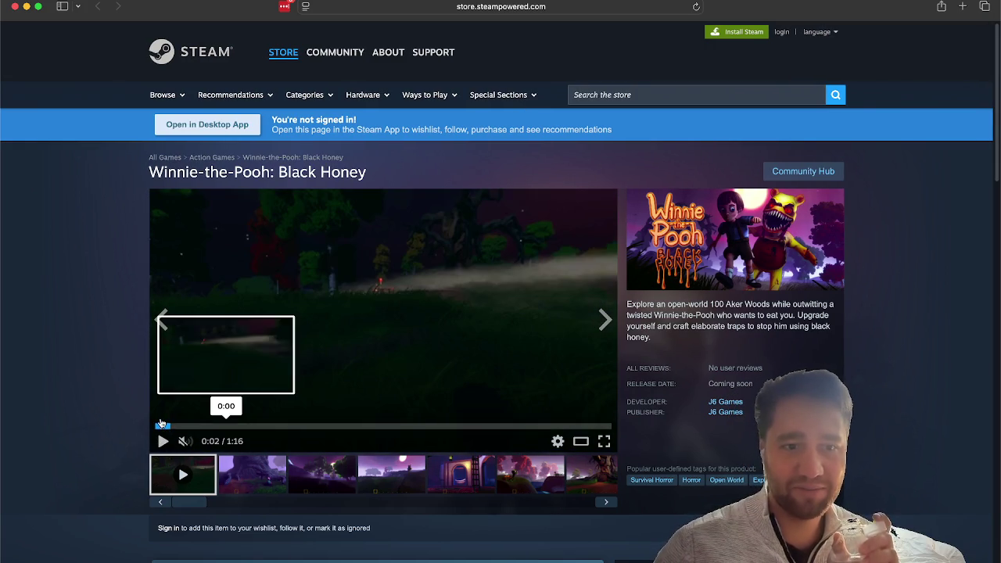
click(157, 427)
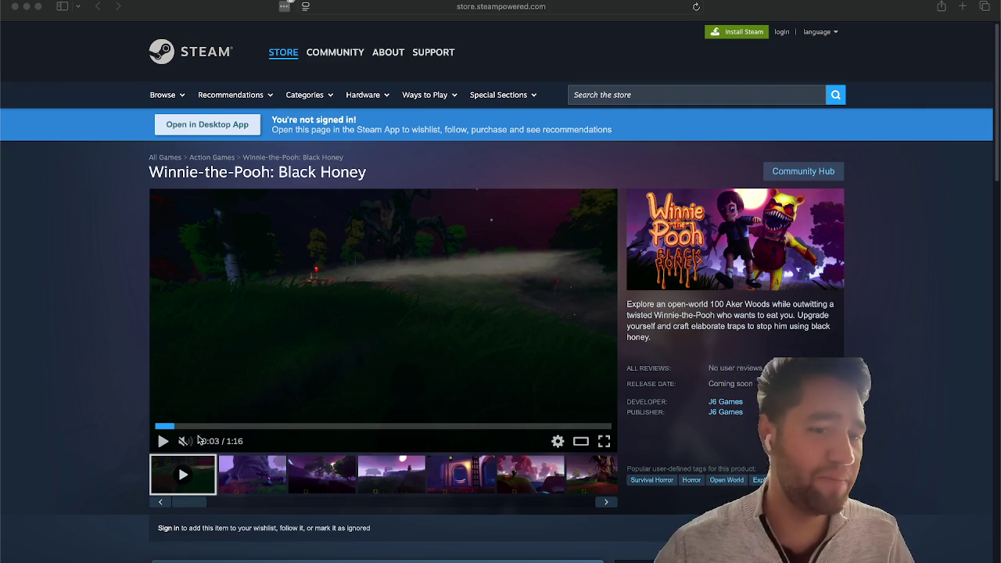
click(181, 444)
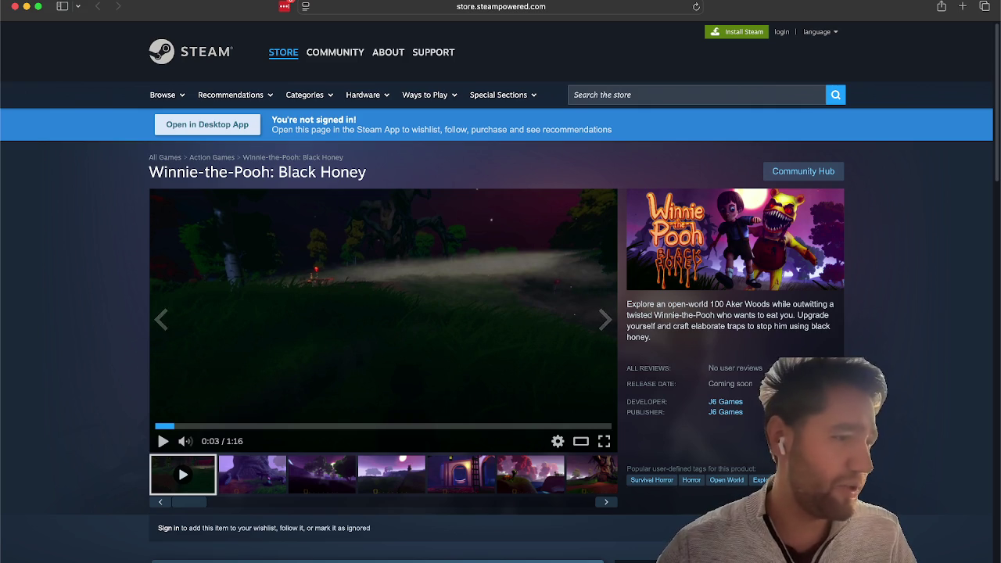
Step: Replay the trailer from the start with the volume raised, in full-screen
key(ctrl+Right)
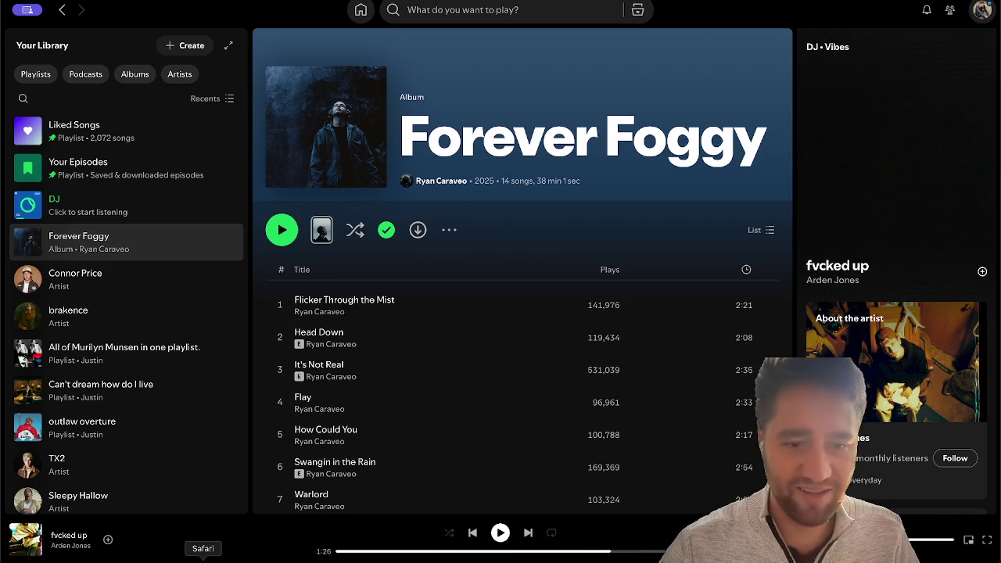
key(ctrl+Left)
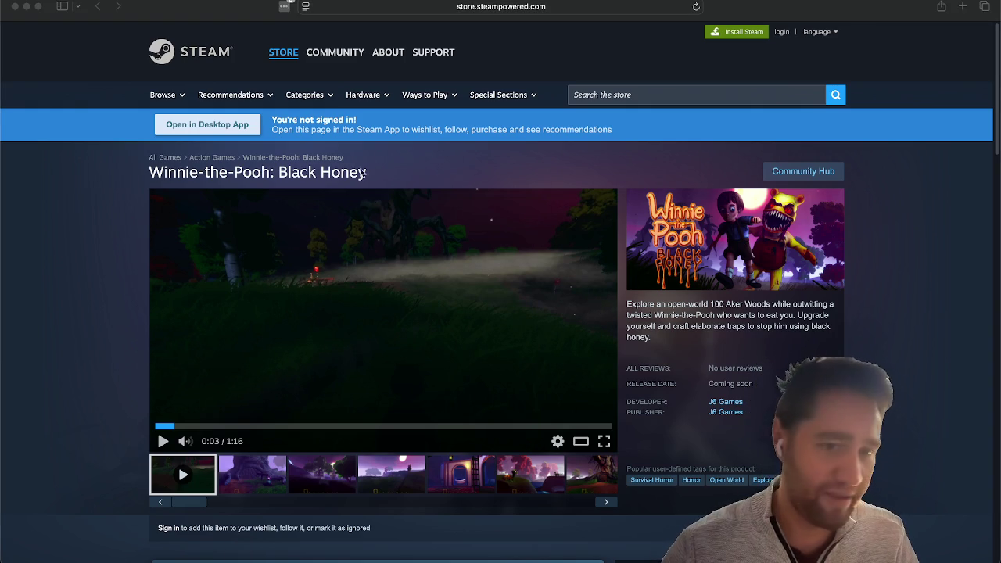
click(163, 427)
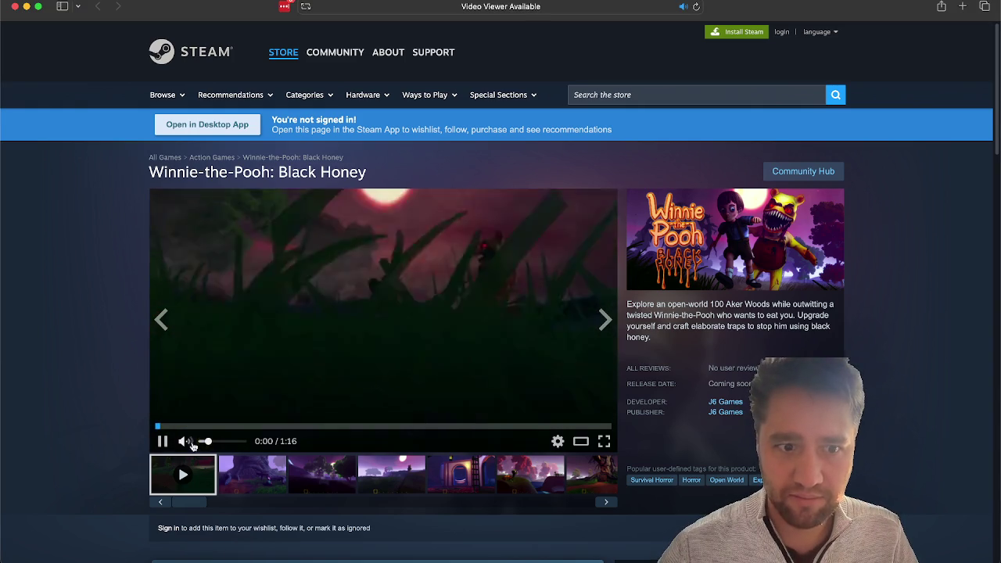
drag(207, 442, 238, 443)
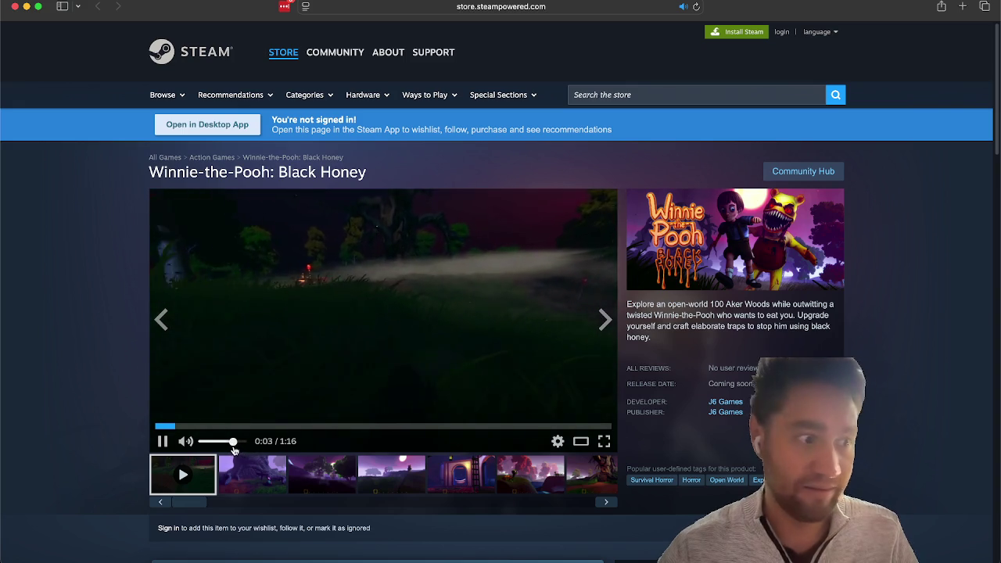
click(604, 441)
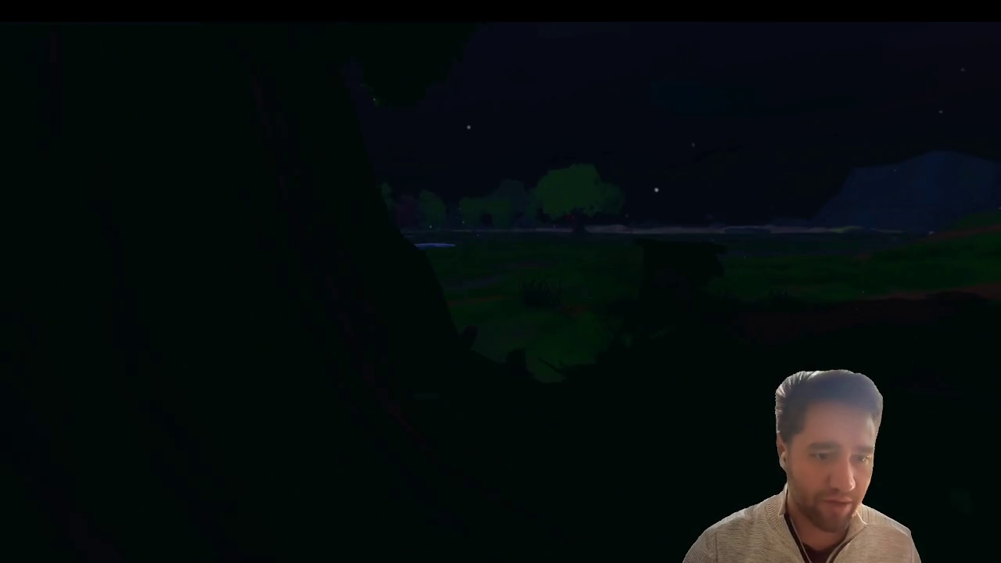
Step: Watch the Black Honey trailer full-screen, then exit back to the store page
mouse_move(196, 501)
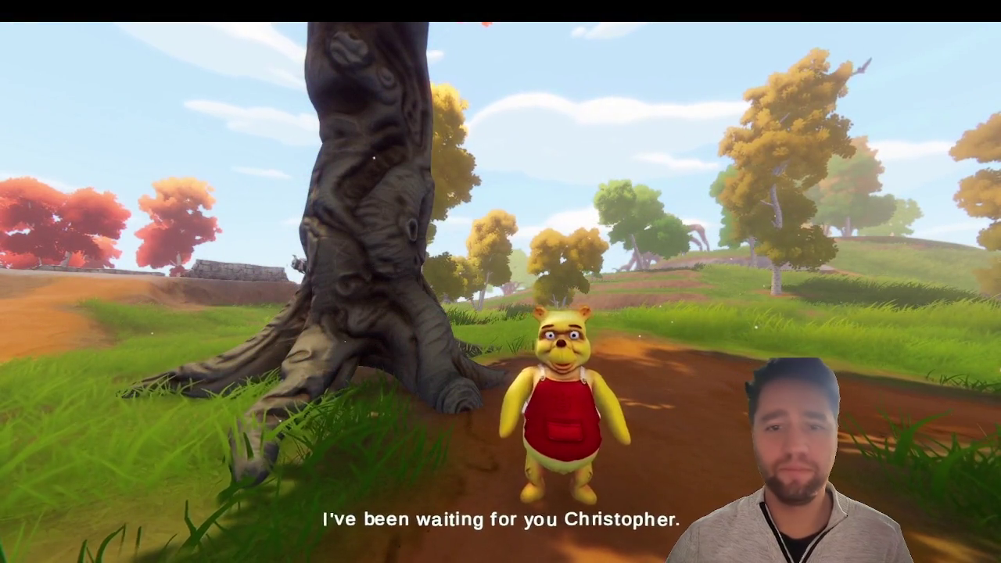
key(Escape)
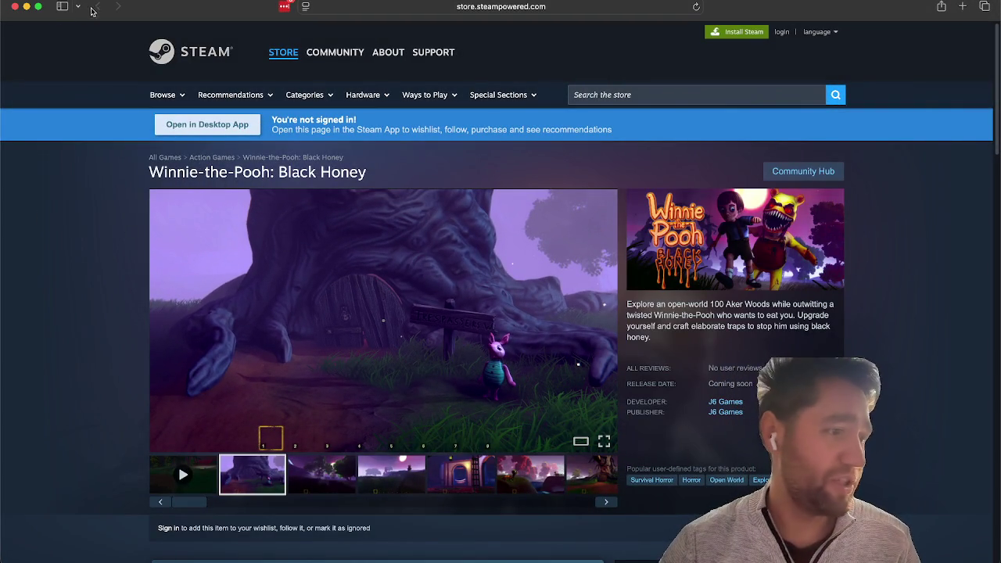
Step: Minimize the Safari store window and widen Unity's Scene view by narrowing the Inspector
click(26, 8)
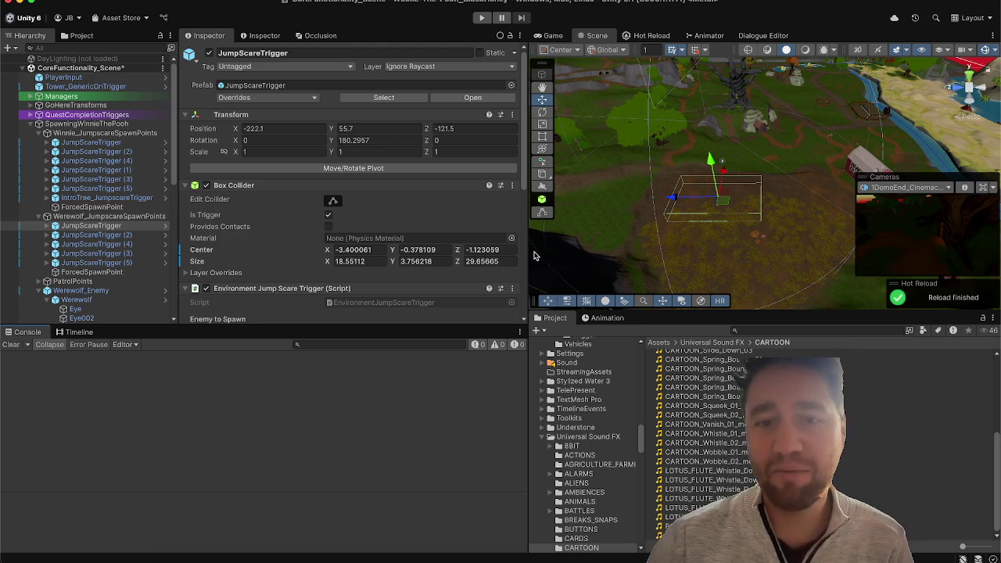
drag(530, 251, 472, 251)
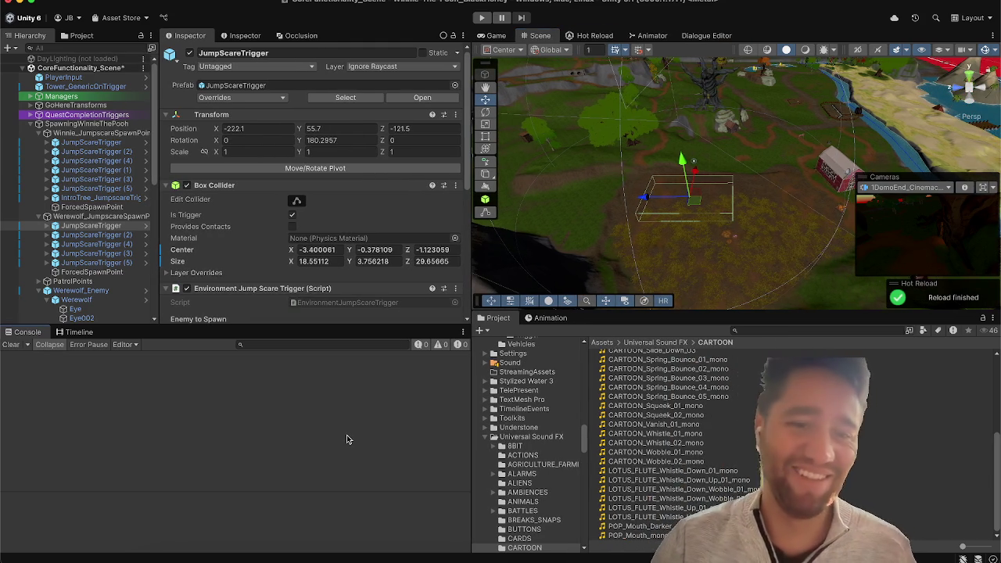
Step: Select SpawningWinnieThePooh, collapse its Enemy Spawner component and orbit the Scene view
click(81, 335)
click(25, 333)
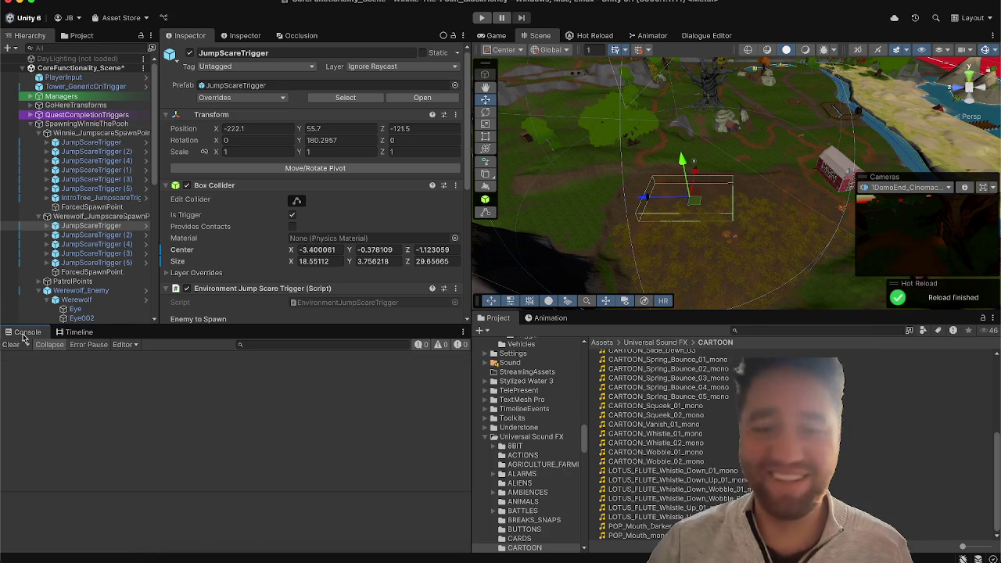
scroll(707, 417, up, 3)
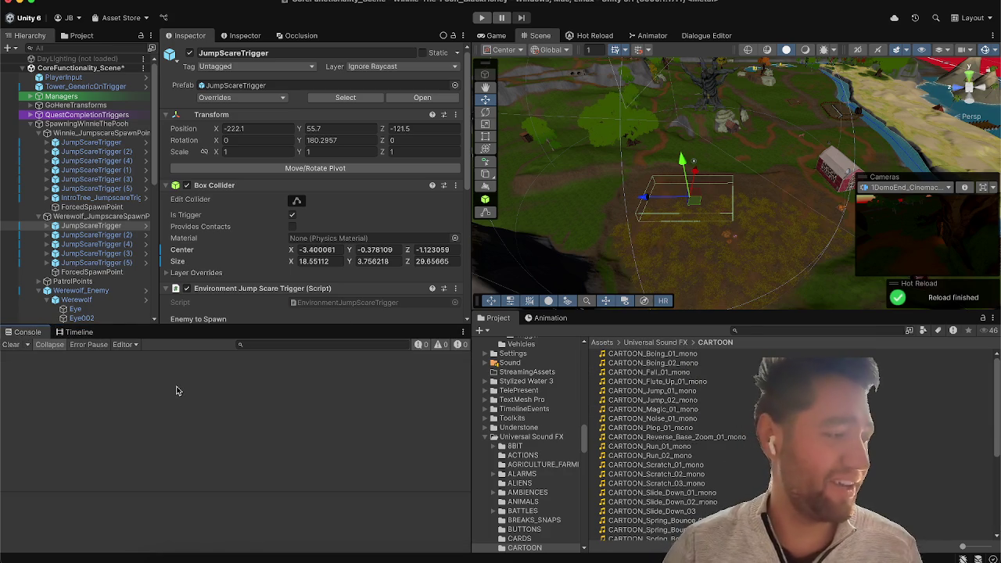
click(97, 134)
key(Up)
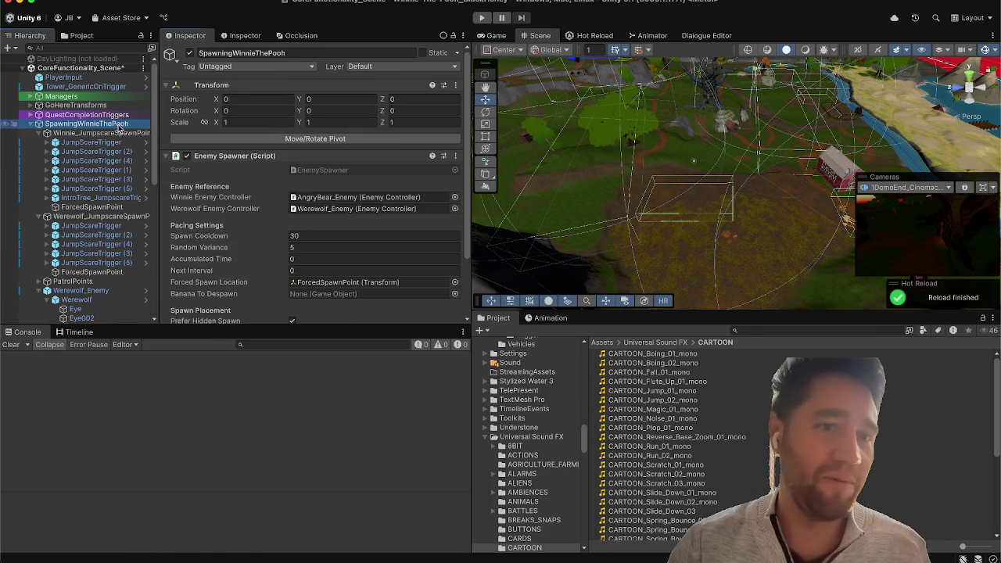
scroll(244, 227, down, 2)
click(245, 124)
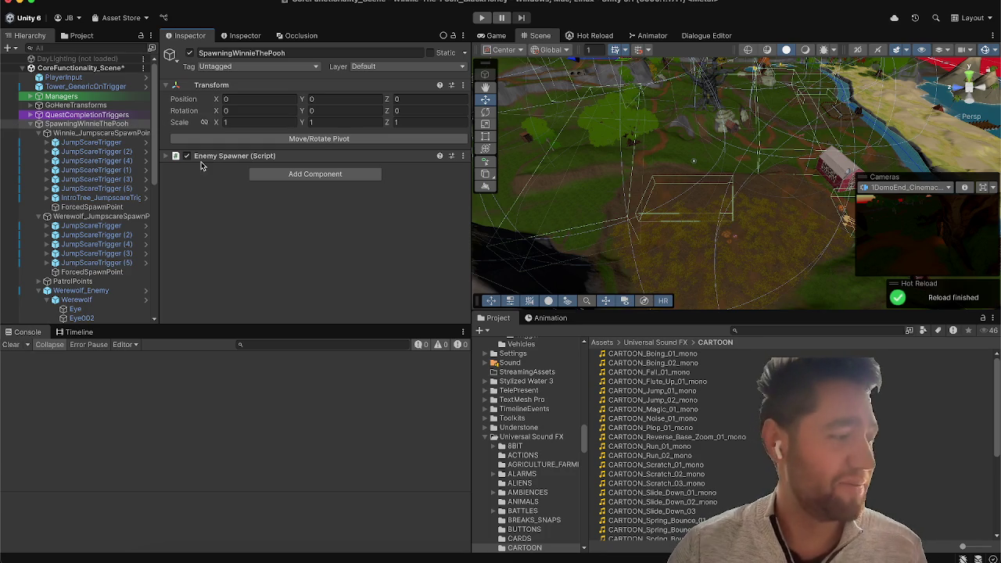
mouse_move(714, 215)
mouse_down()
mouse_move(727, 176)
mouse_move(665, 206)
mouse_move(500, 163)
mouse_up()
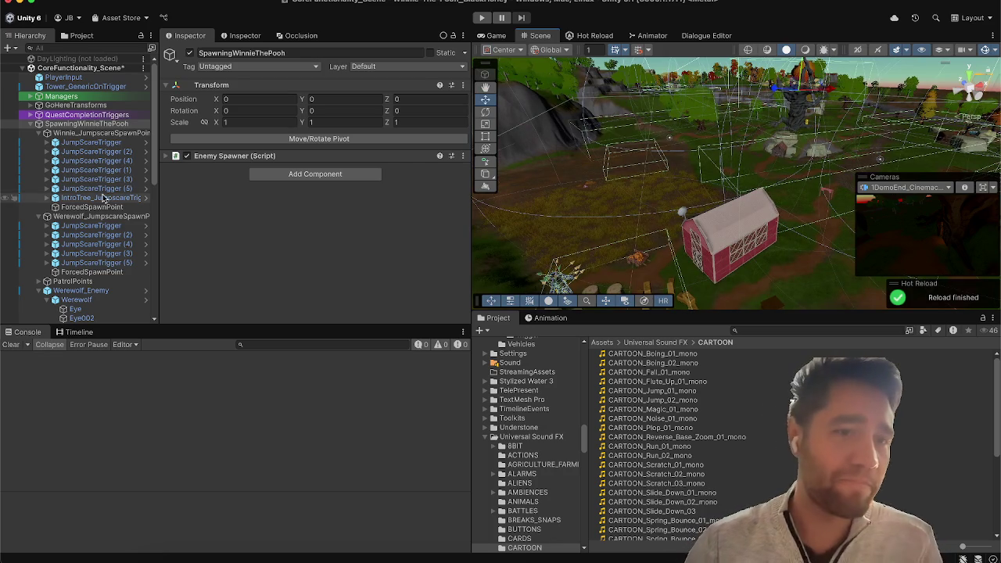
Step: Reselect Winnie_JumpscareSpawnPoints and skip the music player to the next track
click(100, 135)
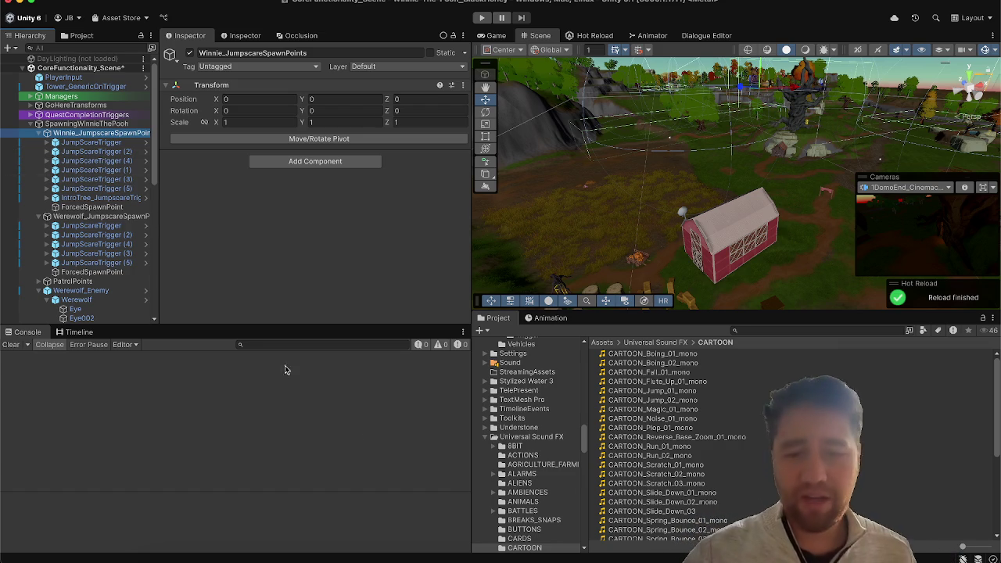
click(614, 559)
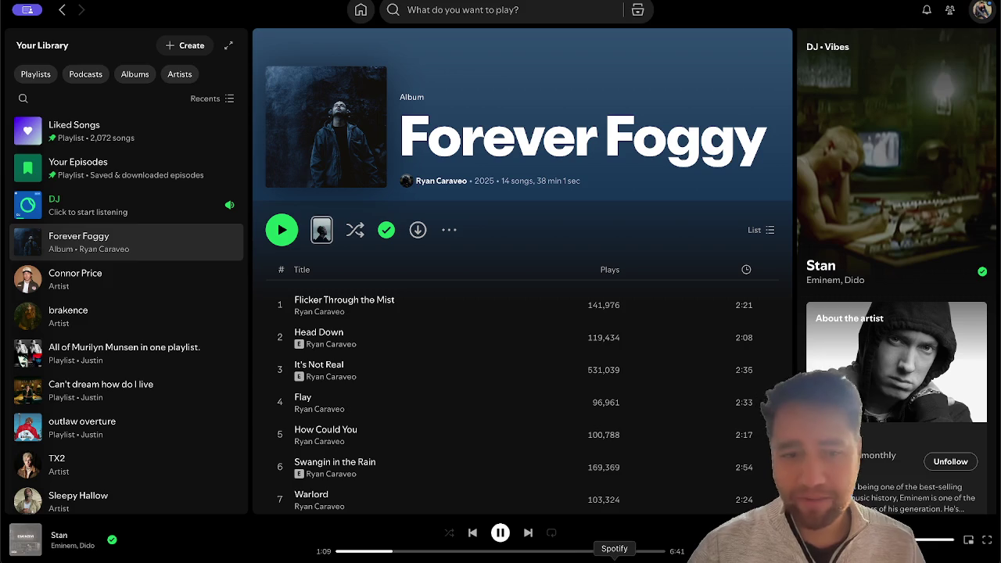
click(528, 533)
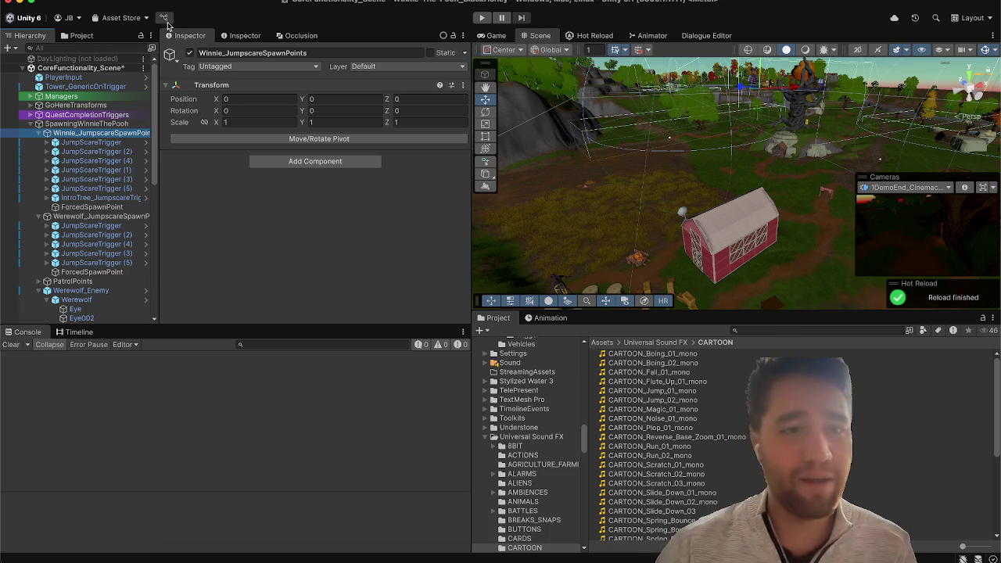
click(200, 179)
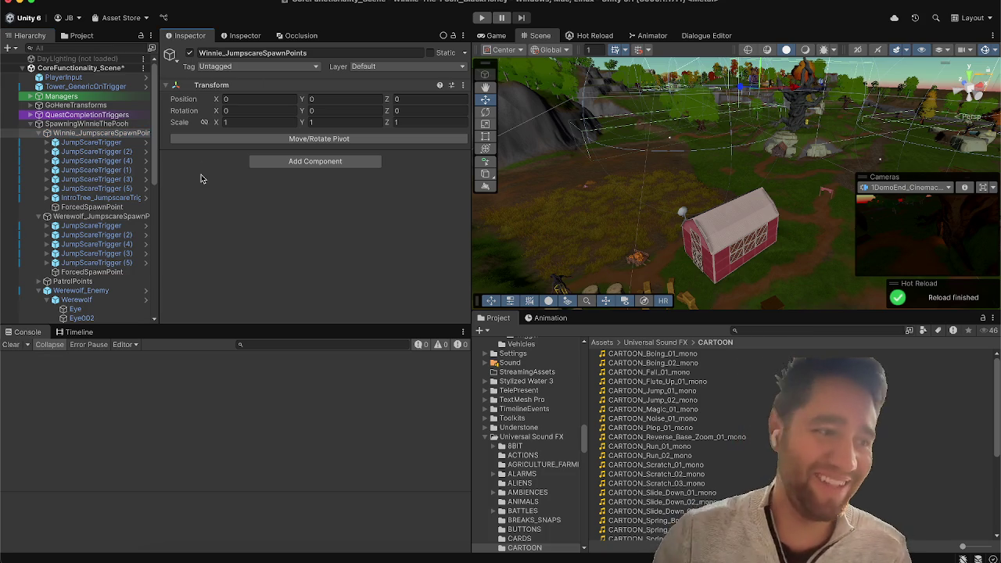
click(156, 163)
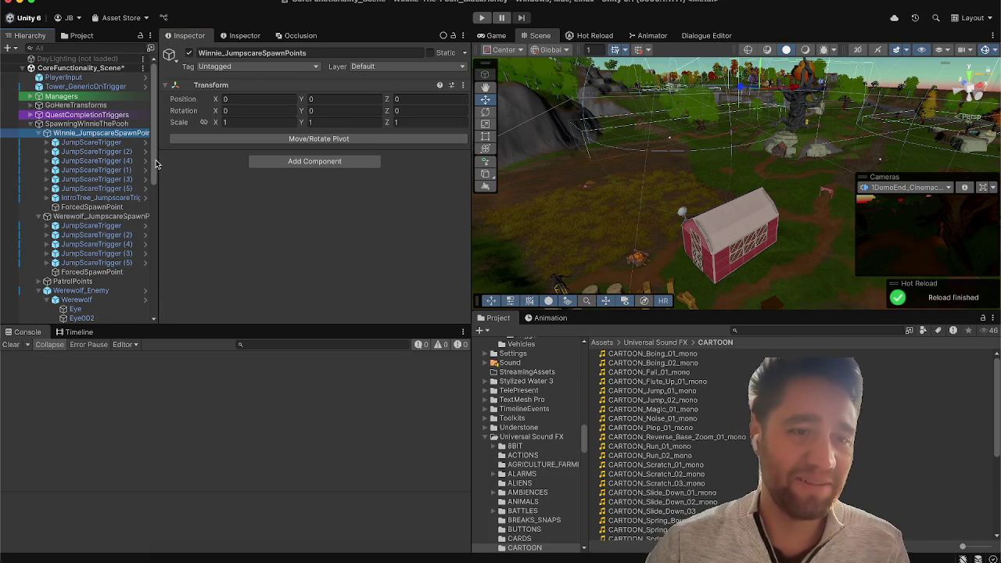
Step: Replace the four winnieEnemyController references in ClearPatrolSettings with chosenEnemy
click(649, 556)
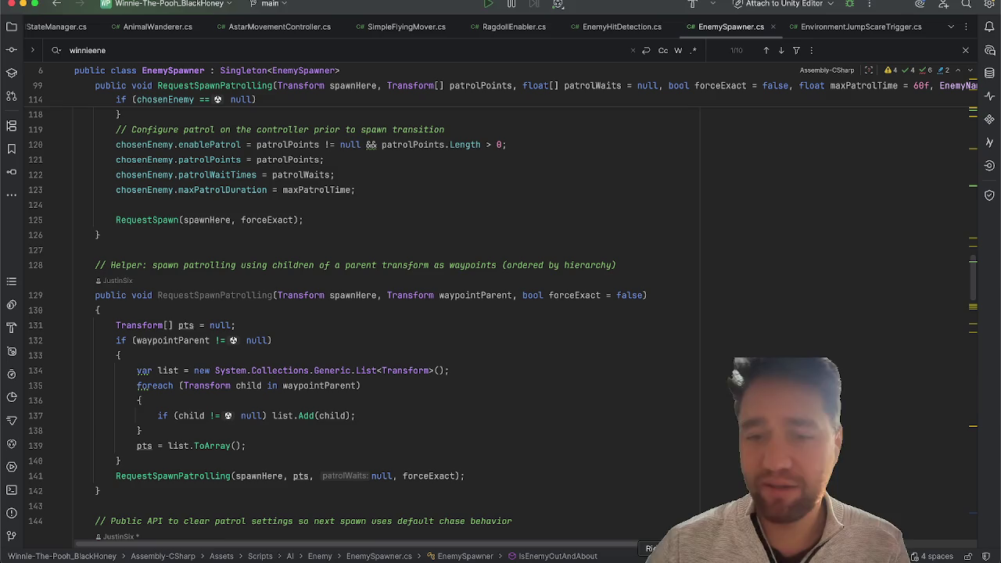
scroll(356, 177, down, 5)
scroll(356, 177, down, 5)
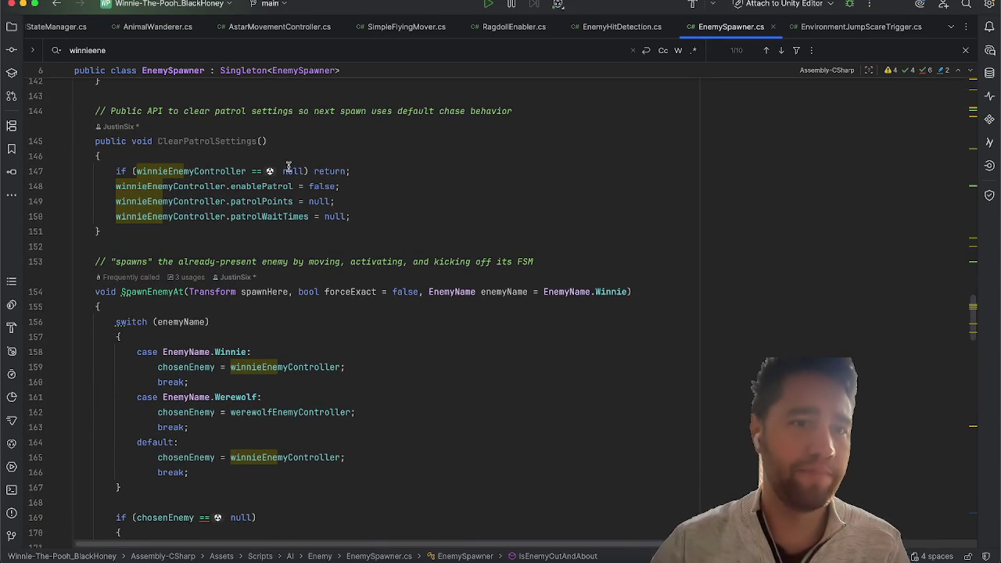
click(171, 172)
double_click(171, 172)
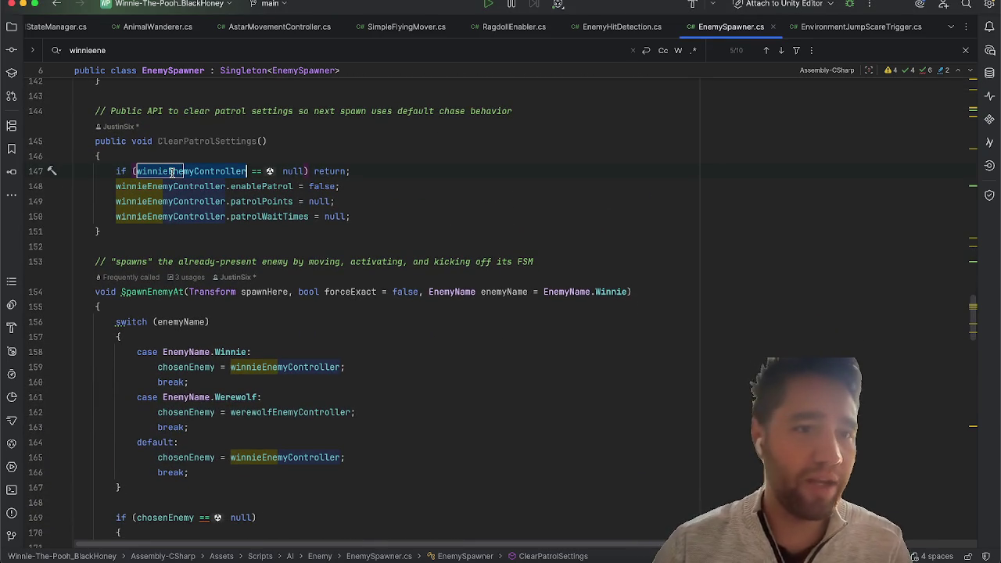
text(chosen)
key(Return)
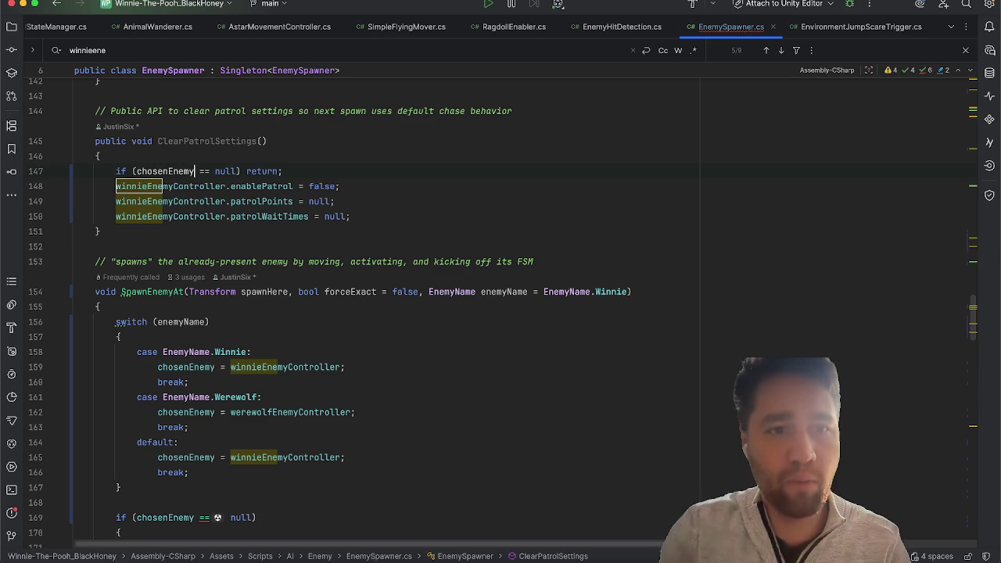
double_click(185, 187)
text(chios)
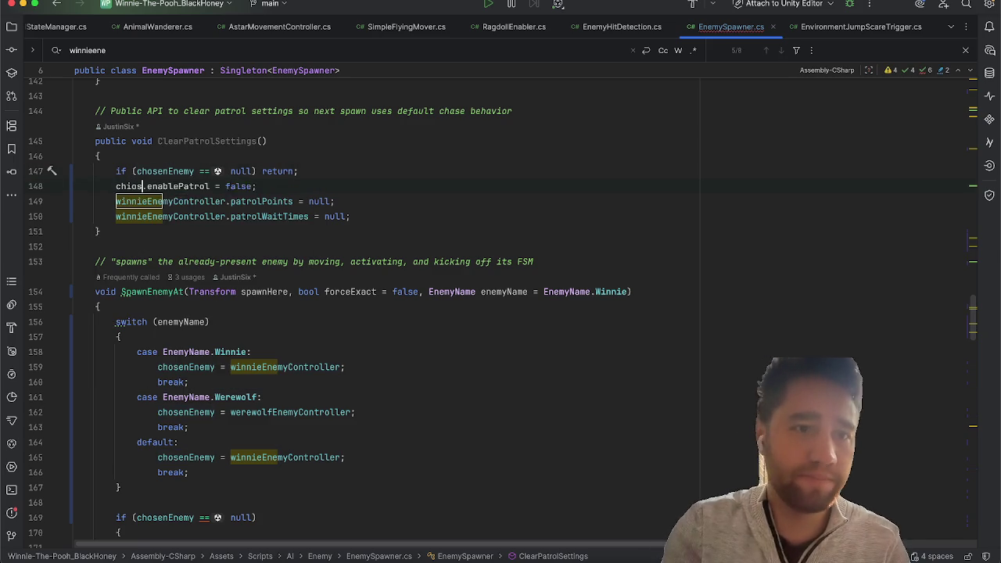
key(BackSpace)
key(BackSpace)
key(BackSpace)
text(osen)
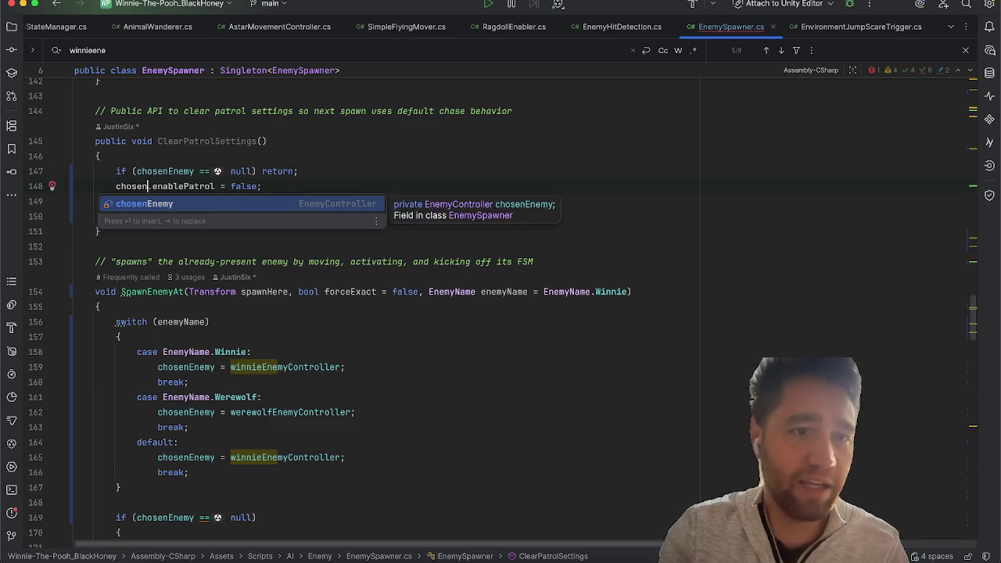
key(Return)
double_click(172, 200)
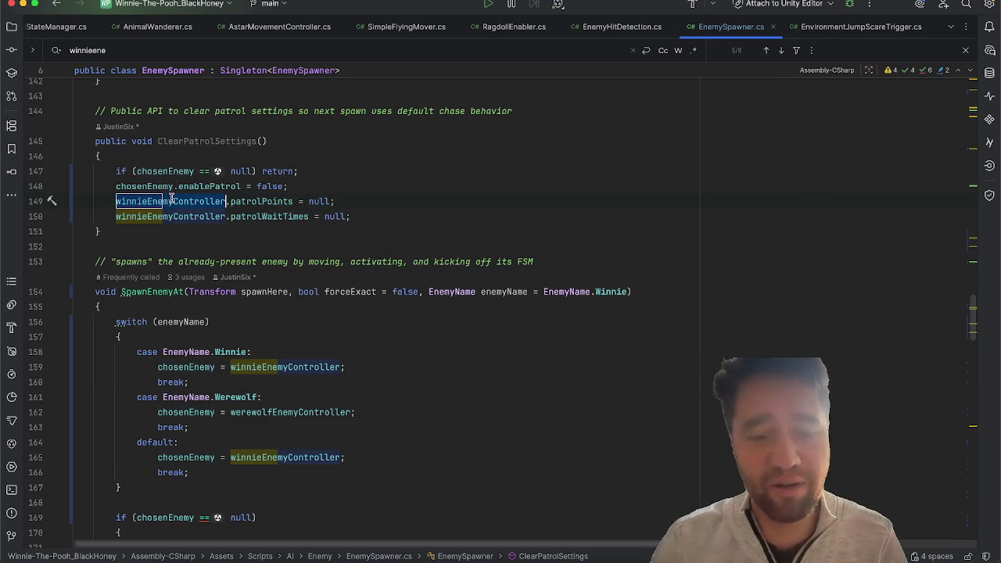
text(chosen)
key(Return)
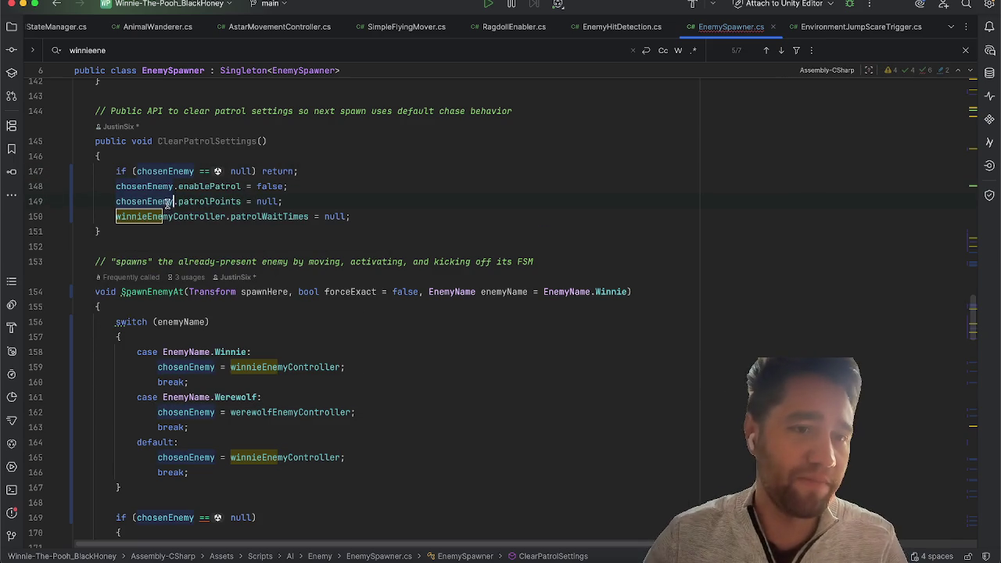
double_click(167, 216)
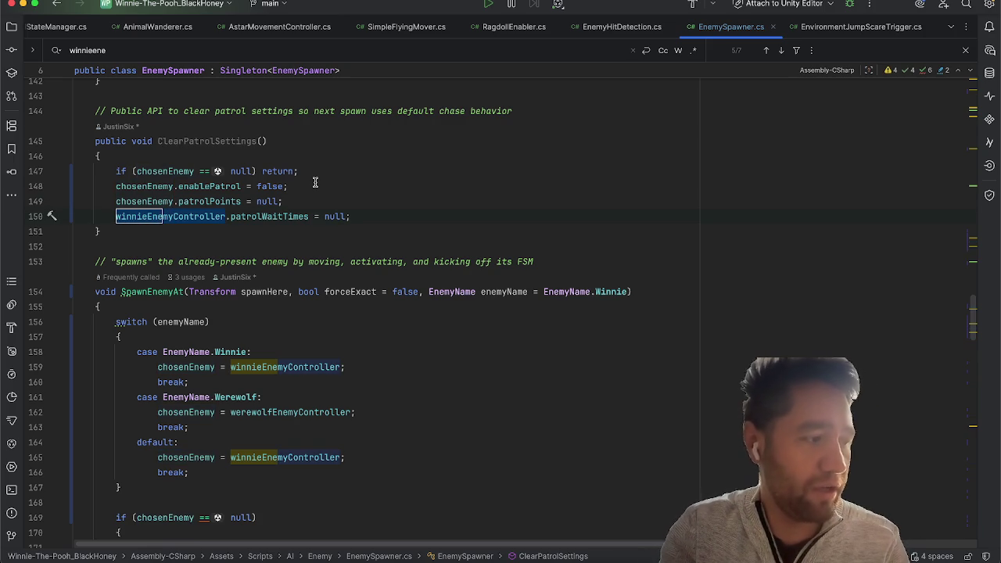
text(cho)
key(Return)
click(437, 175)
click(431, 210)
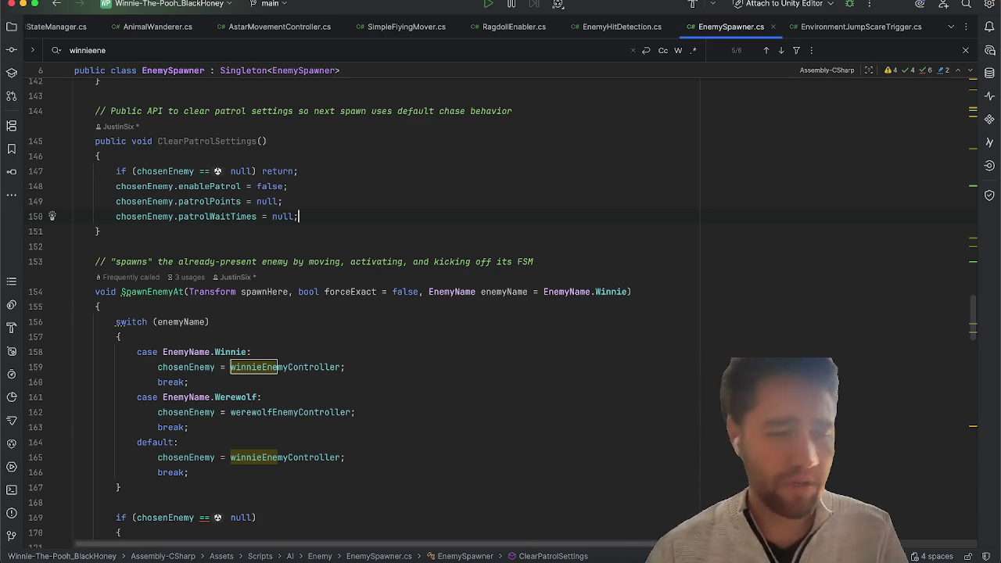
Step: Change the F1 toggle's winnieEnemyController reference on line 48 to chosenEnemy
scroll(386, 205, up, 2)
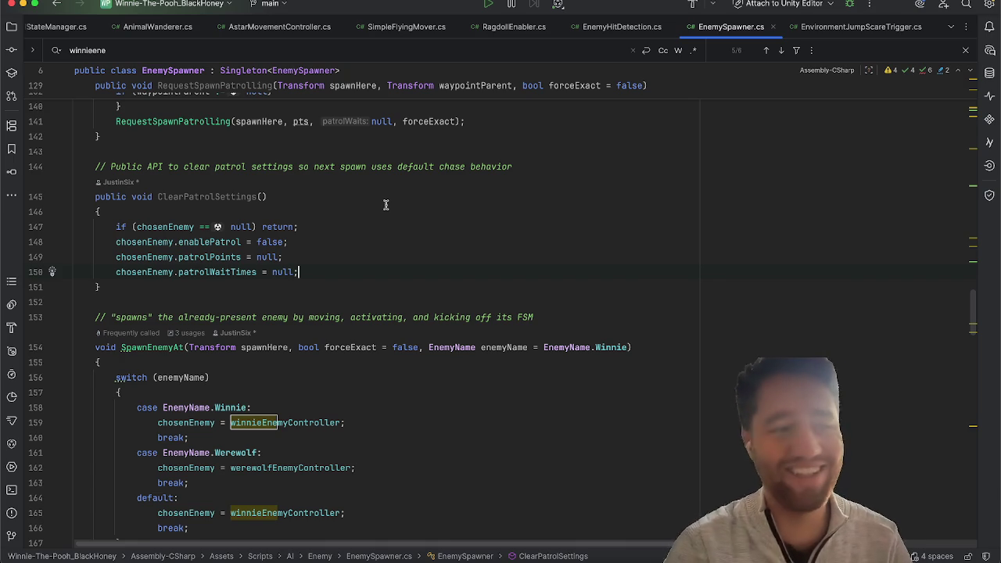
scroll(385, 204, down, 5)
scroll(386, 205, up, 4)
scroll(386, 205, up, 10)
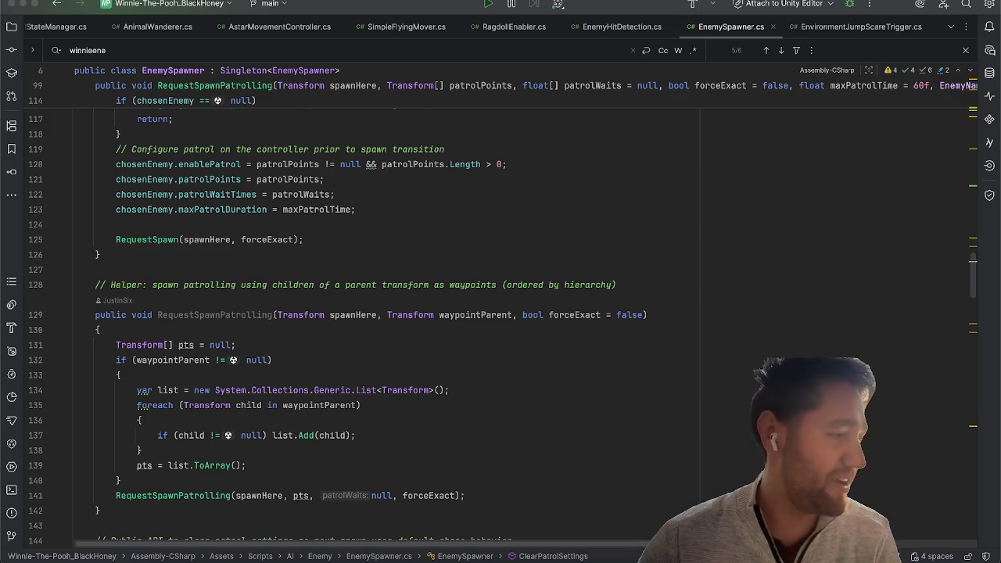
scroll(474, 216, up, 10)
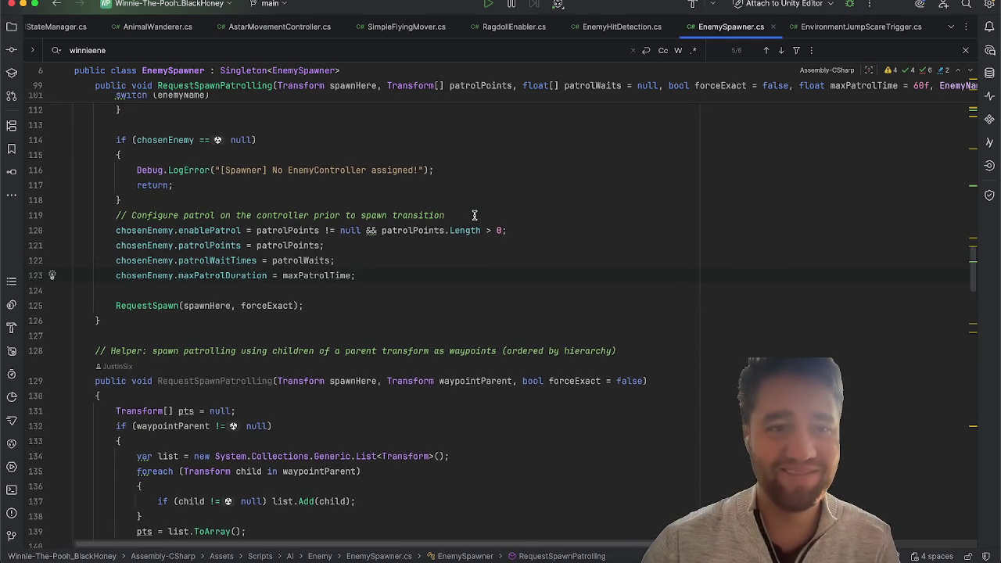
scroll(474, 216, up, 10)
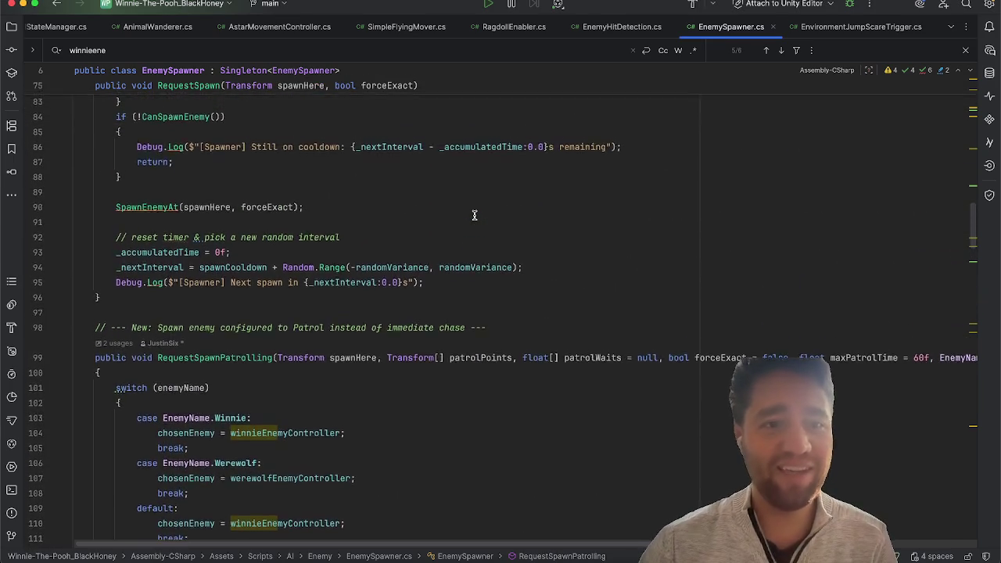
scroll(473, 215, up, 5)
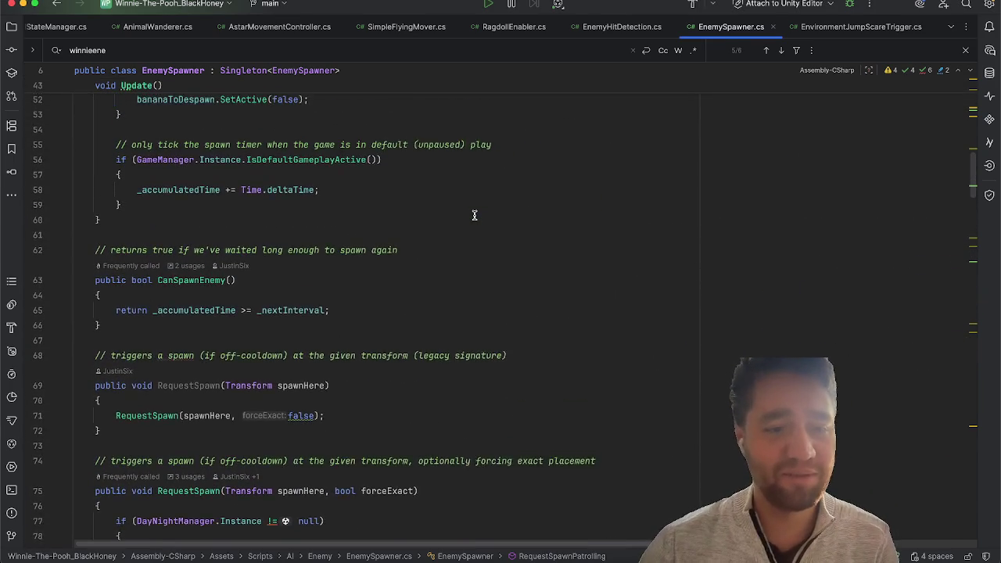
scroll(474, 215, down, 1)
scroll(473, 215, up, 8)
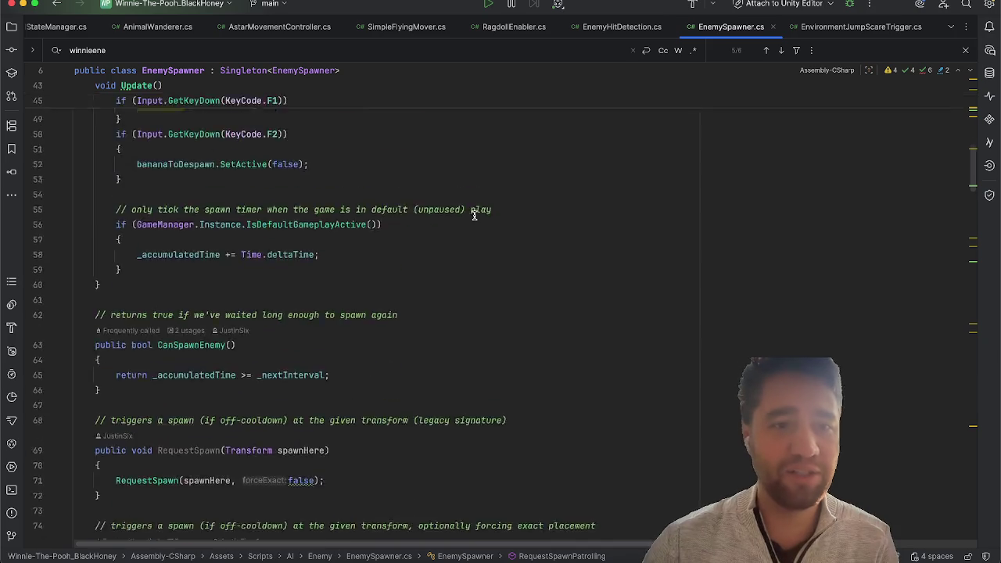
click(175, 374)
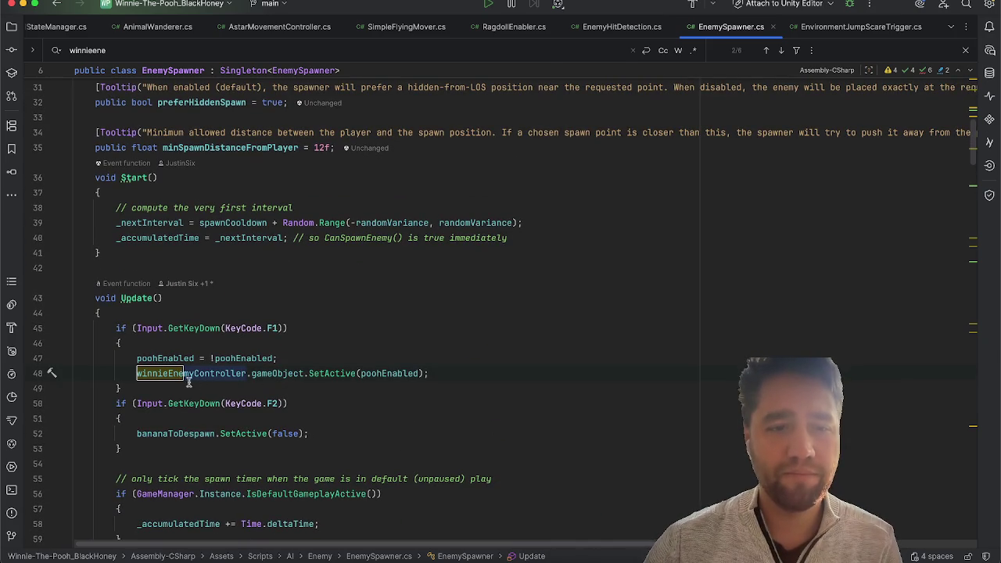
double_click(201, 375)
text(chosen)
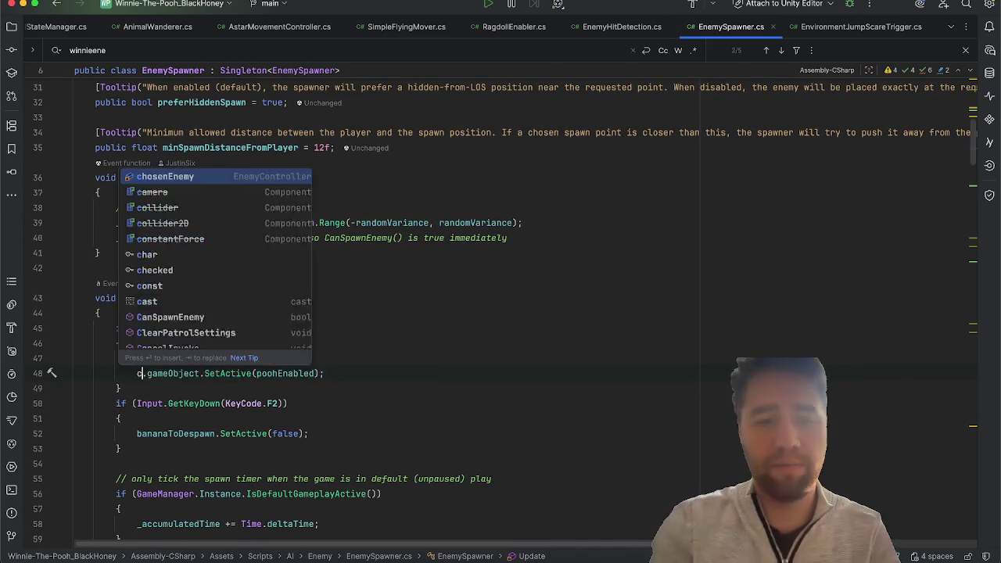
key(Return)
Step: Add 'chosenEnemy = winnieEnemyController;' in Start() with the comment '// so we dont get errors everywhere in case'
scroll(280, 346, up, 5)
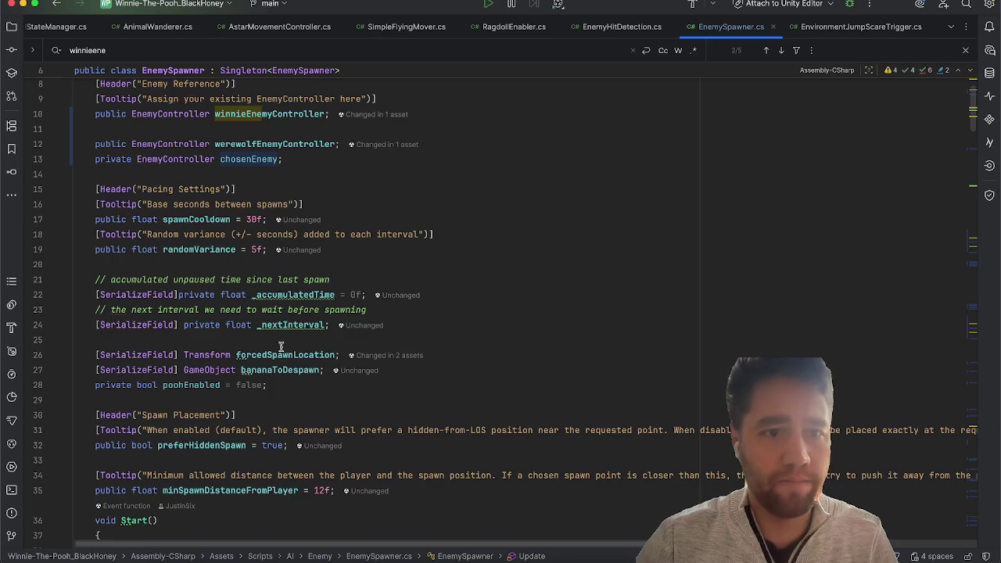
scroll(280, 346, down, 3)
click(530, 331)
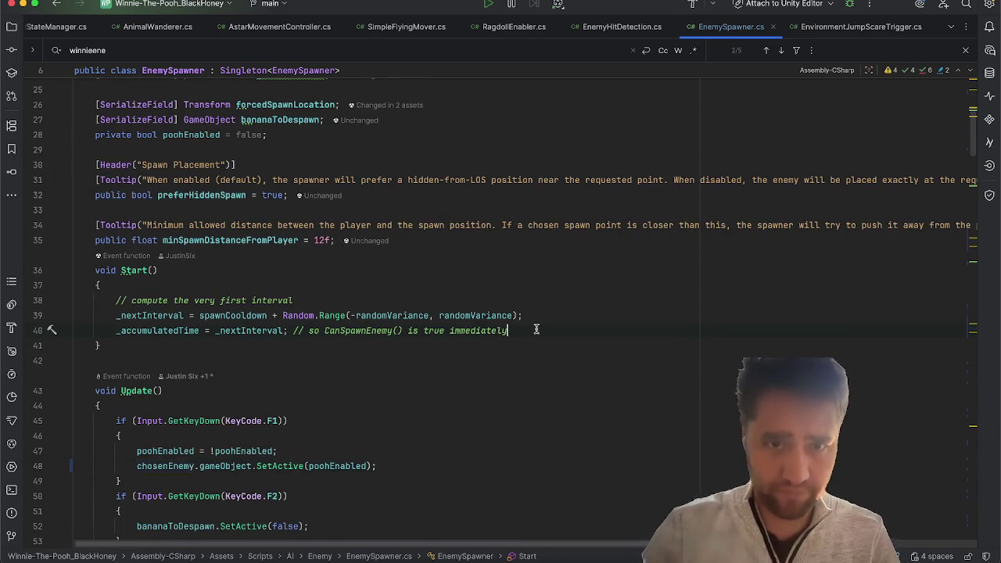
key(Return)
text(chose)
key(Return)
text(= )
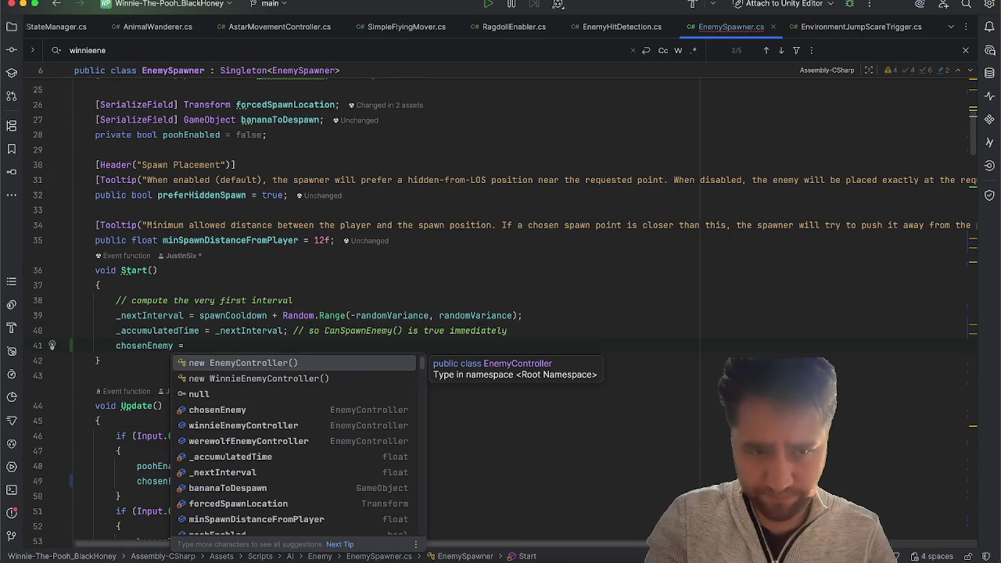
text(win)
key(Return)
text(;)
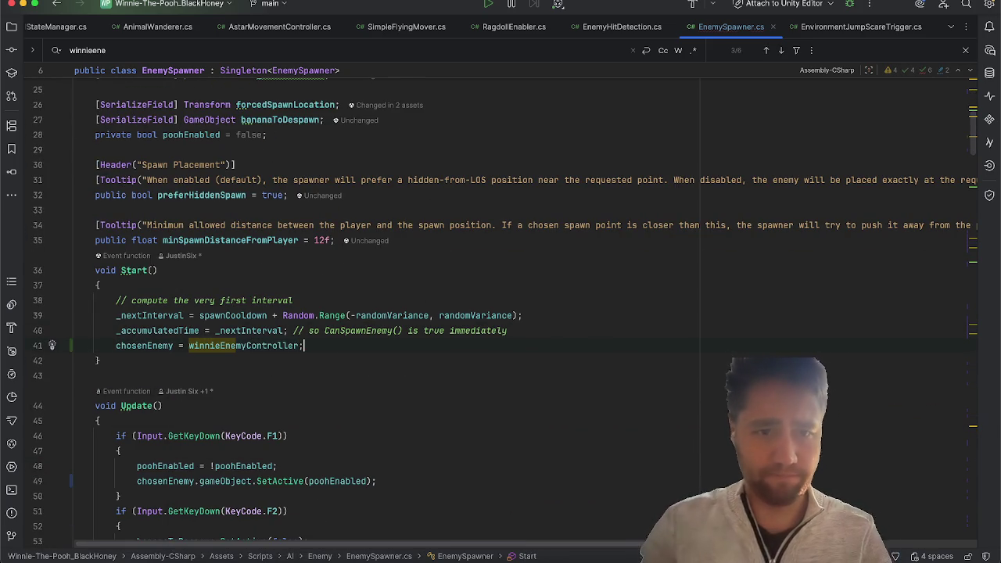
click(670, 333)
click(656, 342)
text(// so we dont get errors everywhere in case)
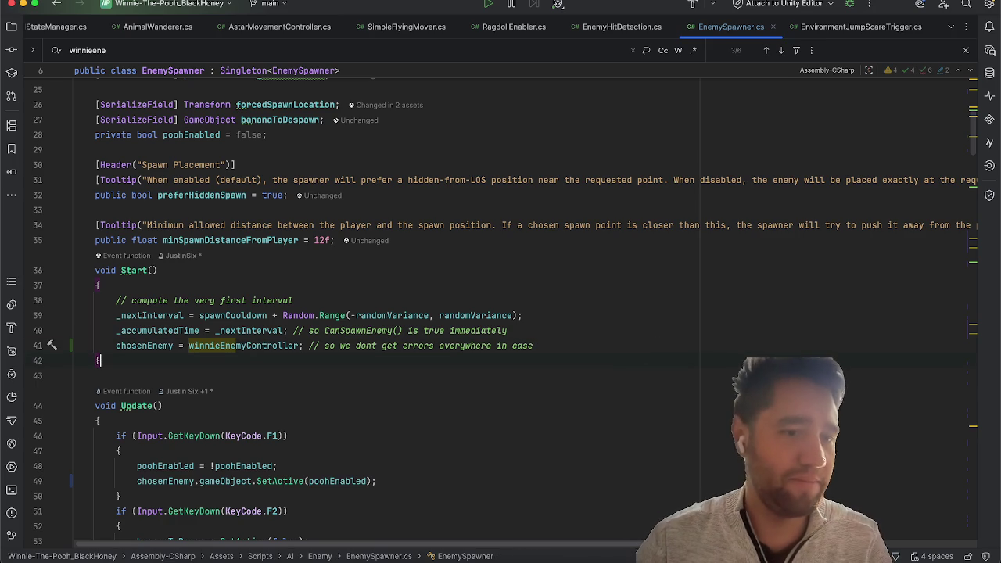
Step: Review the edited EnemySpawner.cs and return to the Unity editor
scroll(643, 366, down, 10)
scroll(646, 376, down, 1)
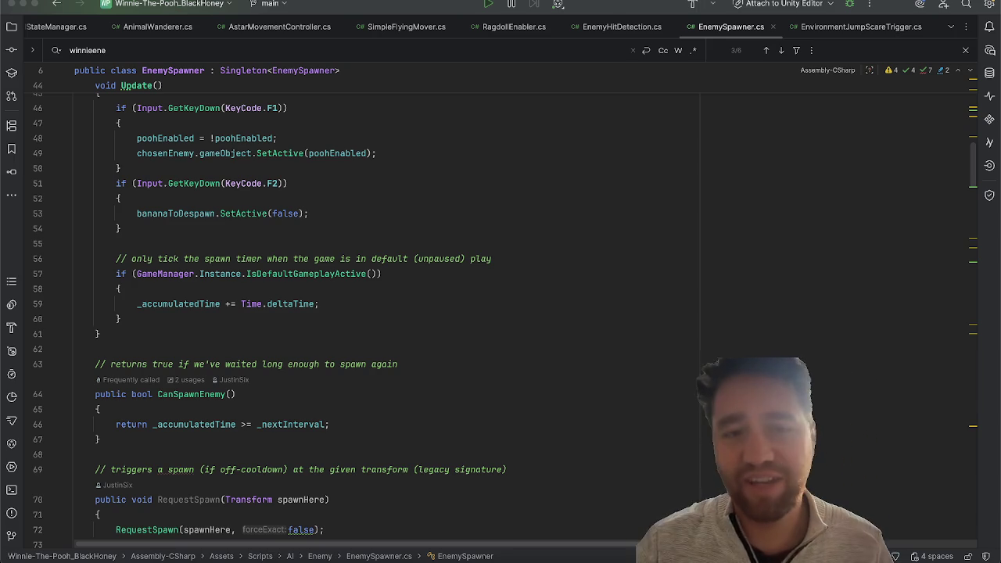
click(544, 251)
scroll(544, 252, up, 15)
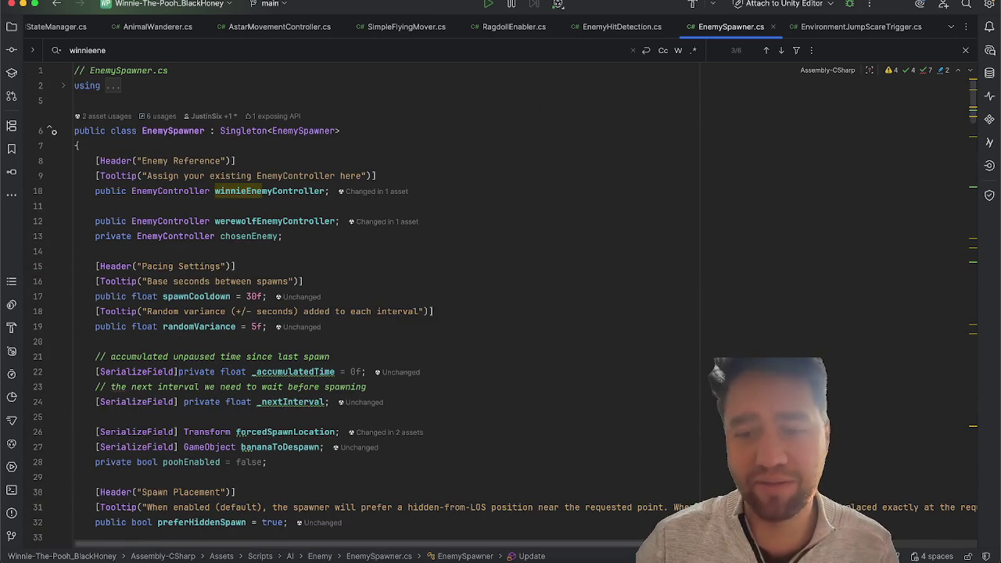
key(super+Tab)
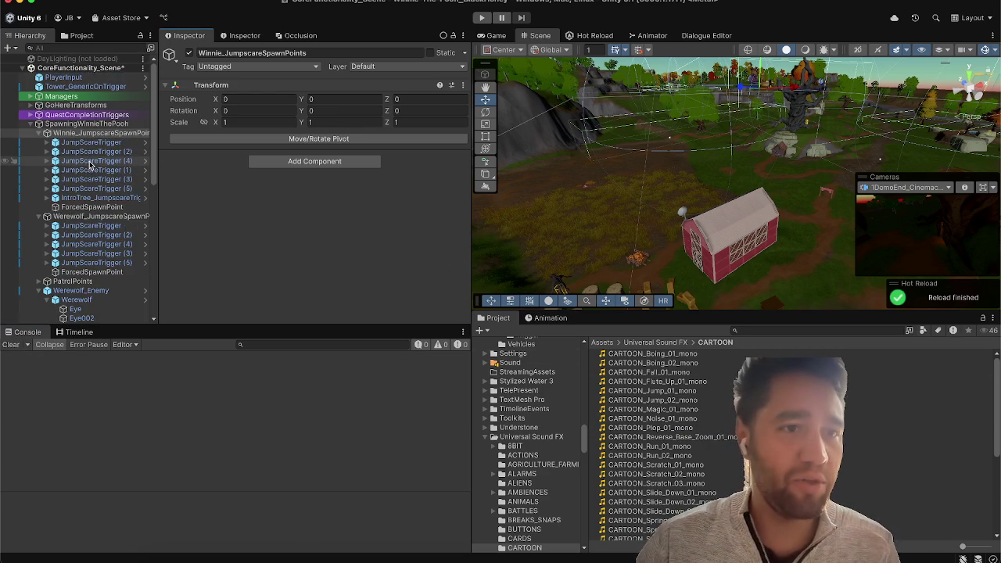
Step: Collapse and re-expand Winnie_JumpscareSpawnPoints, then bring up the Tower of Madness Steam page
click(39, 134)
click(40, 135)
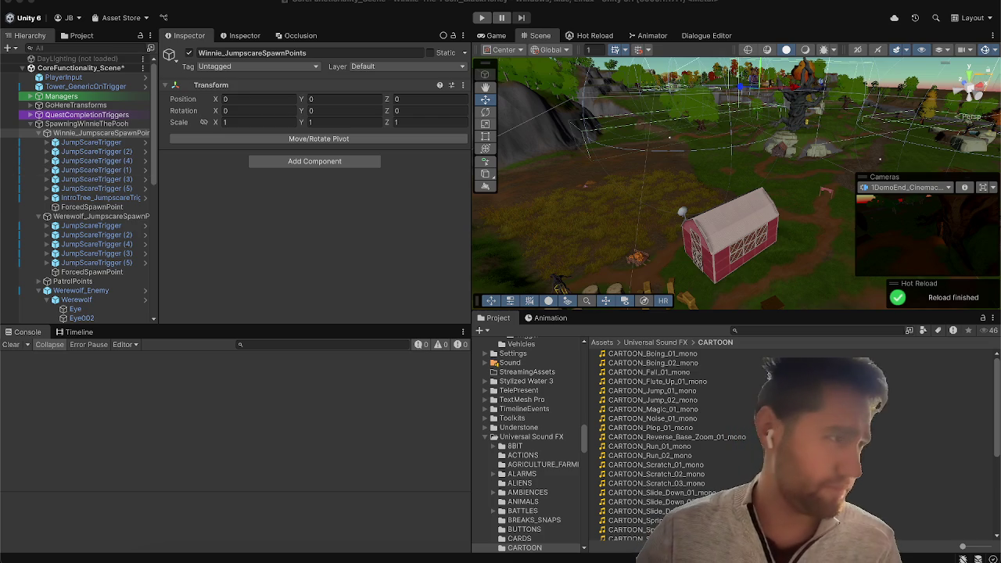
key(super+Tab)
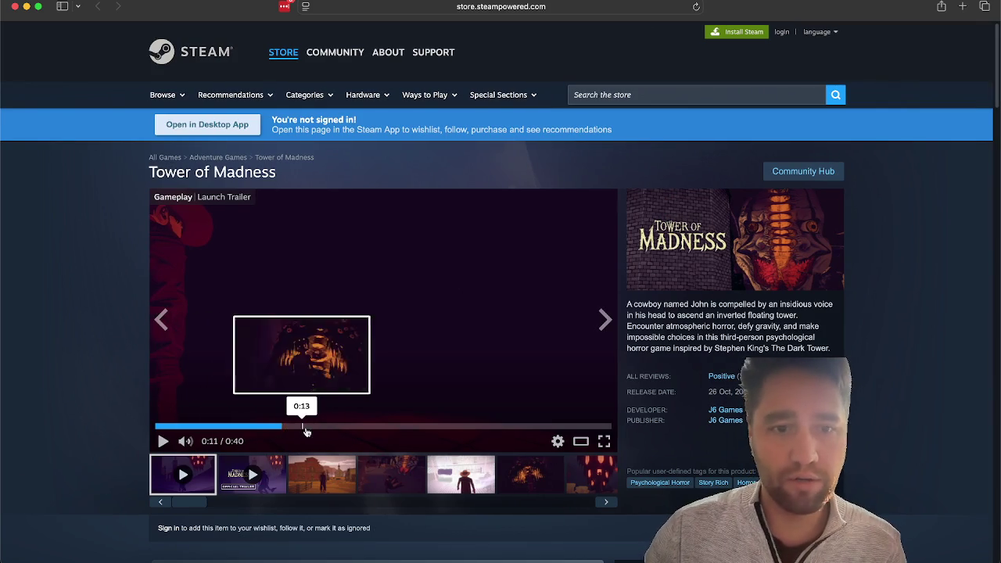
Step: Seek the Tower of Madness trailer to 0:09, 0:14 and 0:24, then close Safari
click(343, 427)
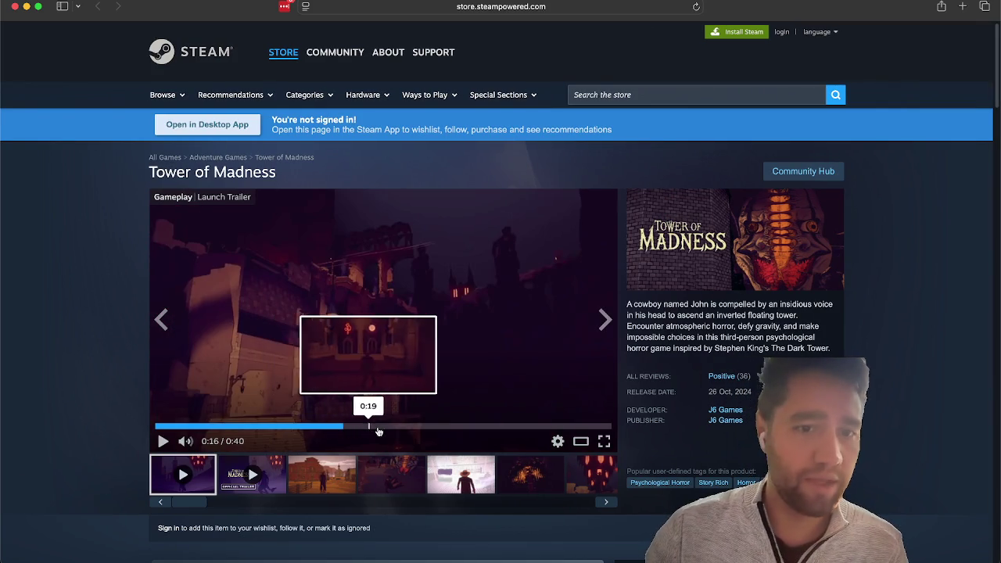
click(395, 427)
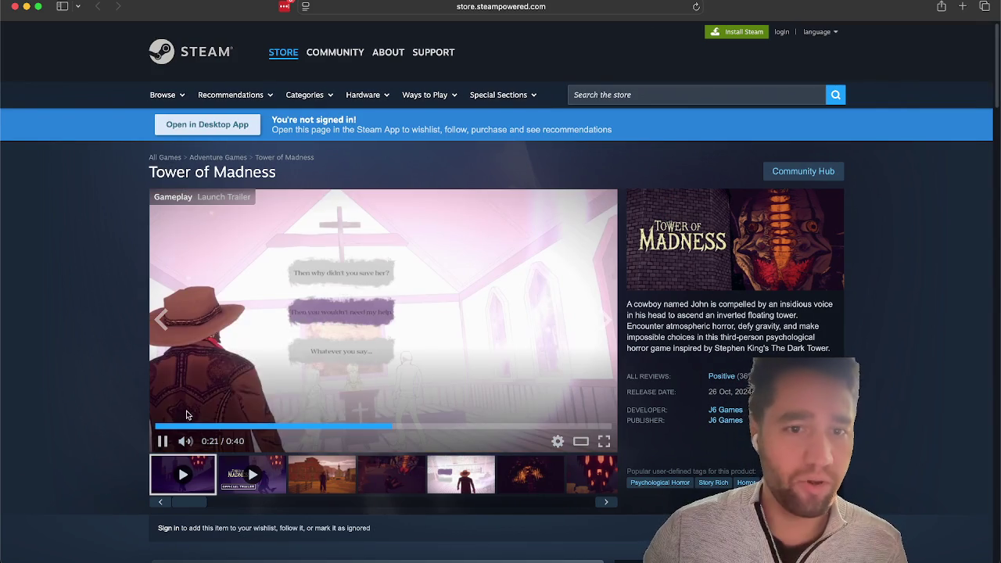
click(257, 427)
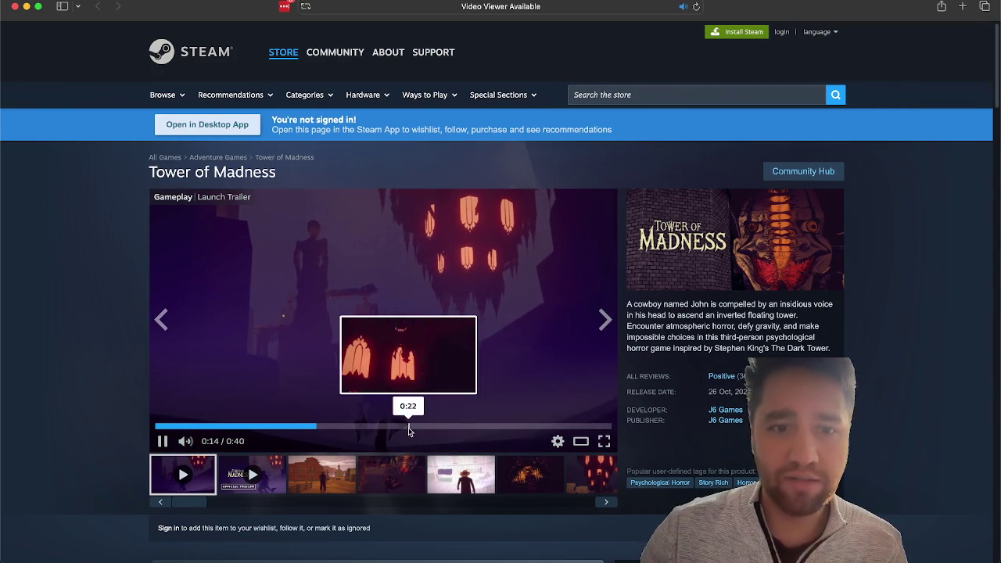
click(316, 427)
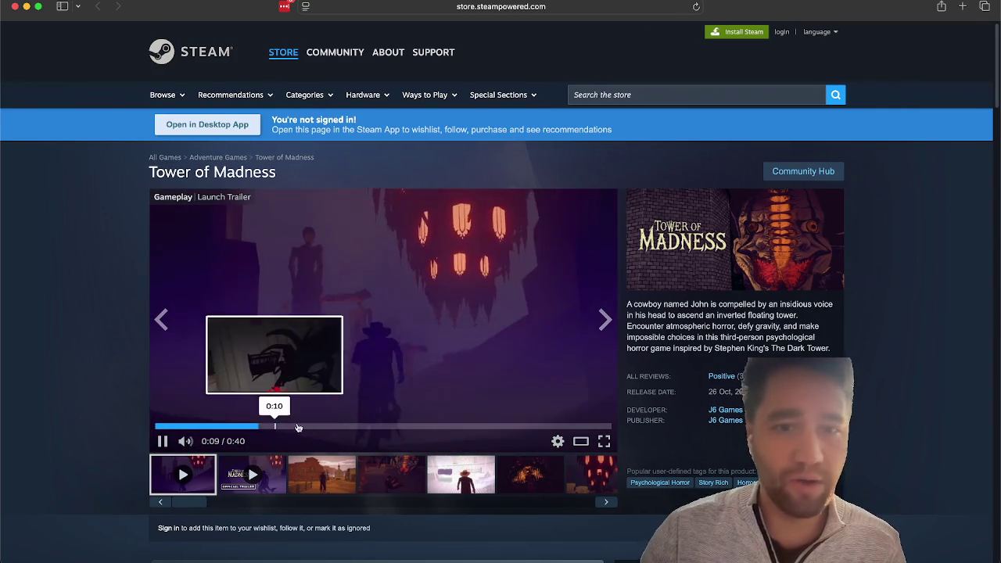
click(432, 427)
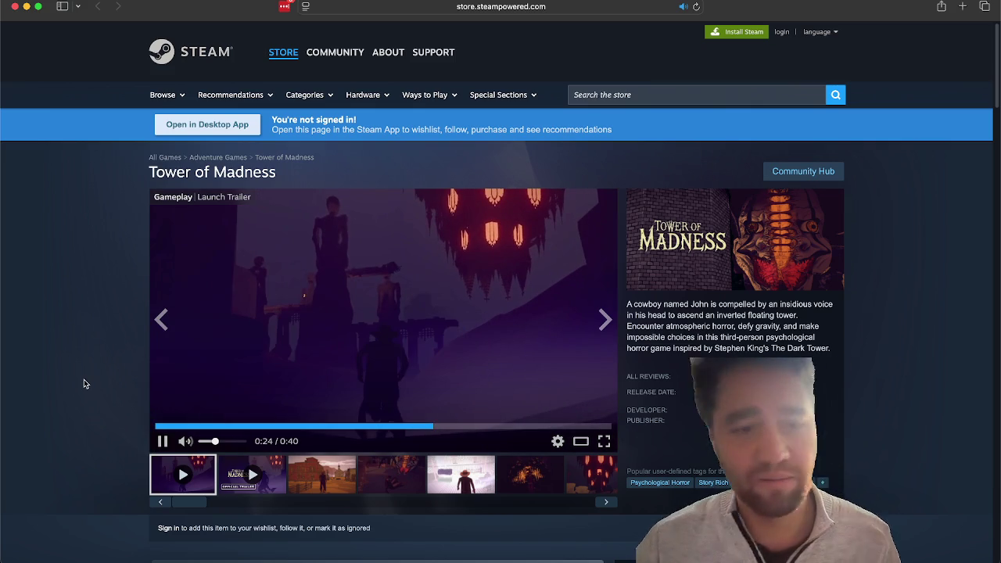
click(15, 7)
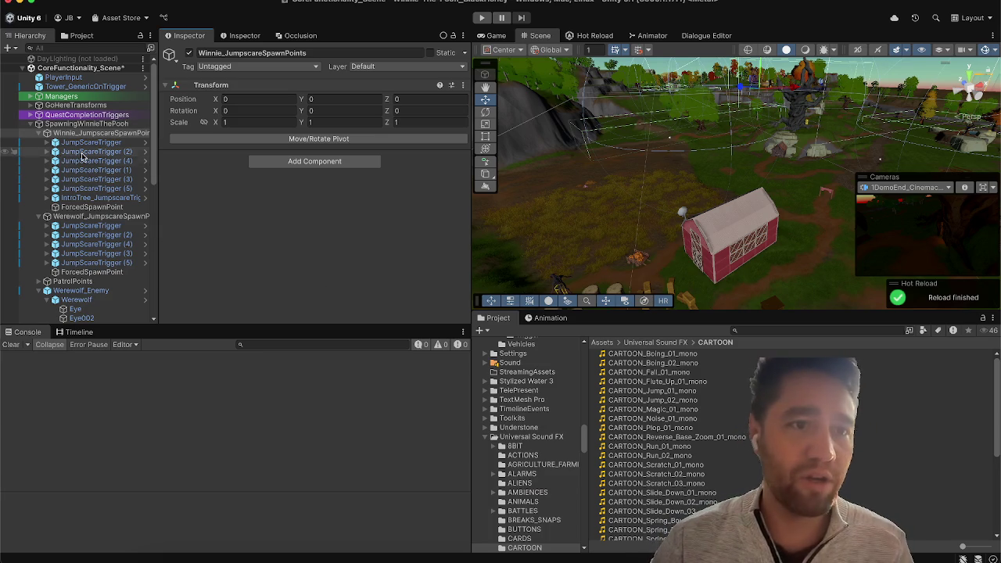
Step: Look over Chris_Player and AngryBear_Enemy, then select the Werewolf model under Werewolf_Enemy
scroll(128, 235, down, 15)
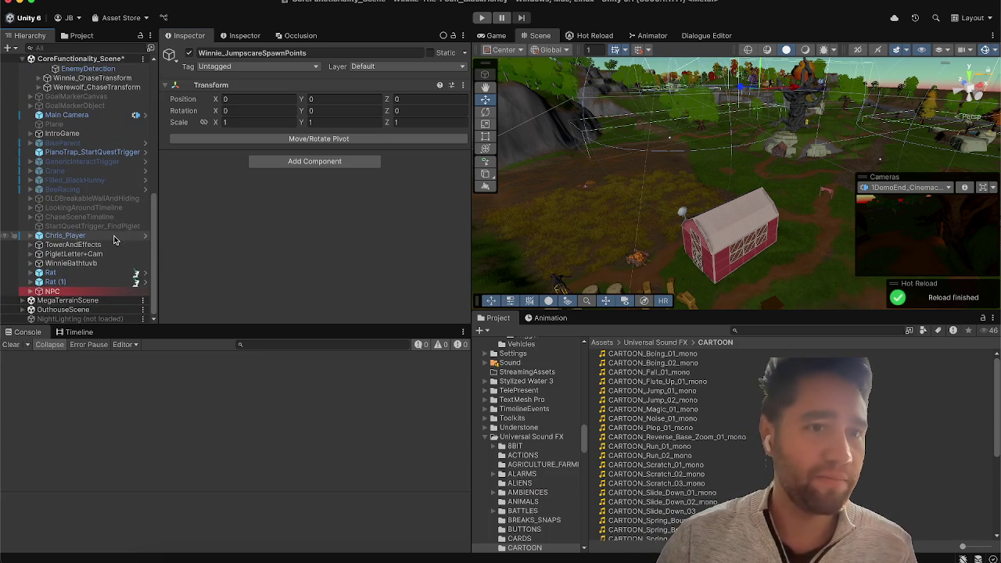
click(118, 236)
scroll(275, 227, down, 1)
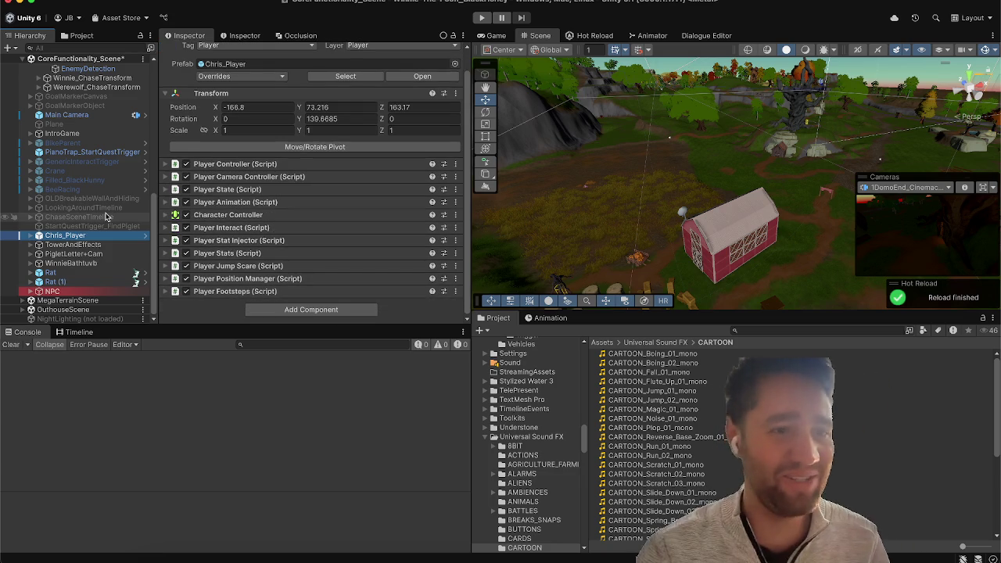
scroll(108, 217, up, 5)
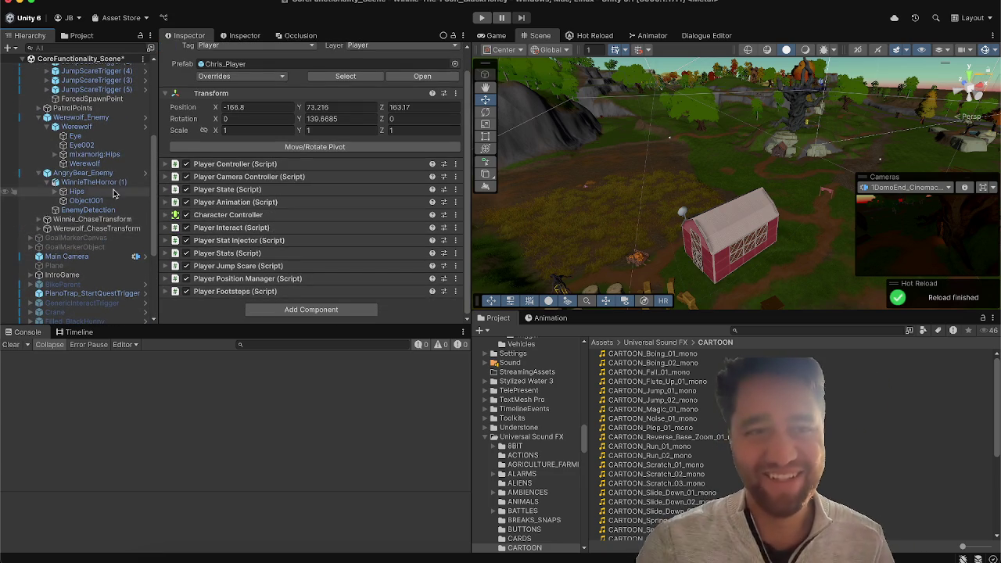
click(86, 172)
scroll(264, 221, down, 1)
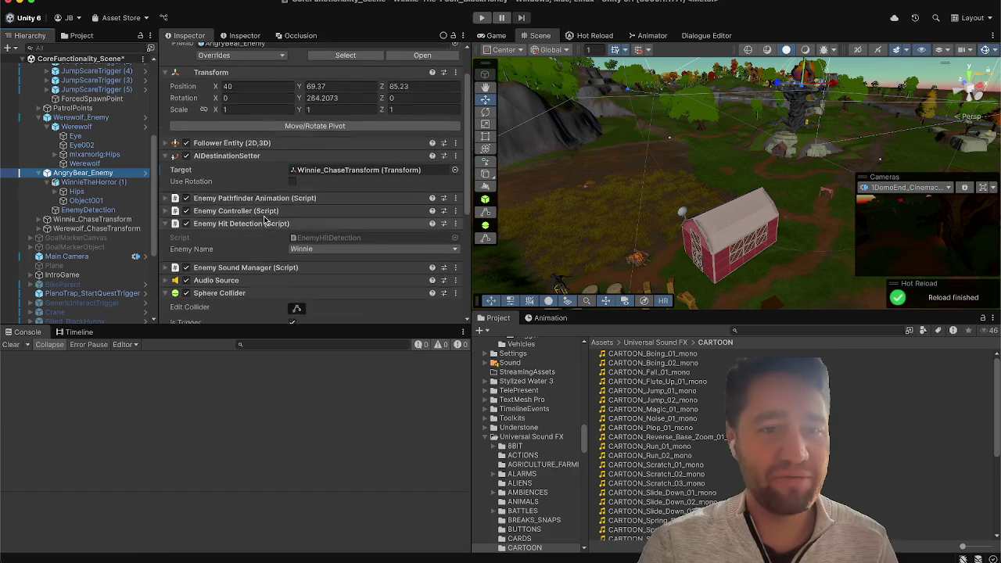
scroll(265, 220, down, 3)
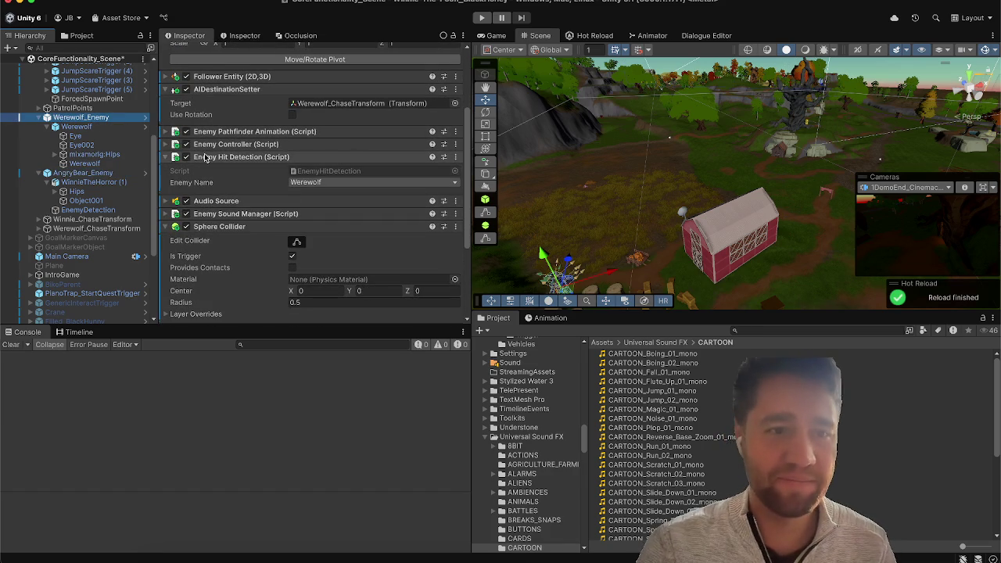
click(76, 126)
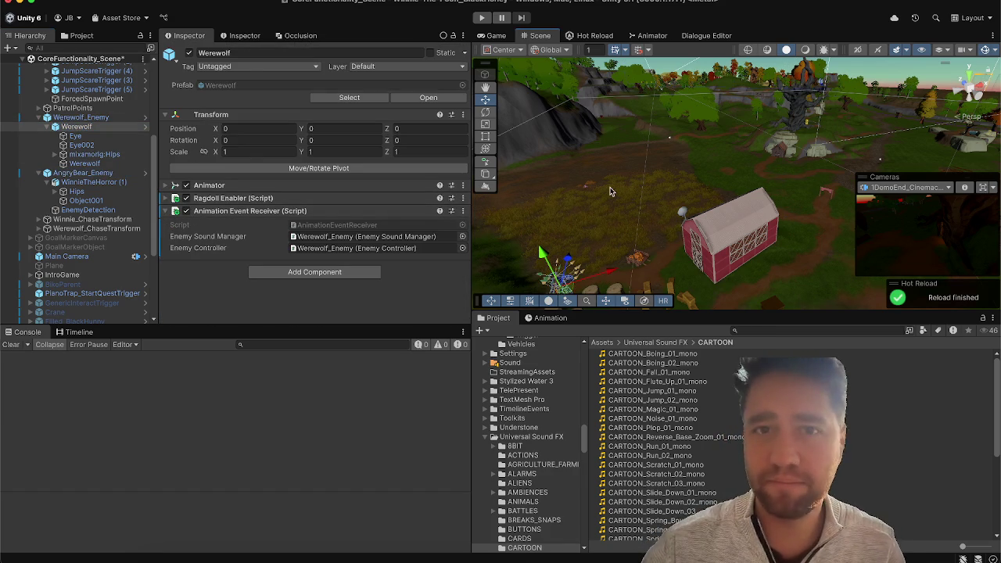
Step: Frame the werewolf, then collapse Werewolf_Enemy's AIDestinationSetter, Enemy Hit Detection, Sphere and Box Colliders
key(f)
drag(638, 172, 907, 163)
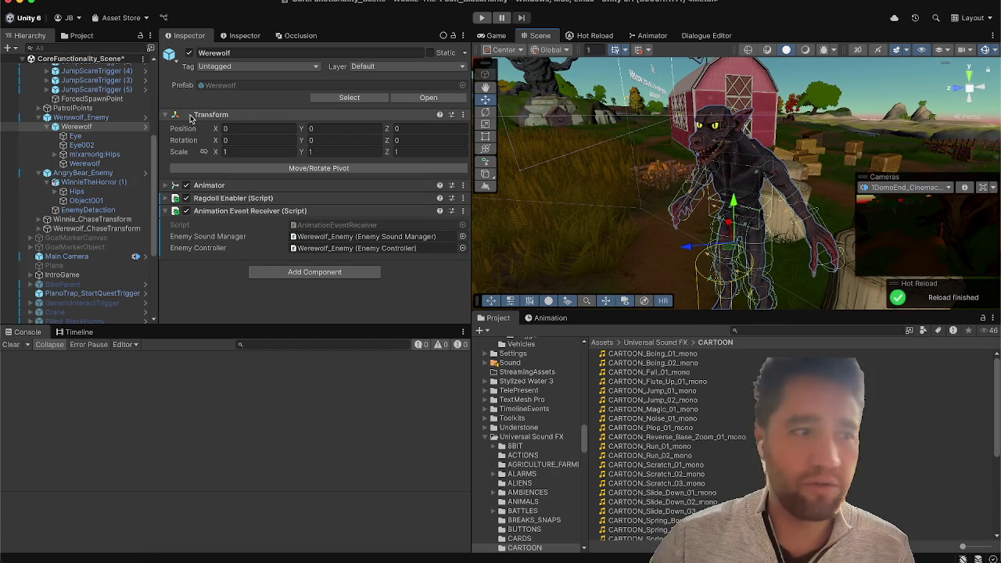
scroll(130, 169, down, 2)
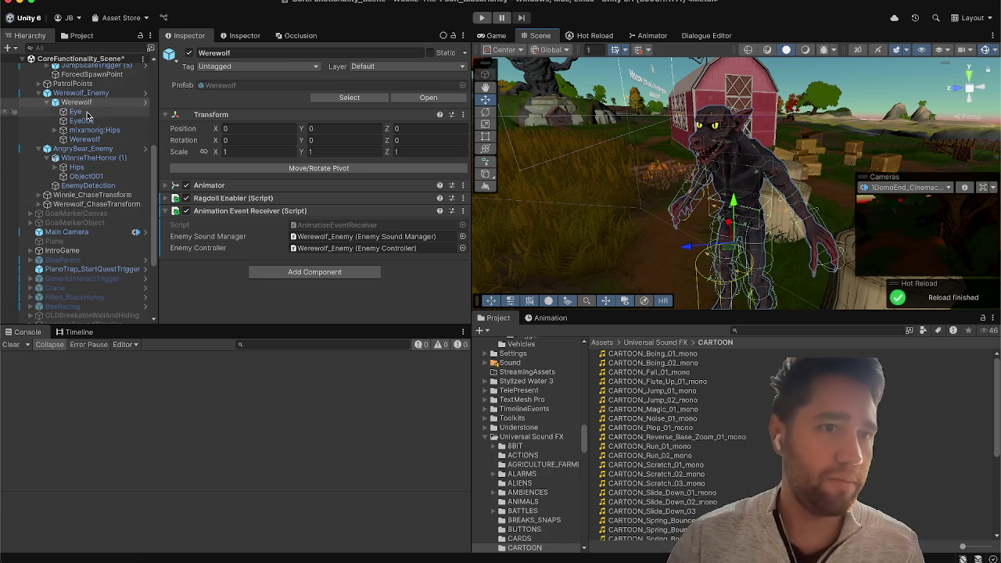
click(83, 101)
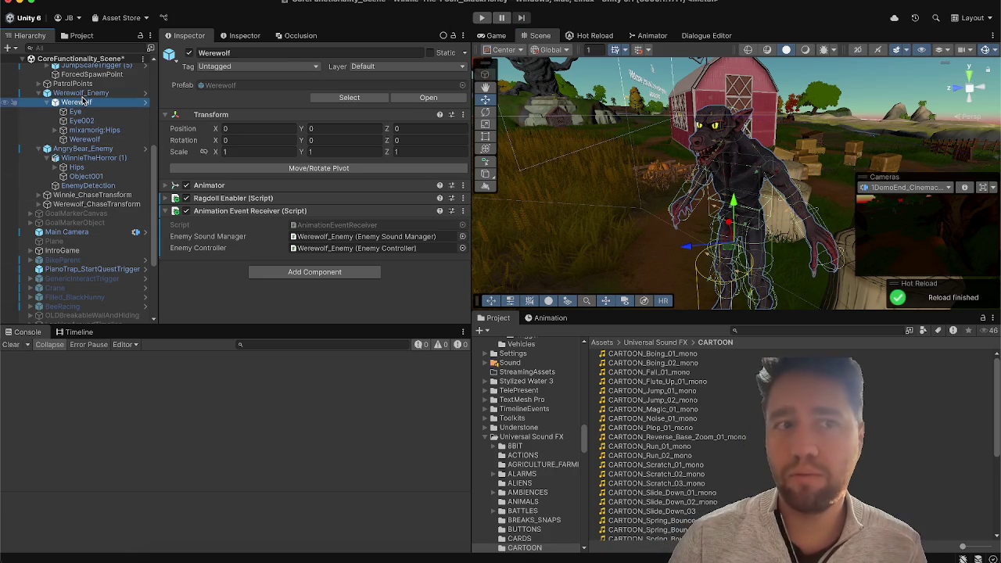
click(81, 93)
scroll(238, 187, down, 1)
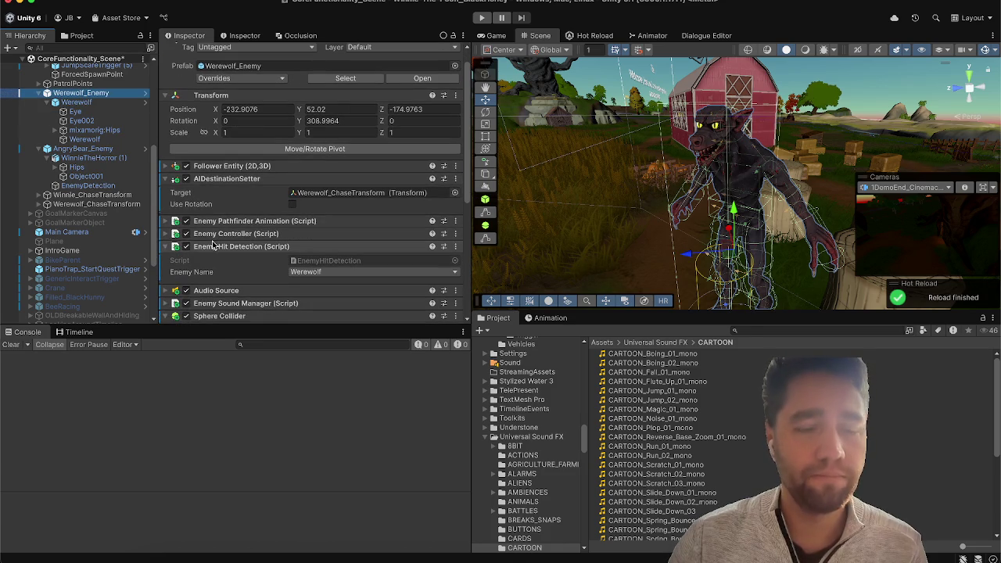
click(236, 179)
click(238, 216)
scroll(230, 196, down, 5)
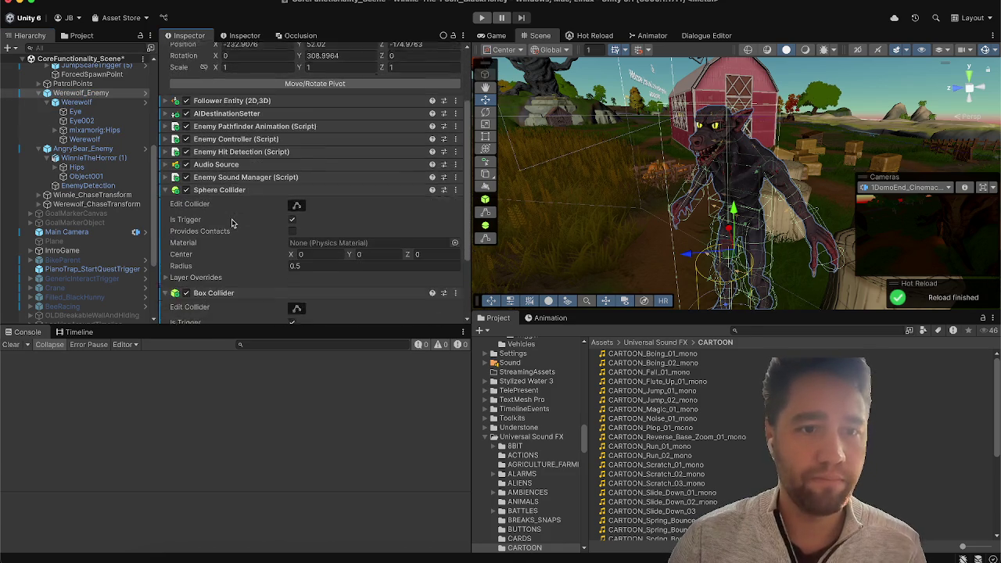
click(225, 158)
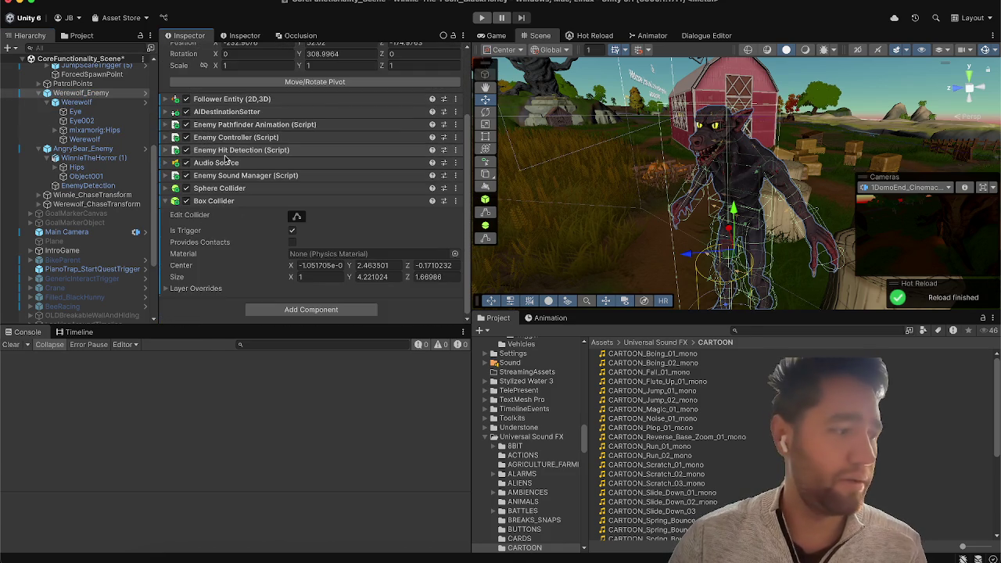
click(235, 201)
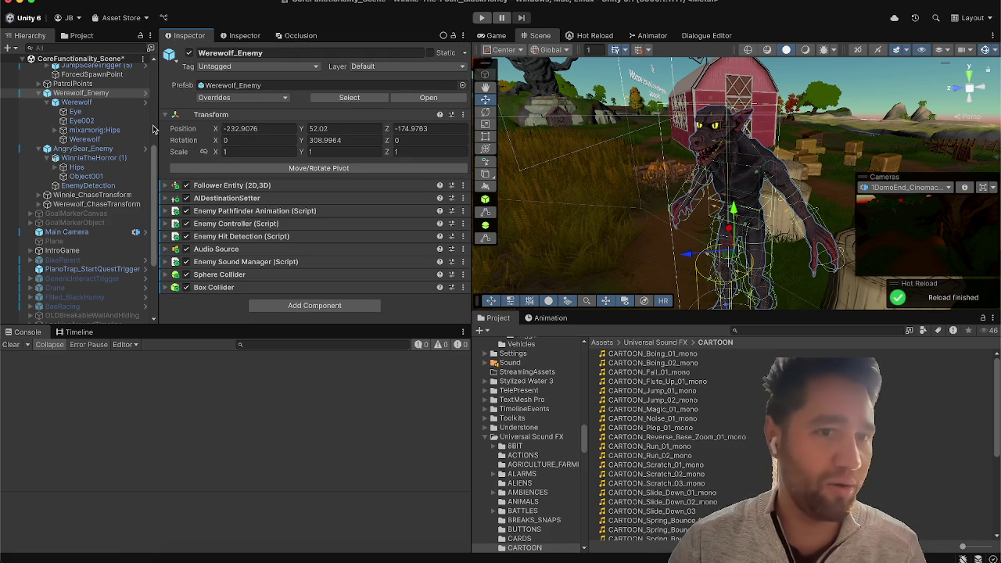
Step: Compare AngryBear_Enemy and WinnieTheHorror (1)'s Hips Rigidbody, then select Werewolf_JumpscareSpawnPoints
click(82, 149)
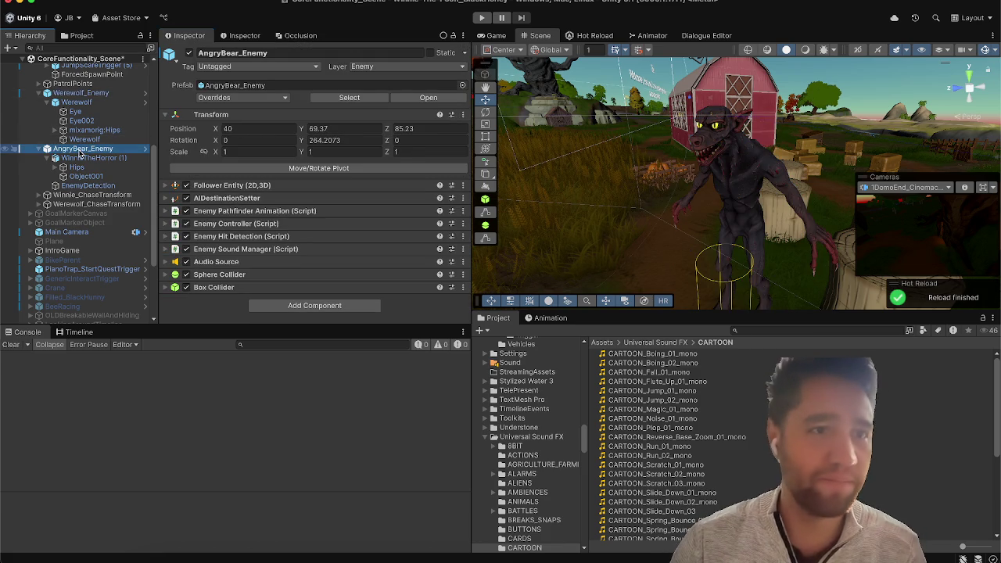
click(67, 158)
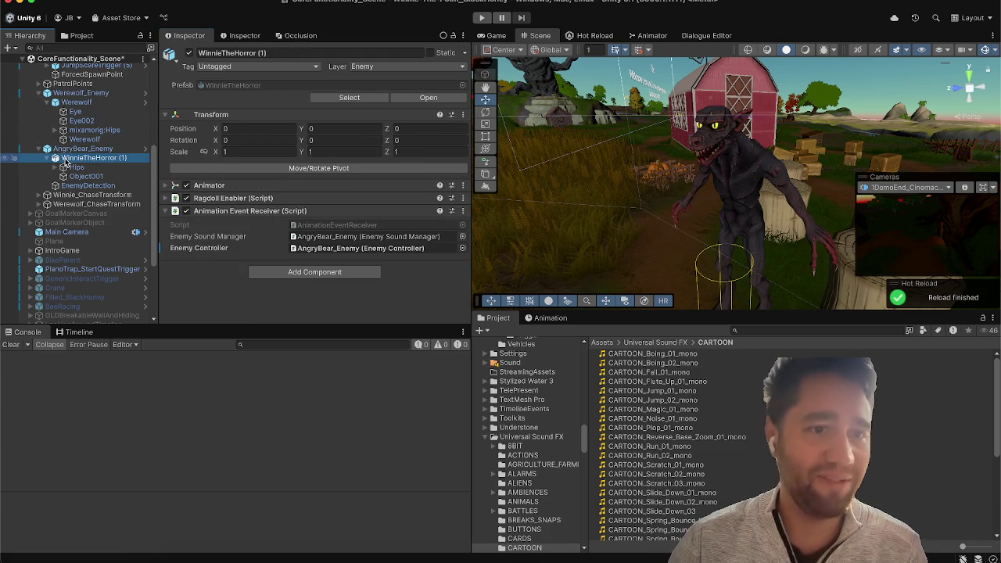
key(Down)
key(Down)
key(Down)
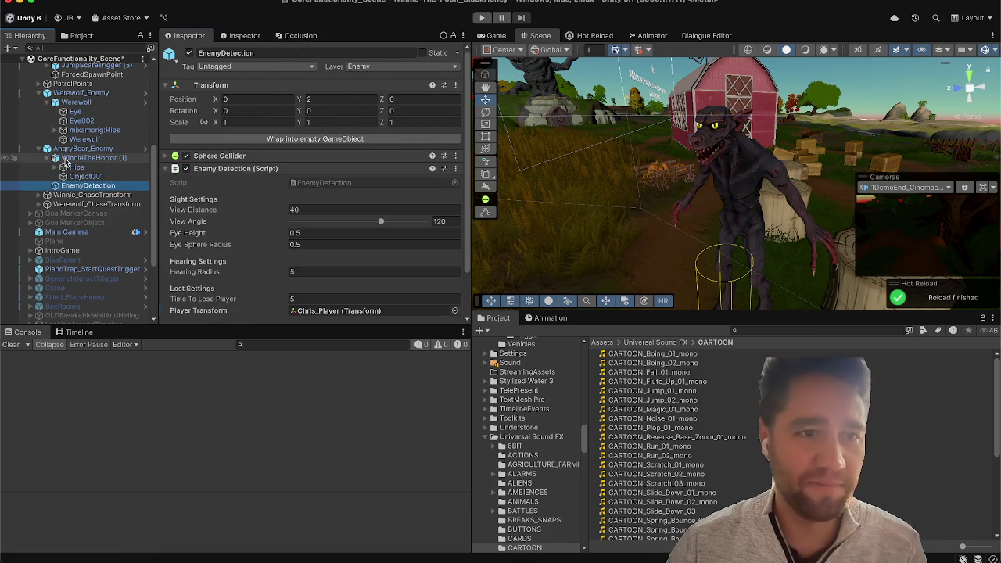
key(Up)
key(Up)
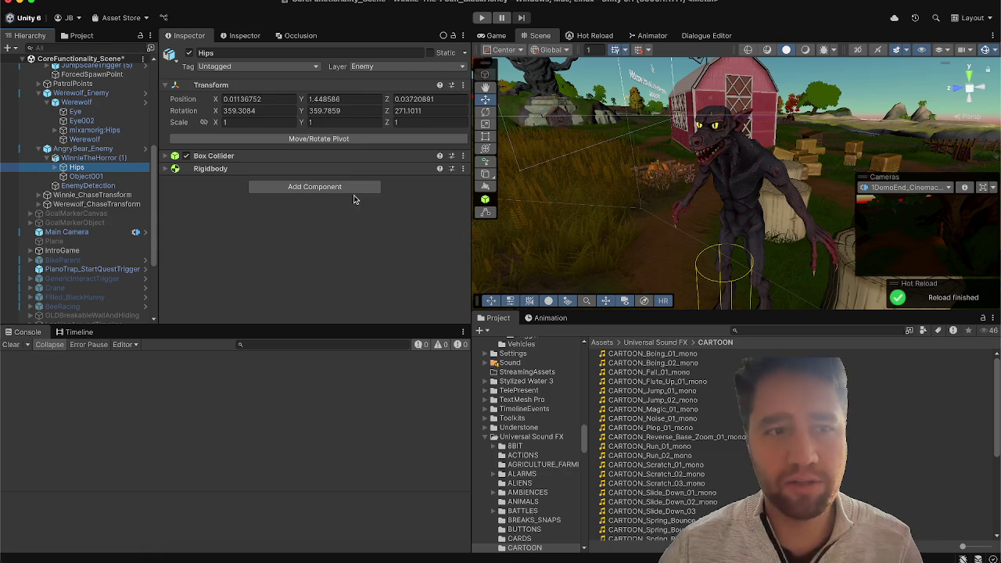
click(250, 168)
click(250, 168)
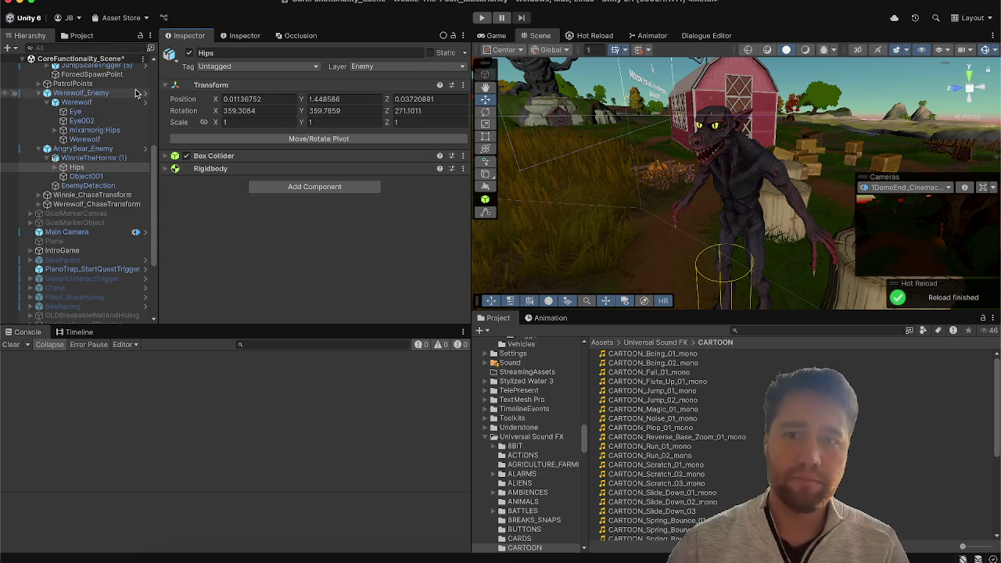
click(98, 93)
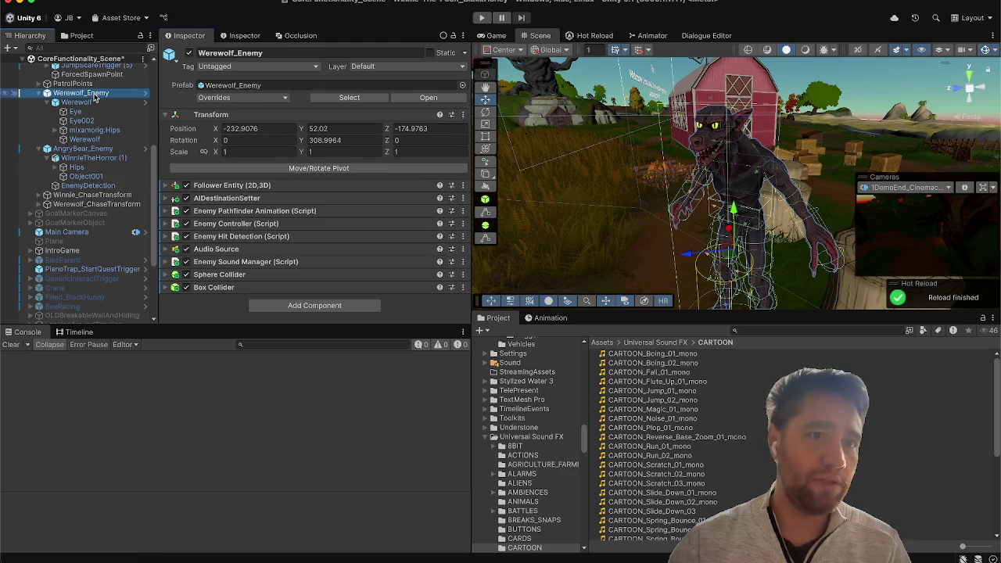
scroll(94, 95, up, 2)
scroll(94, 95, up, 2)
click(93, 100)
scroll(90, 105, up, 3)
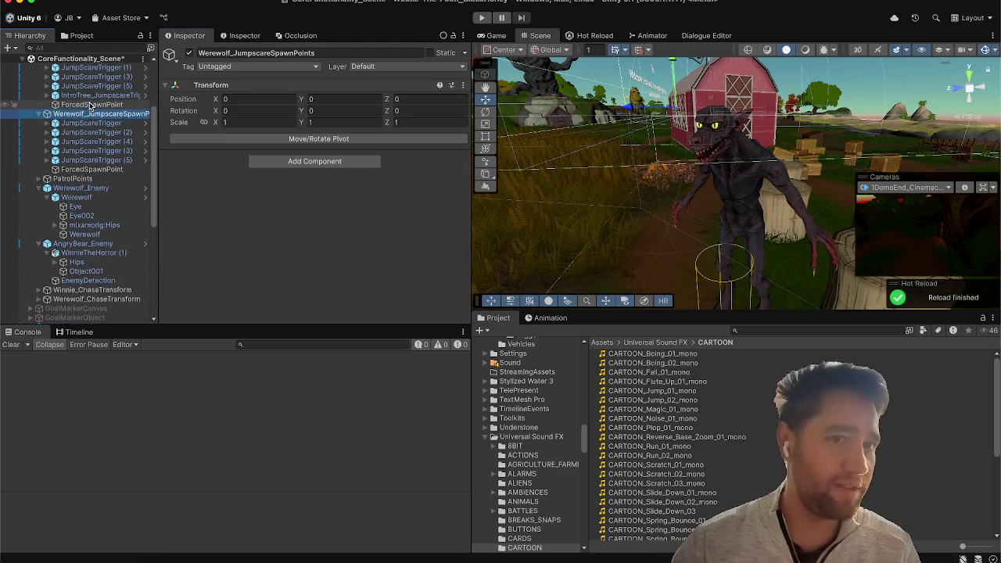
Step: Check that Enemy Spawner links AngryBear_Enemy and Werewolf_Enemy, then select Winnie_JumpscareSpawnPoints
scroll(90, 106, up, 1)
click(86, 124)
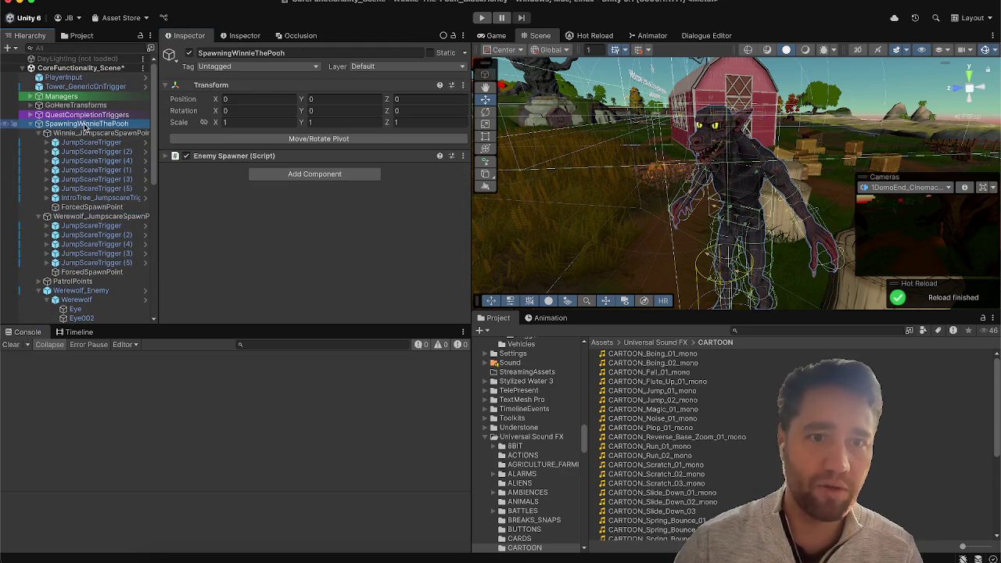
click(253, 164)
click(253, 161)
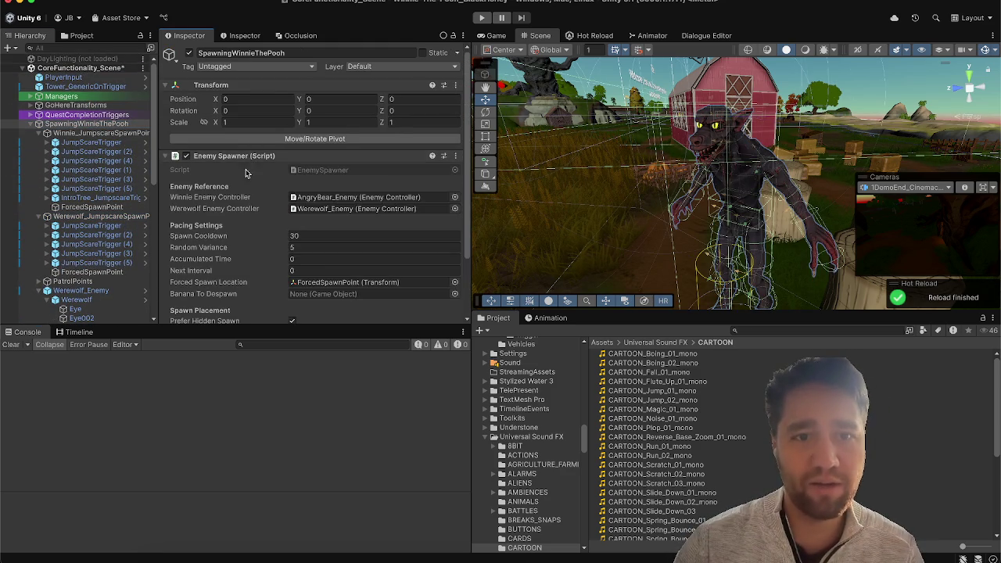
scroll(234, 196, down, 3)
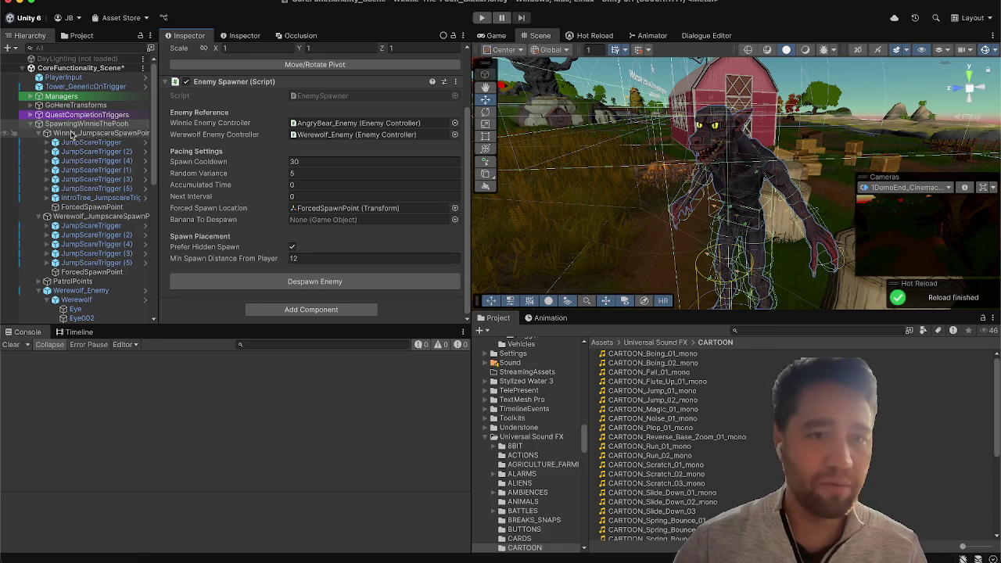
scroll(73, 125, down, 2)
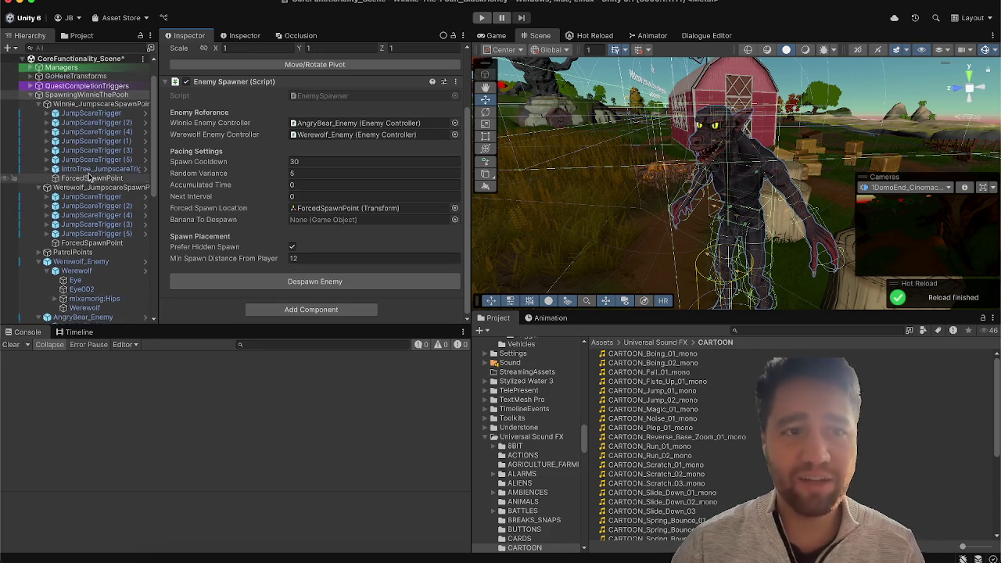
click(78, 105)
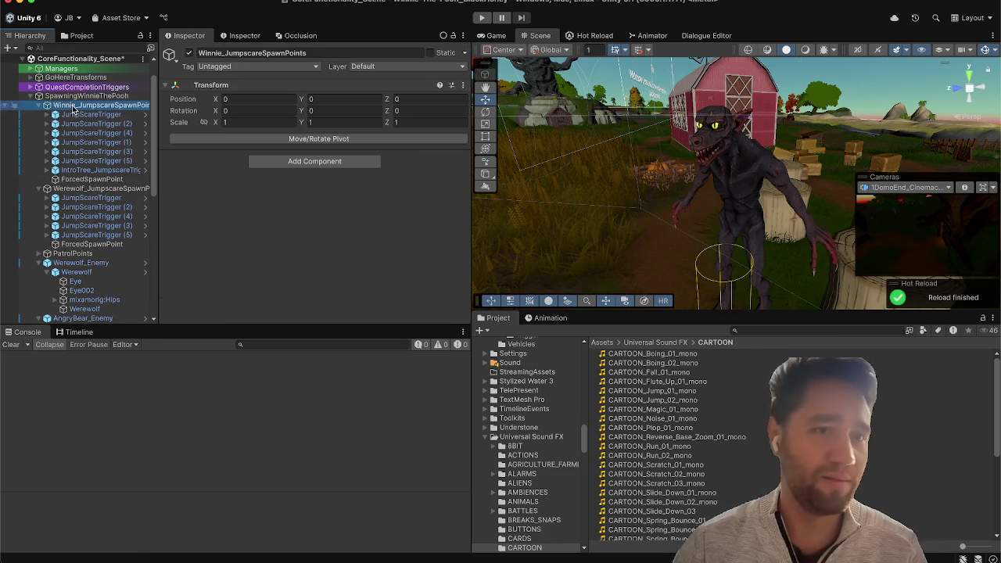
scroll(99, 261, down, 1)
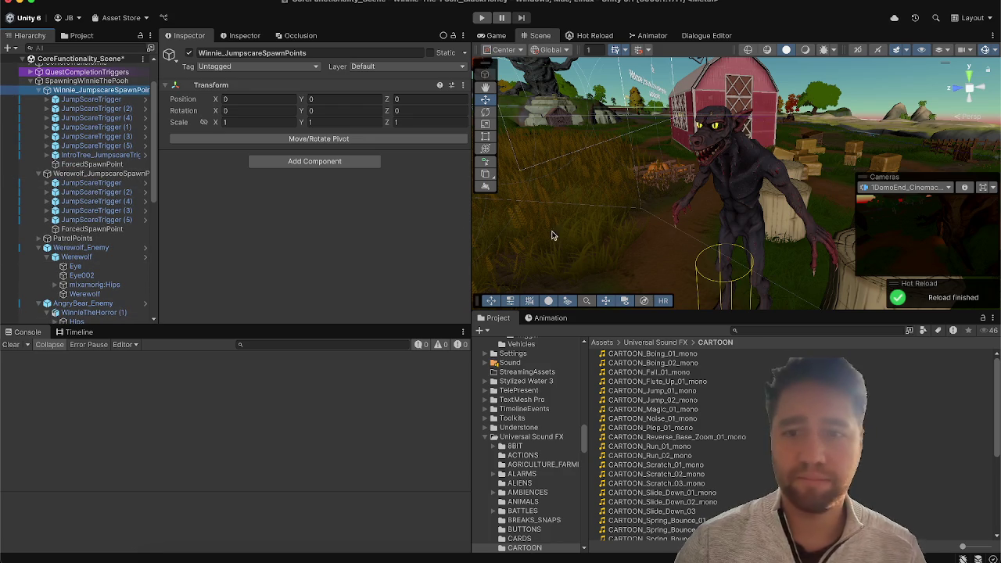
mouse_move(723, 258)
mouse_down()
mouse_move(720, 320)
mouse_move(588, 336)
mouse_up()
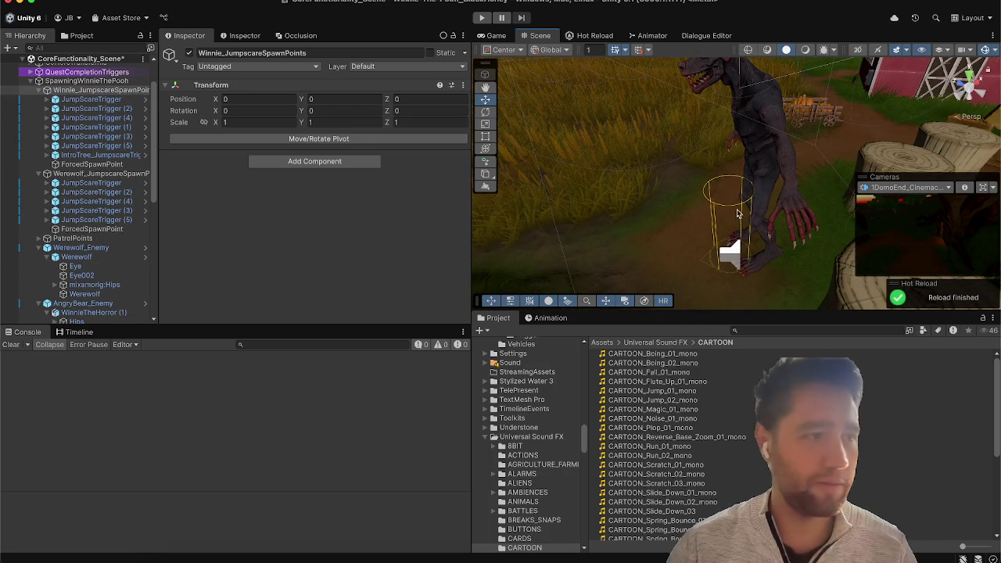
Step: Inspect Werewolf_Enemy, its Werewolf model's animator setup and the mixamorig:Hips bone
click(734, 229)
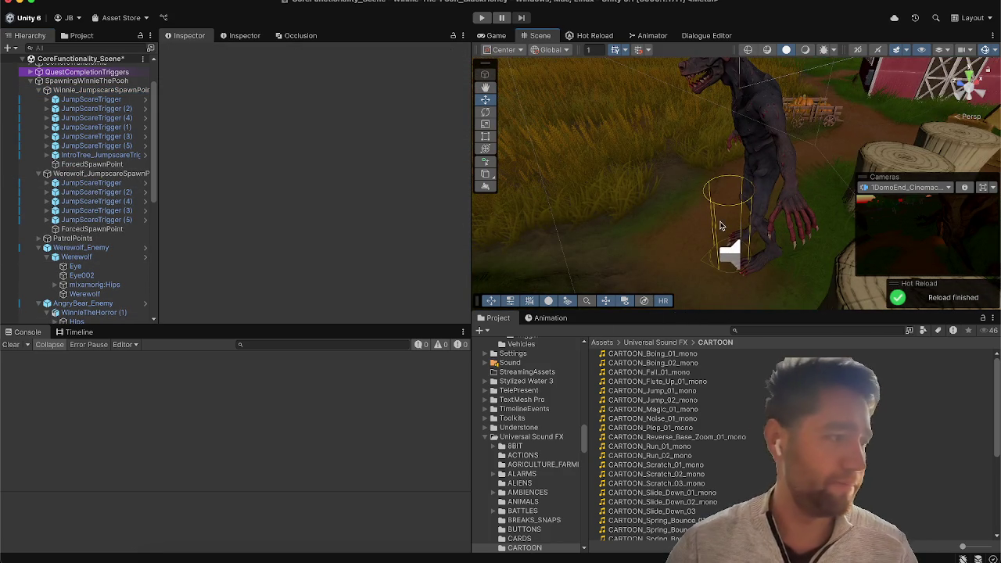
scroll(86, 118, down, 2)
click(78, 122)
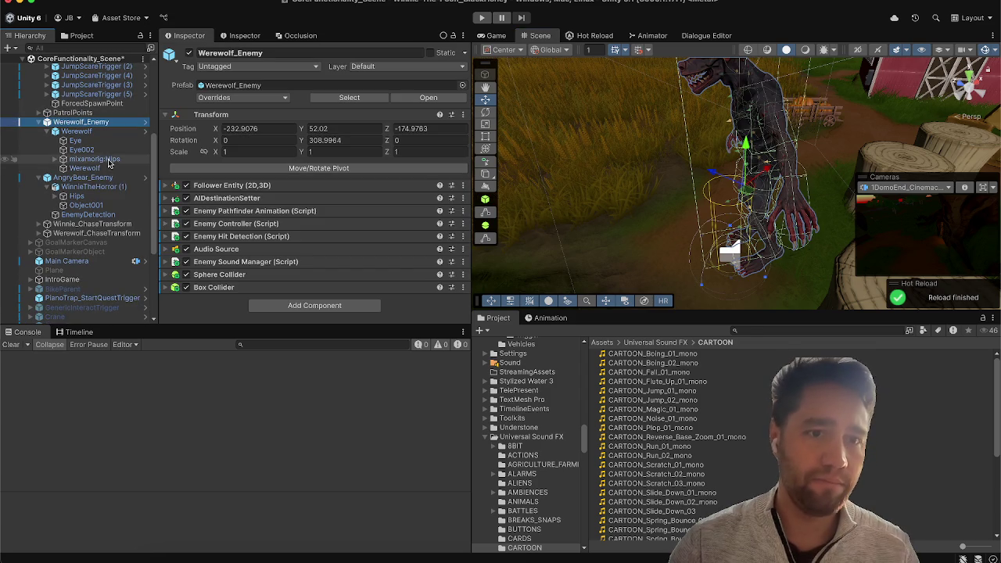
click(76, 131)
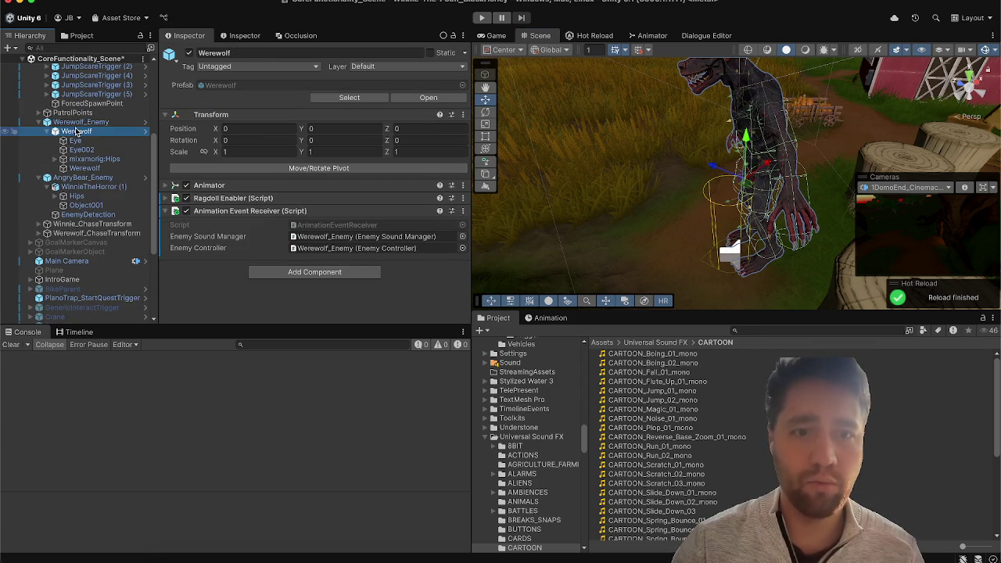
click(108, 160)
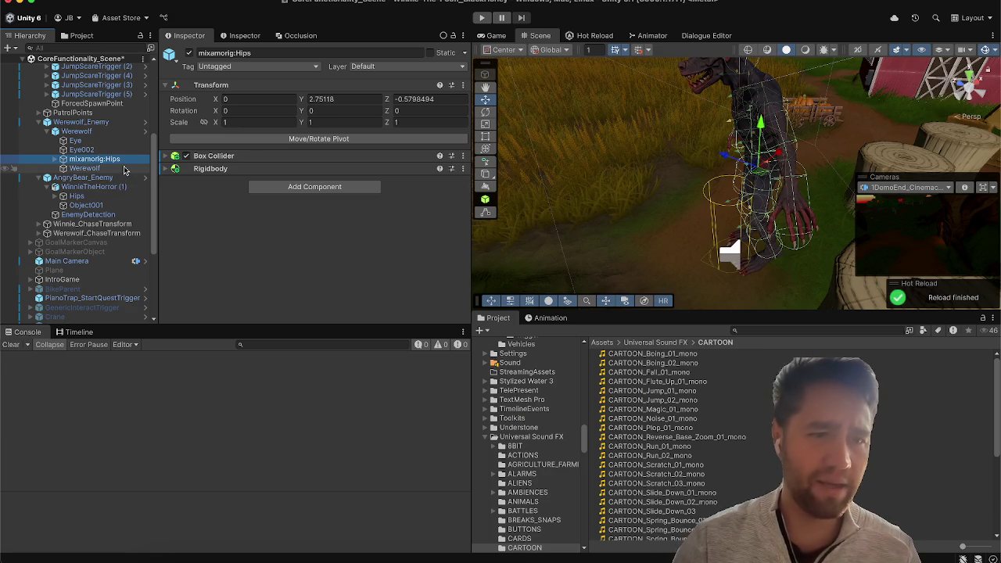
scroll(123, 171, up, 2)
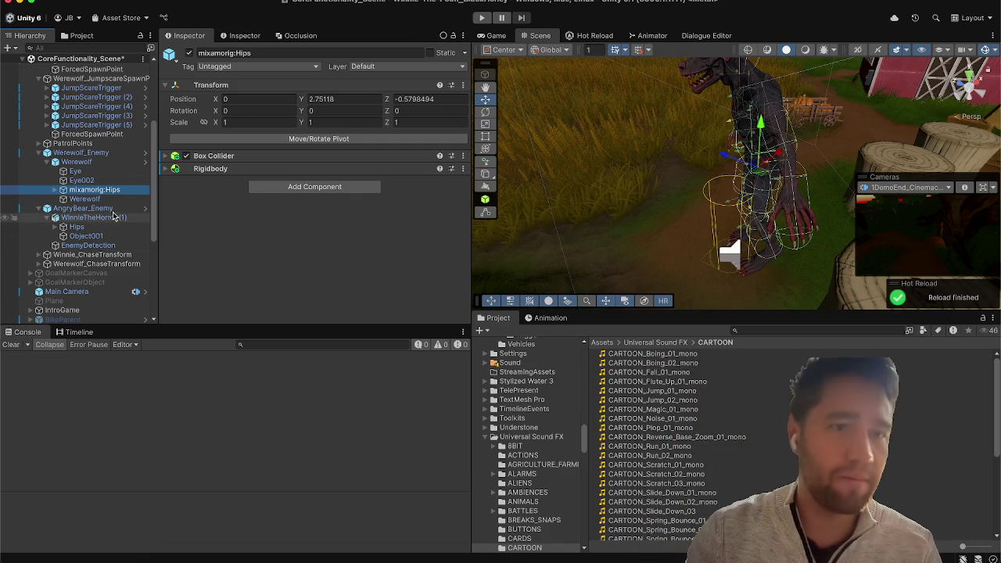
Step: Deactivate Werewolf_Enemy and AngryBear_Enemy, then select SpawningWinnieThePooh to view its Enemy Spawner
click(87, 154)
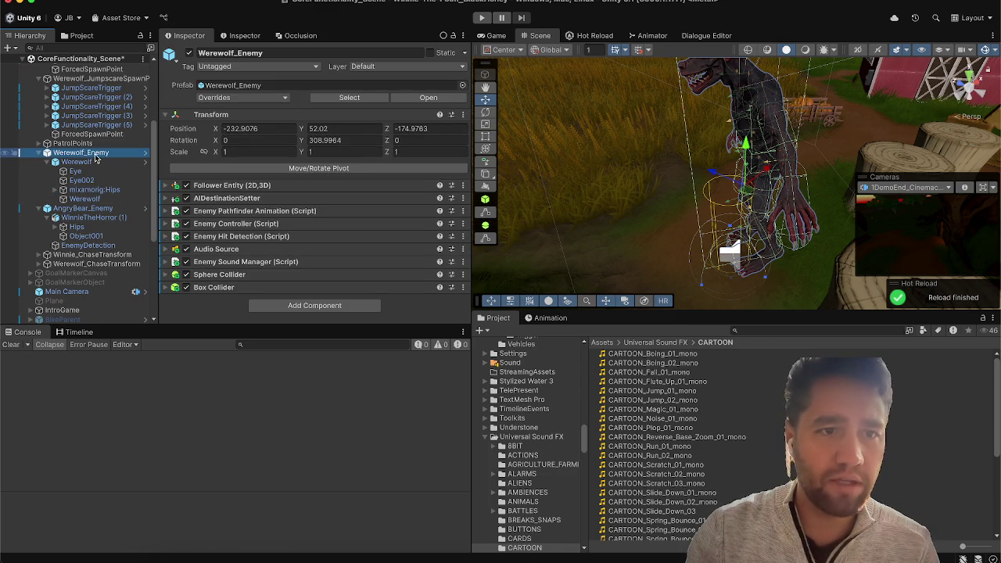
click(188, 53)
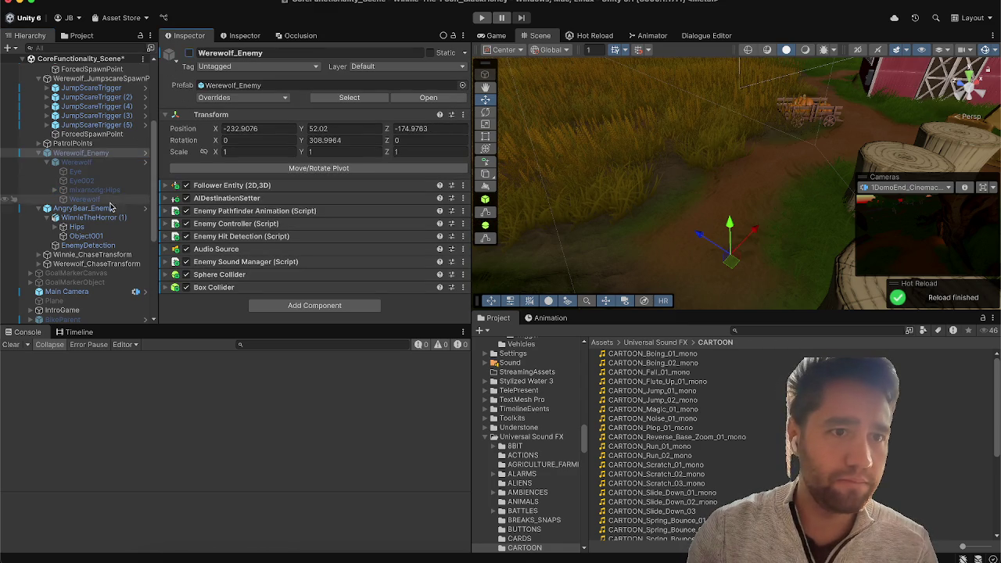
click(188, 53)
scroll(102, 129, up, 5)
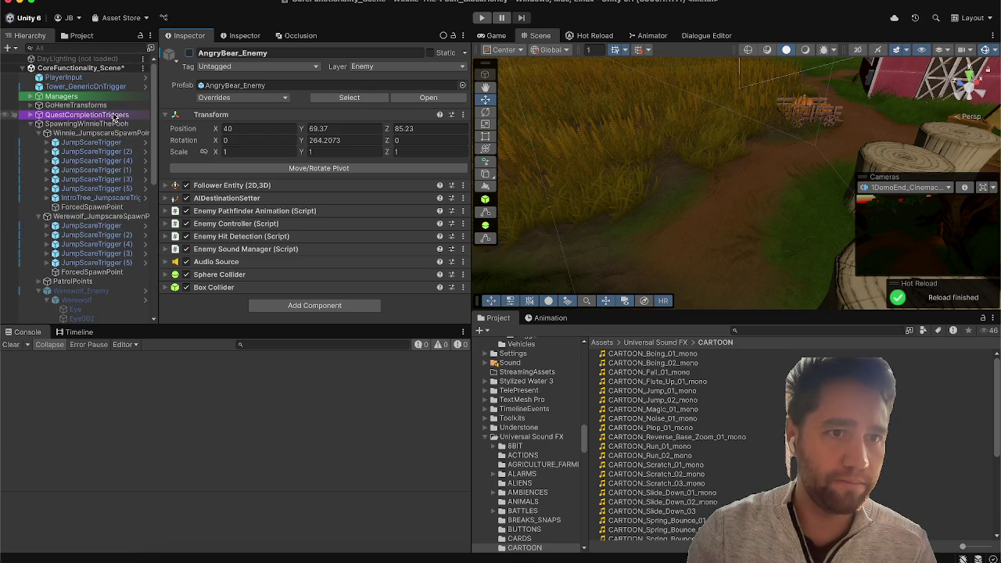
click(86, 124)
scroll(231, 217, down, 2)
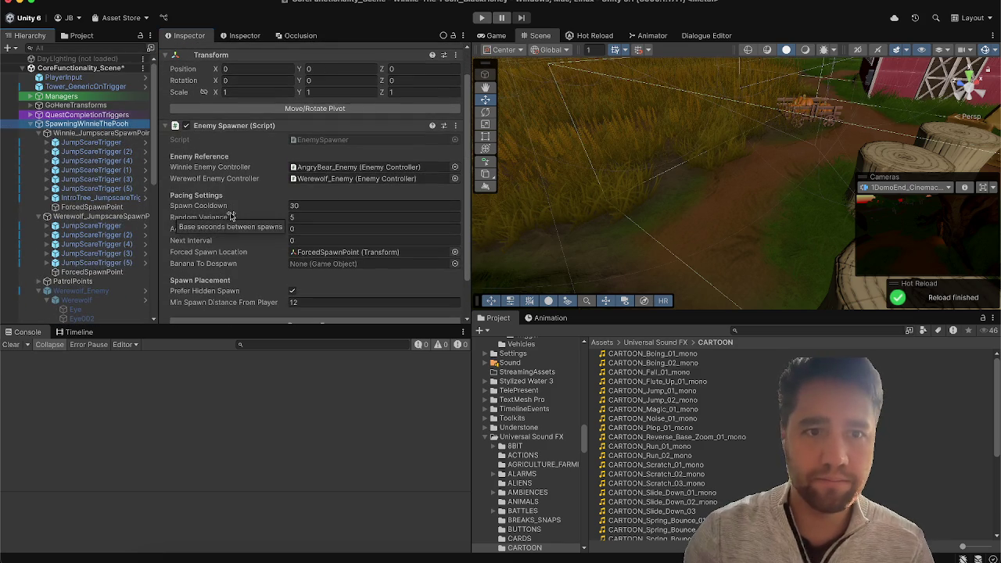
Step: In the Cinematics object, uncheck Play Bike Intro and Play Winnie Introducing Self
click(232, 132)
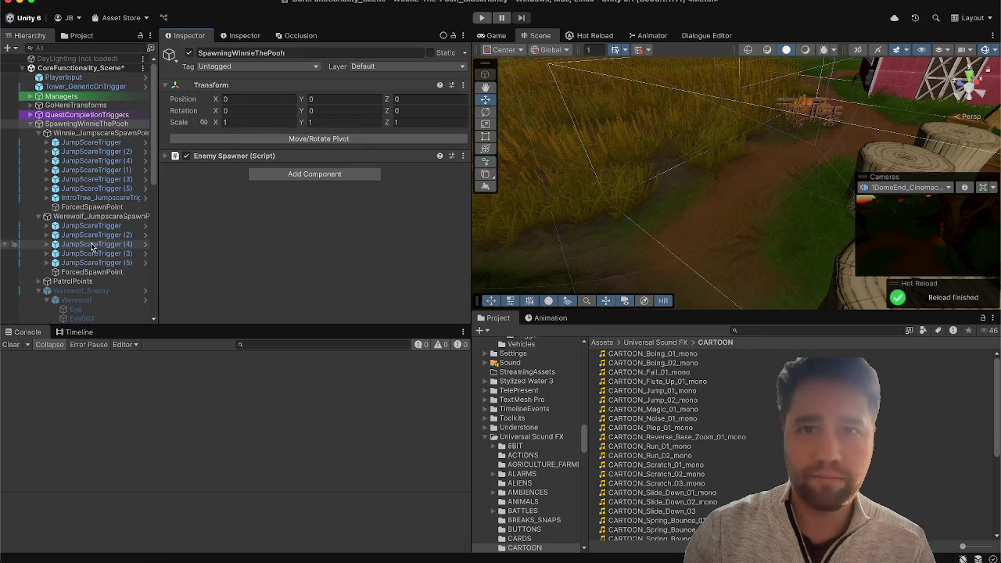
click(29, 97)
click(39, 105)
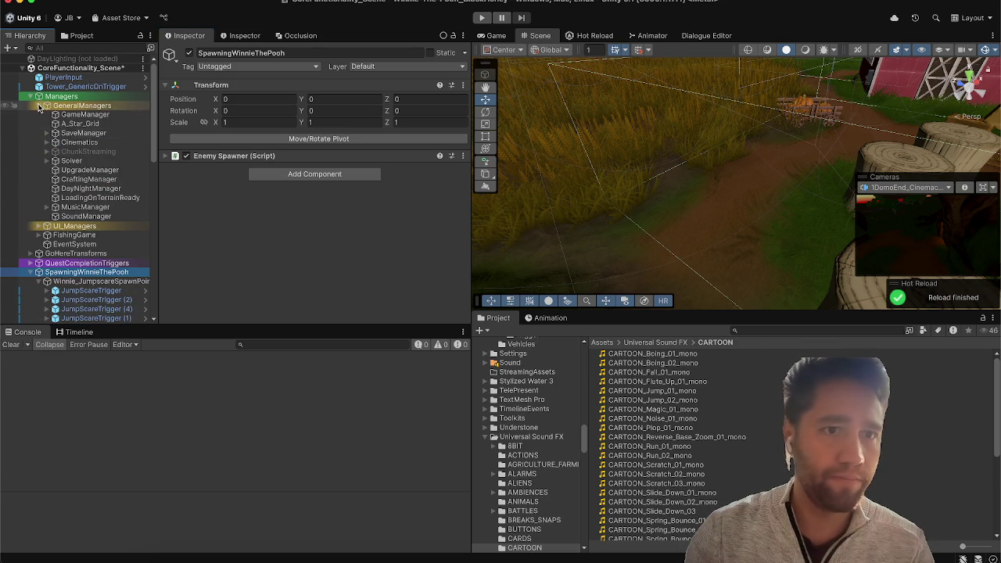
click(79, 142)
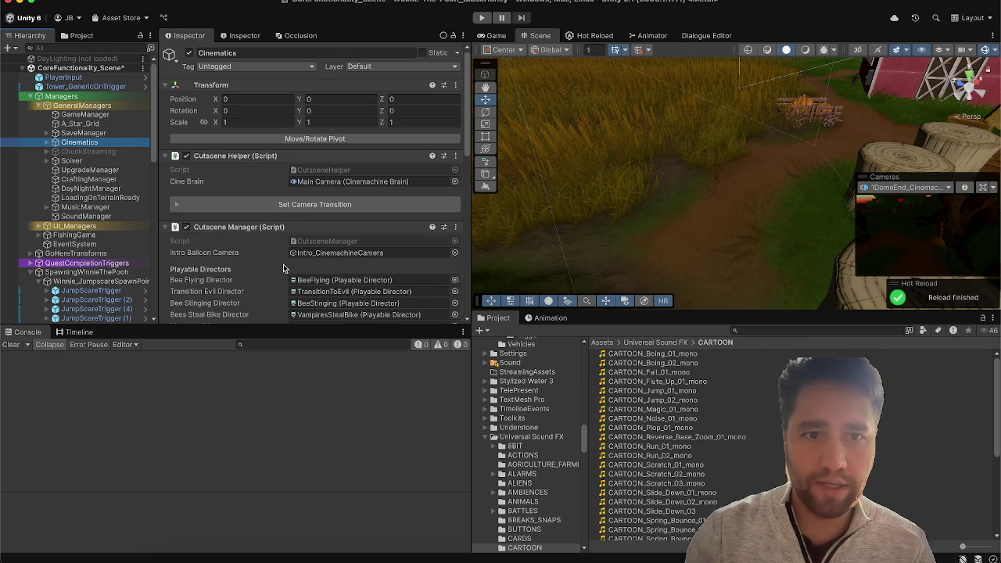
scroll(283, 263, down, 15)
click(292, 65)
click(293, 76)
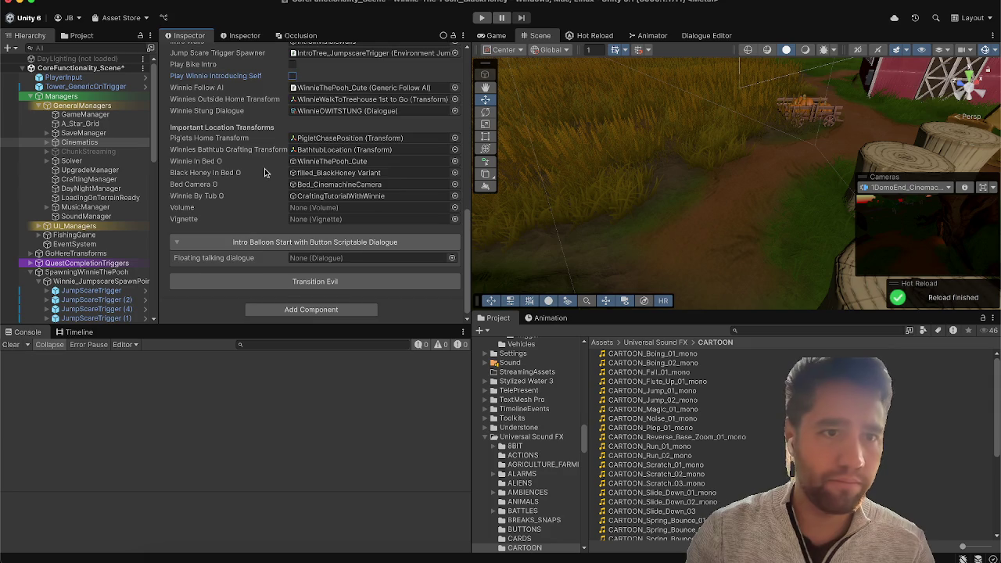
Step: Deactivate the Winnie_JumpscareSpawnPoints object
scroll(265, 172, up, 3)
scroll(93, 235, down, 2)
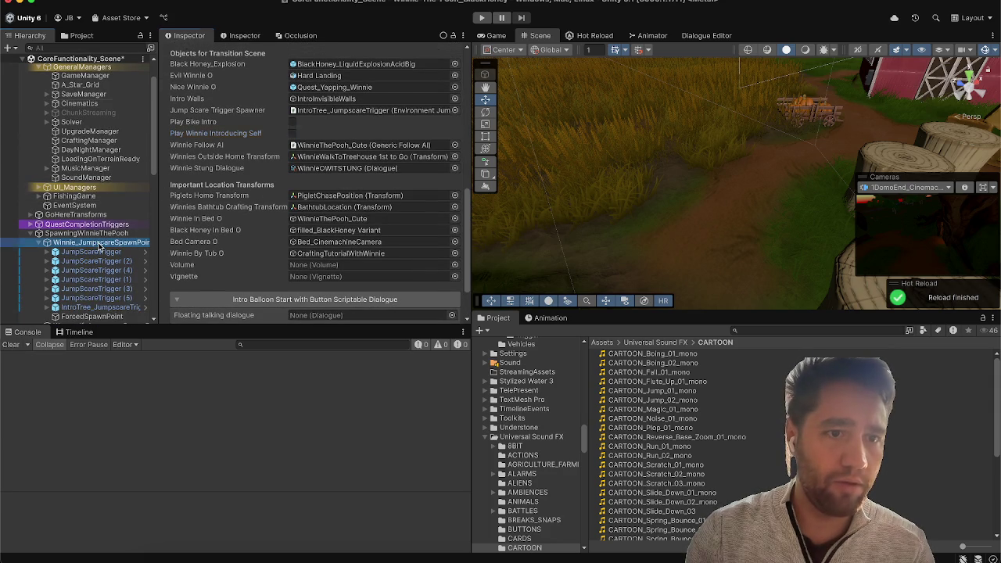
click(99, 244)
click(190, 53)
Step: Select SaveManager and start a play test of the game
scroll(96, 193, down, 3)
scroll(97, 156, up, 4)
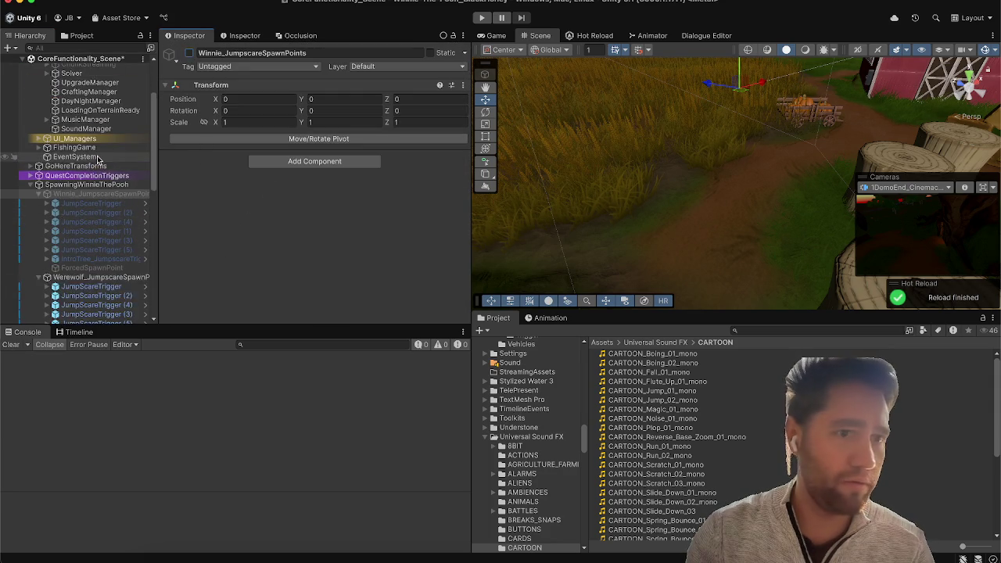
click(83, 125)
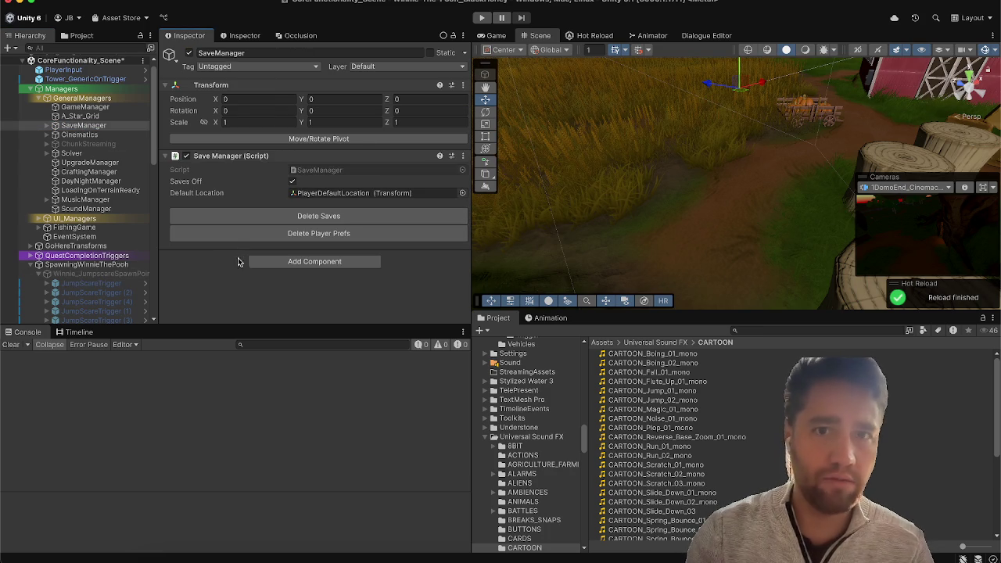
click(485, 17)
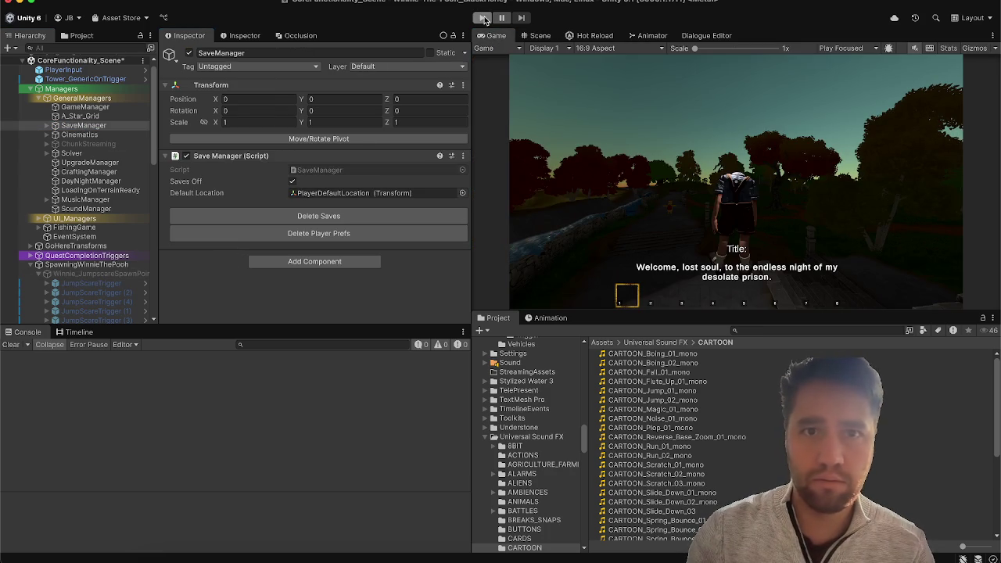
Step: Set DayNightManager's Starting Time Of Day to Night and Starting Day Scene to Night Lighting, then play
click(90, 181)
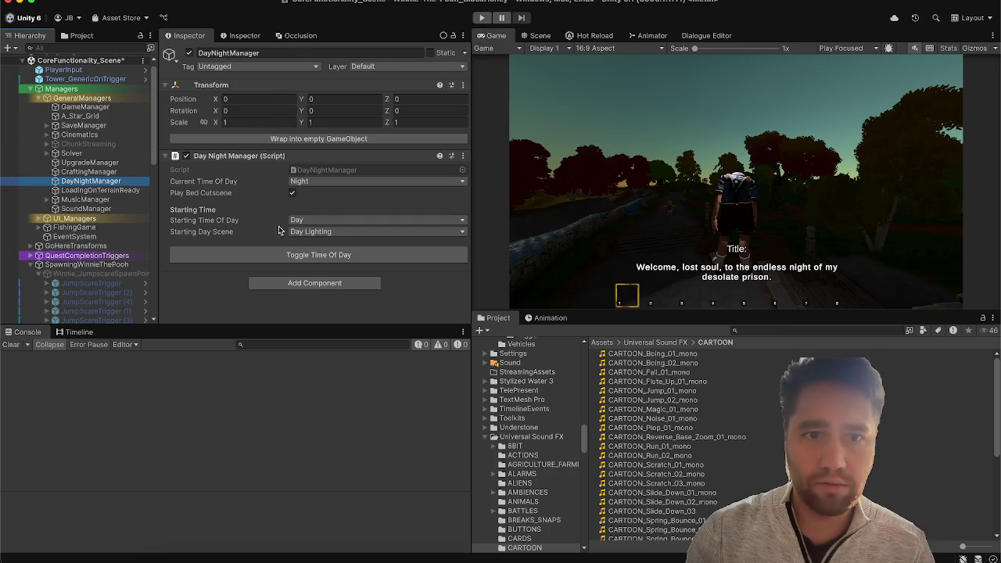
click(320, 219)
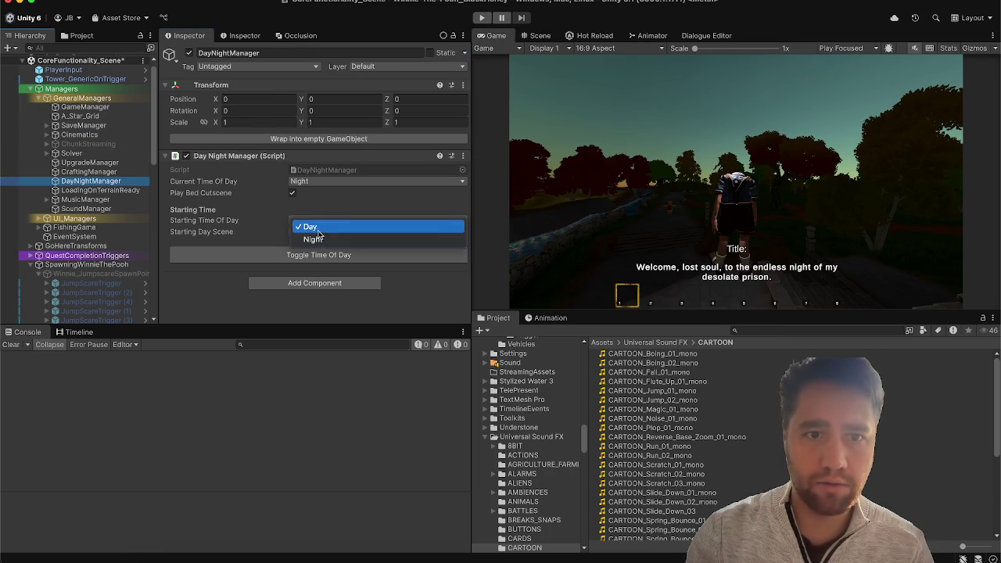
click(316, 240)
click(312, 231)
click(266, 212)
click(309, 232)
click(327, 275)
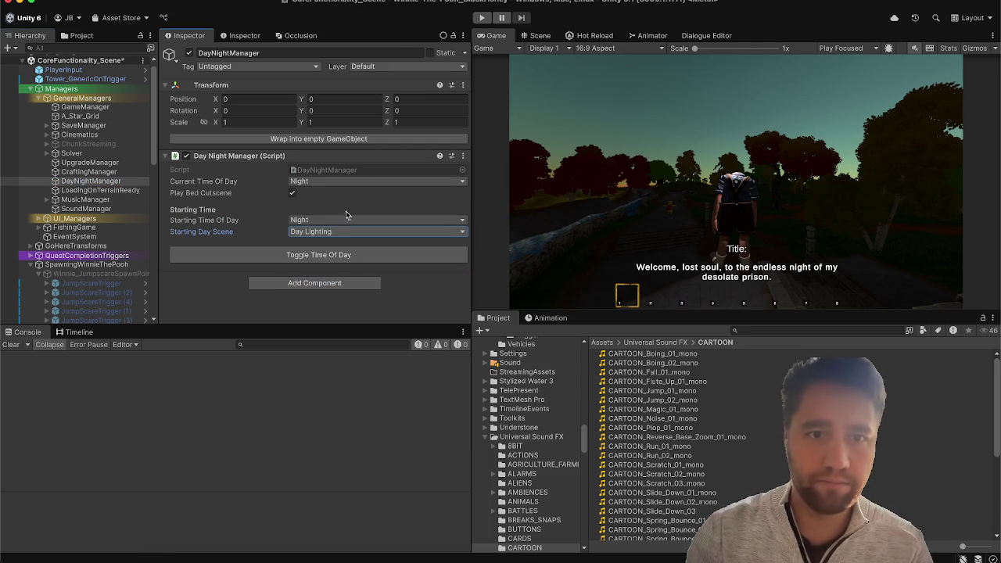
click(485, 20)
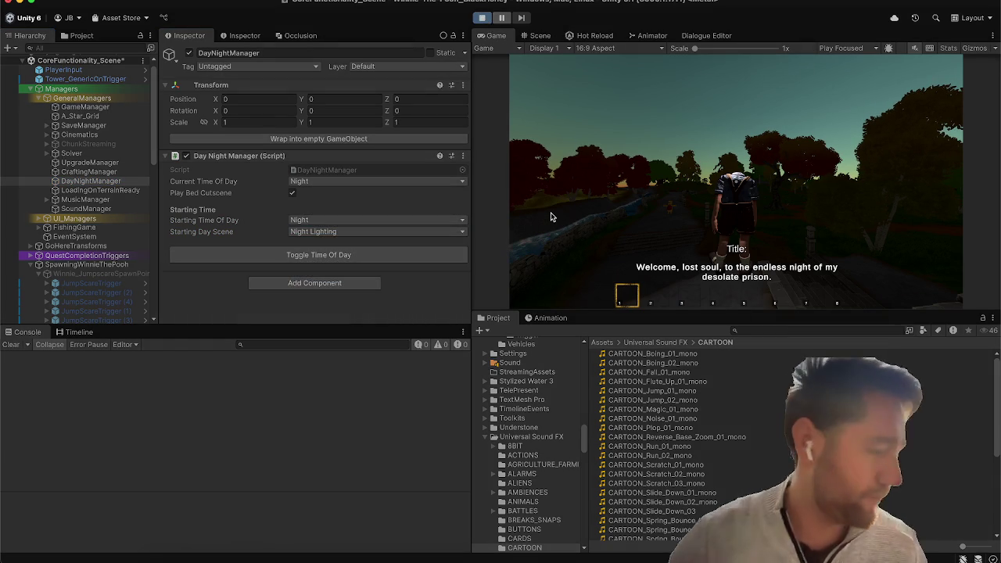
Step: Dismiss the title message, clear the Console log, and return control to the running game
click(550, 213)
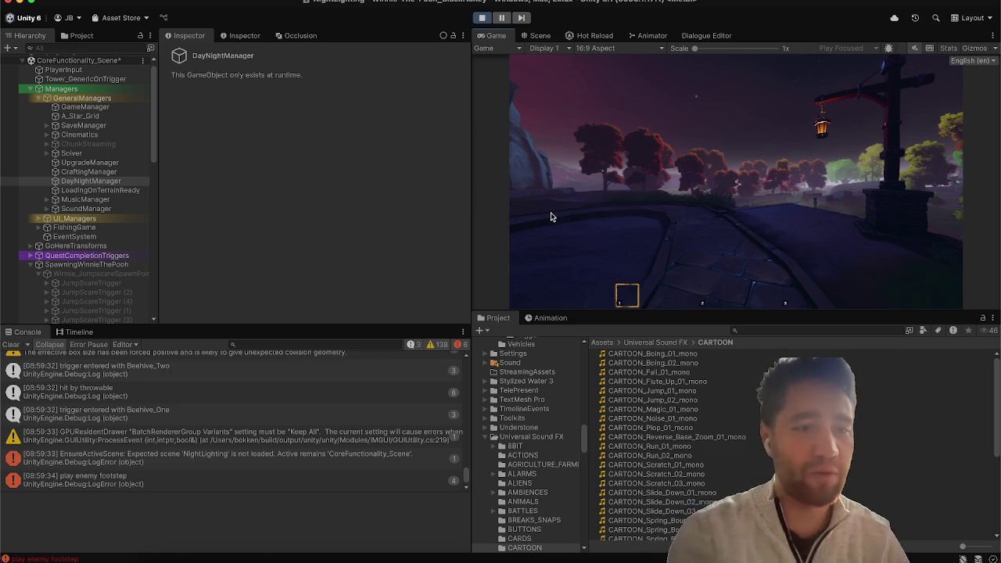
click(10, 345)
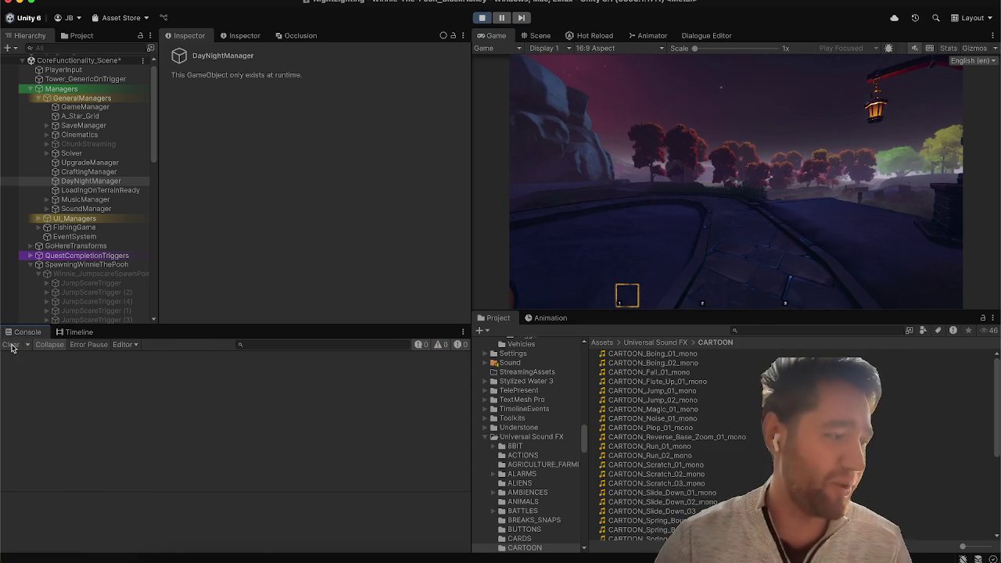
click(647, 178)
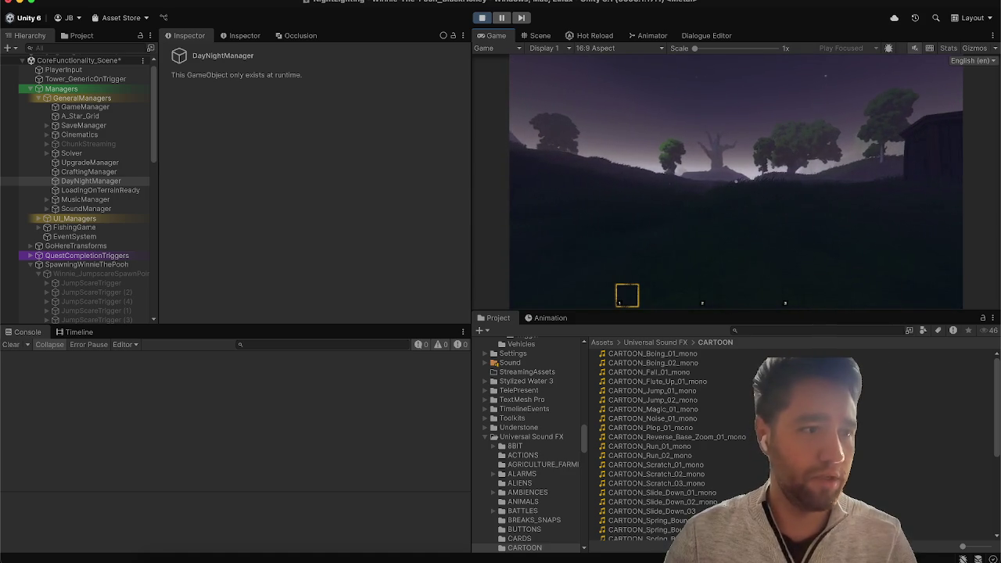
Step: Pause and resume the game, then start walking the player toward the trees
key(Escape)
scroll(13, 168, down, 5)
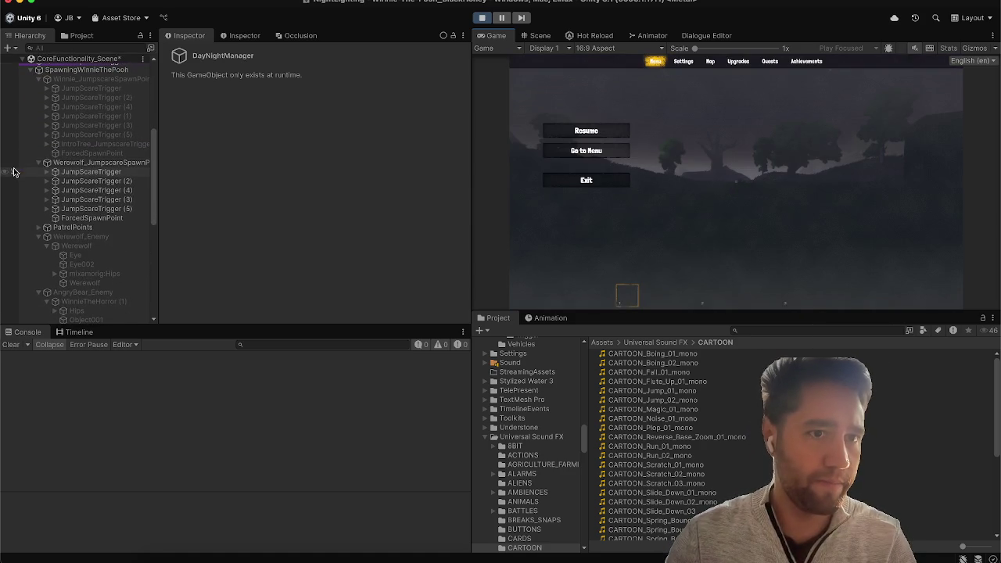
key(Escape)
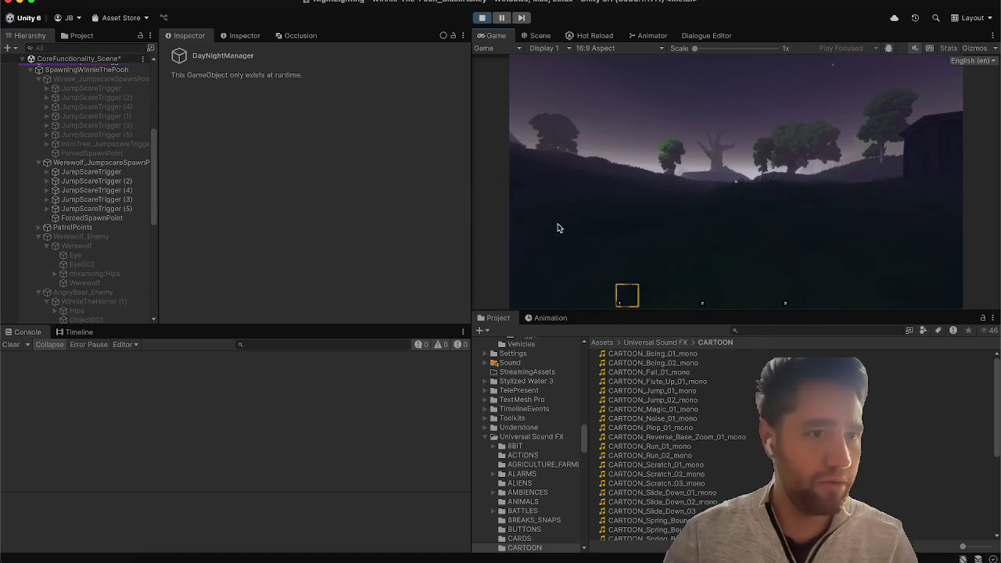
key(w)
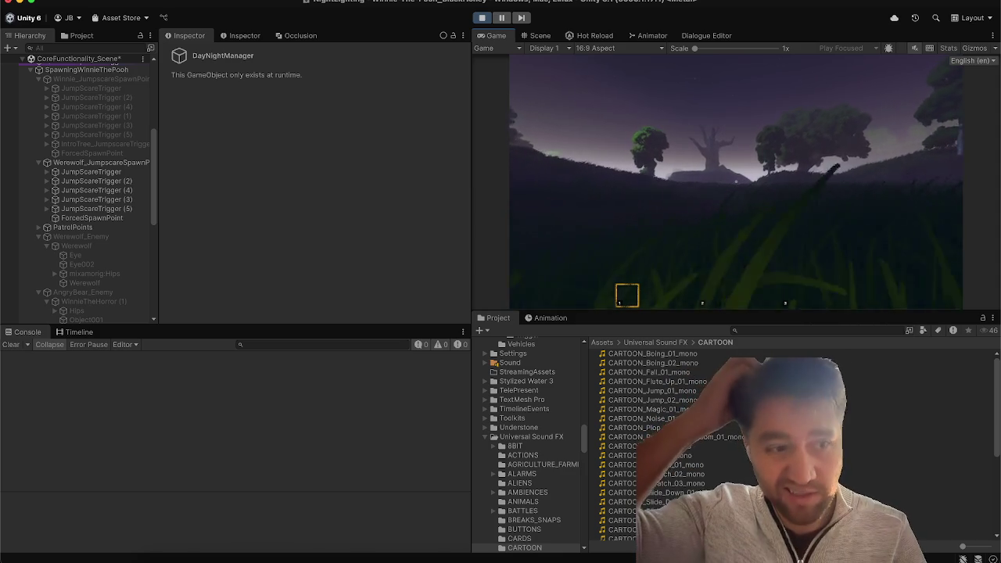
Step: Walk through the wheat field past the barn until the werewolf spawns, then pause
mouse_move(735, 182)
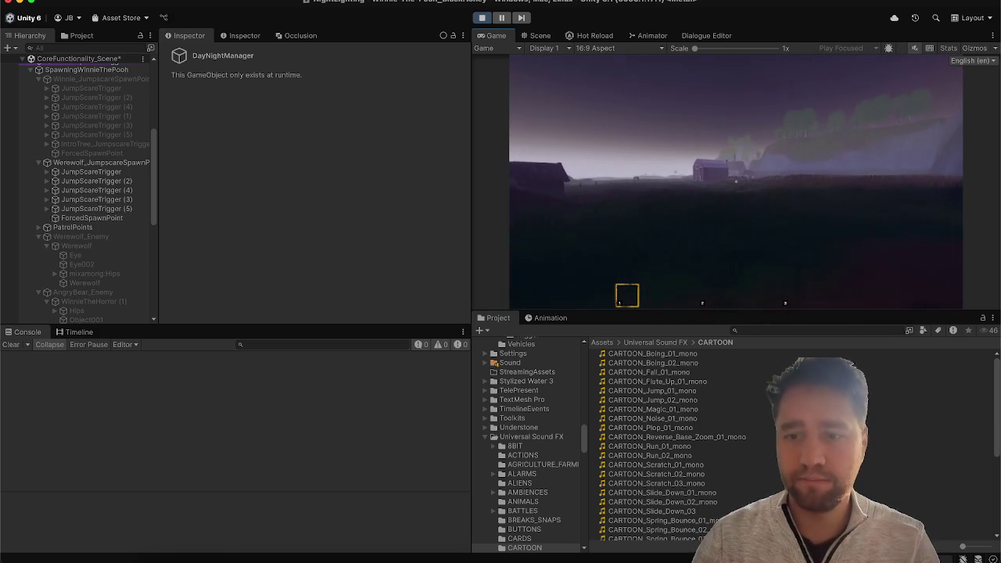
key(w)
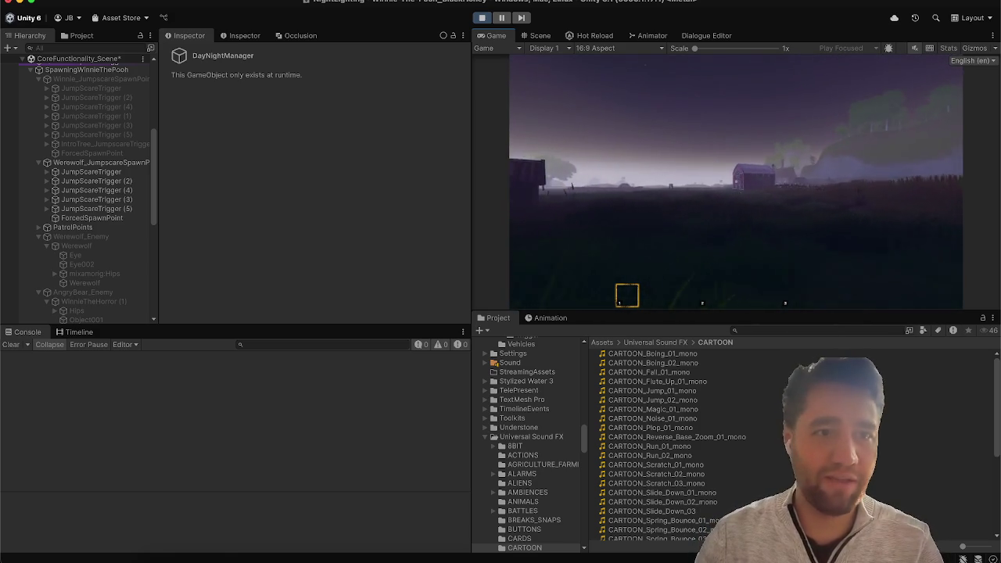
key(w)
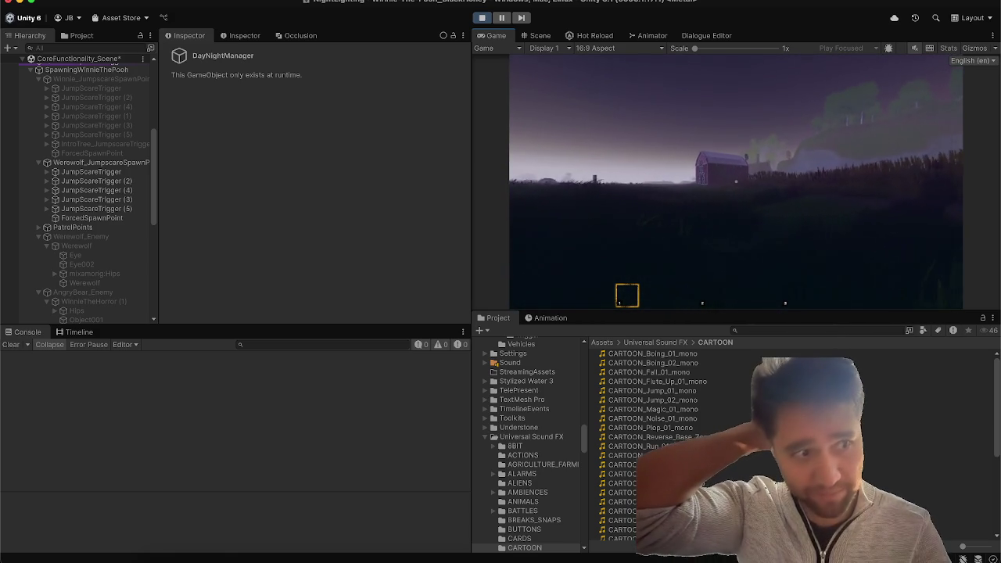
key(w)
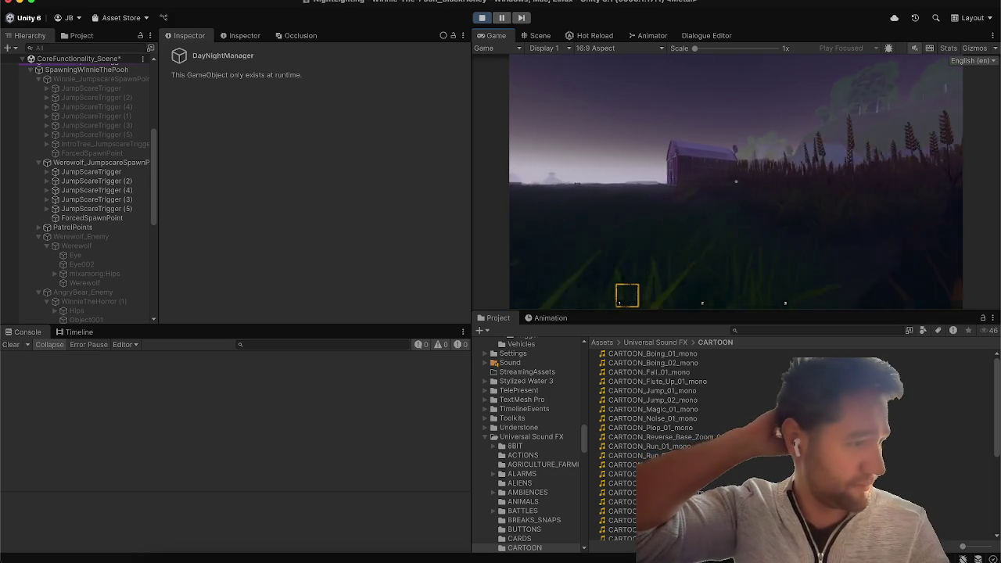
key(w)
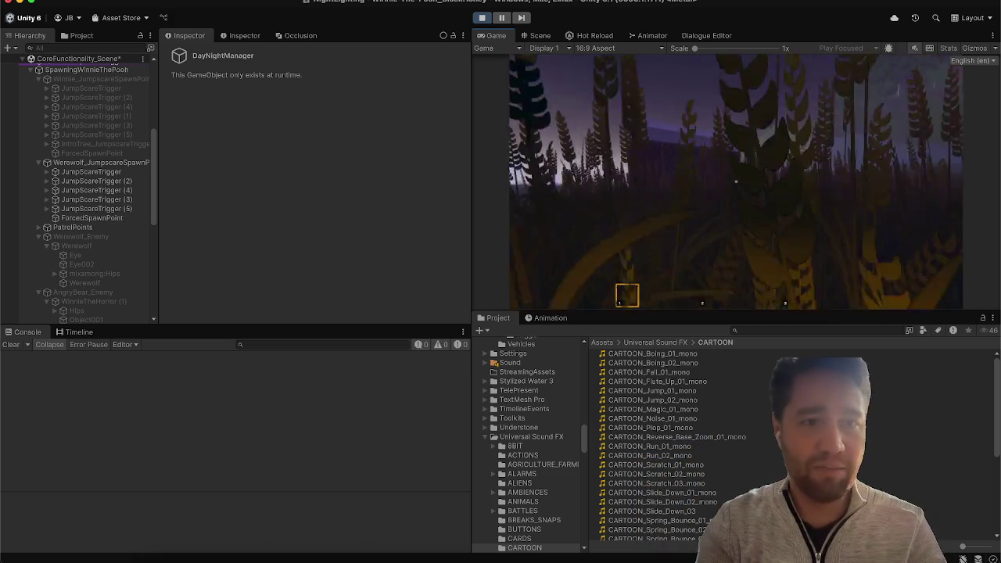
key(w)
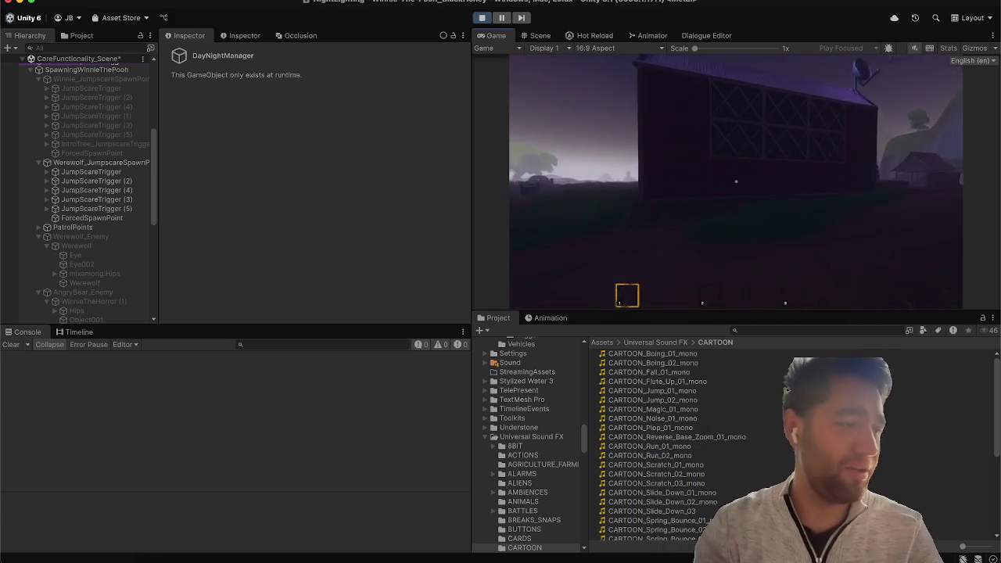
key(w)
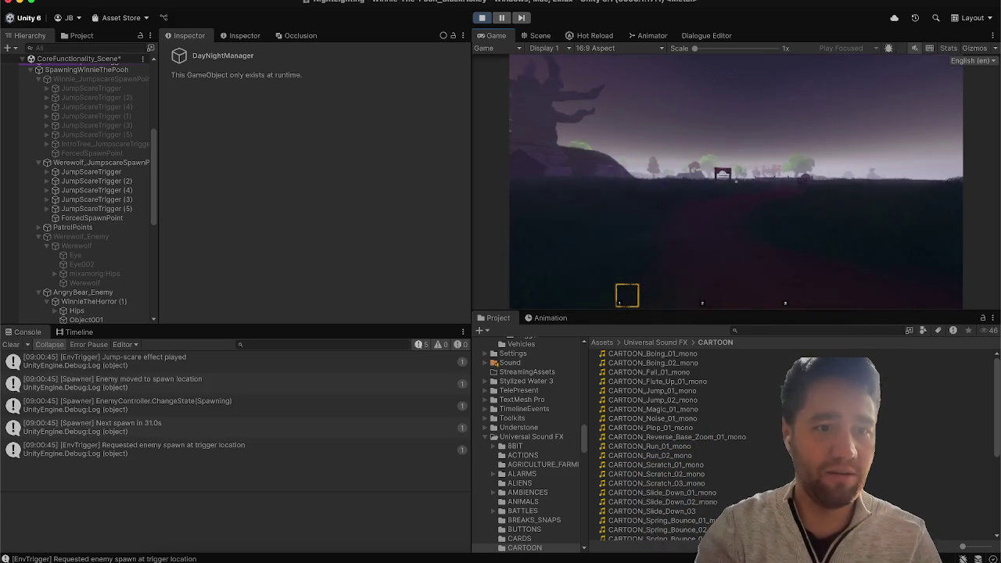
key(w)
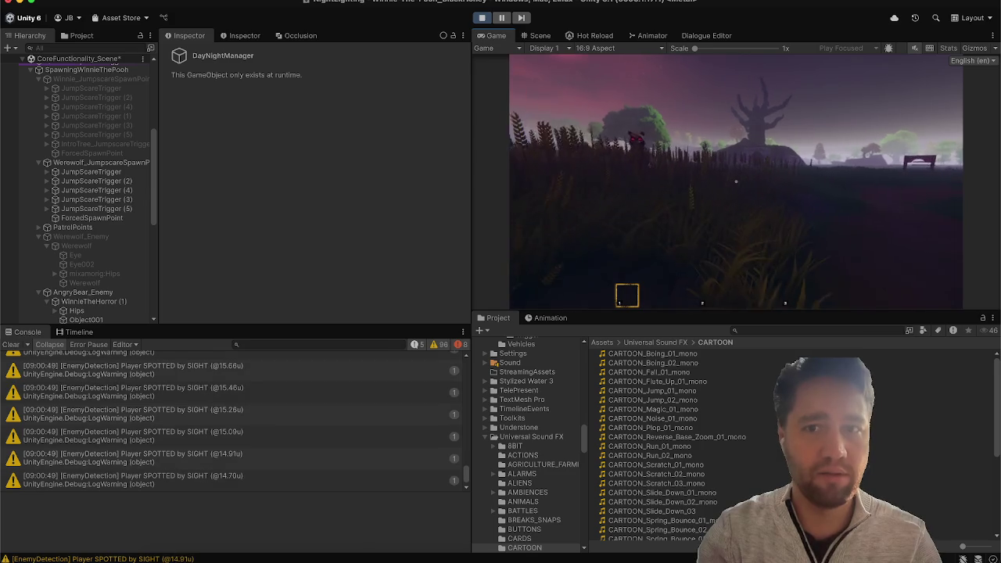
key(w)
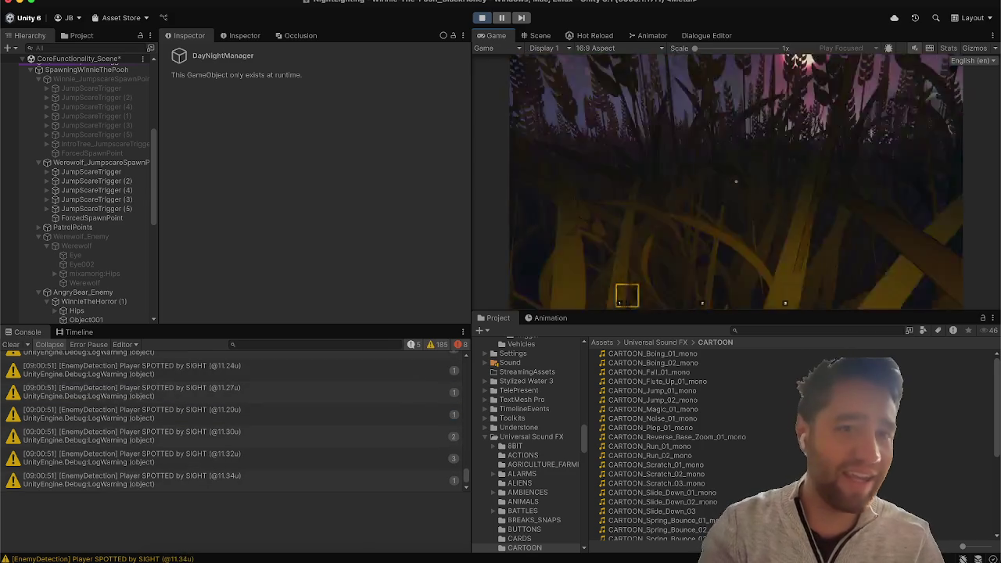
key(Escape)
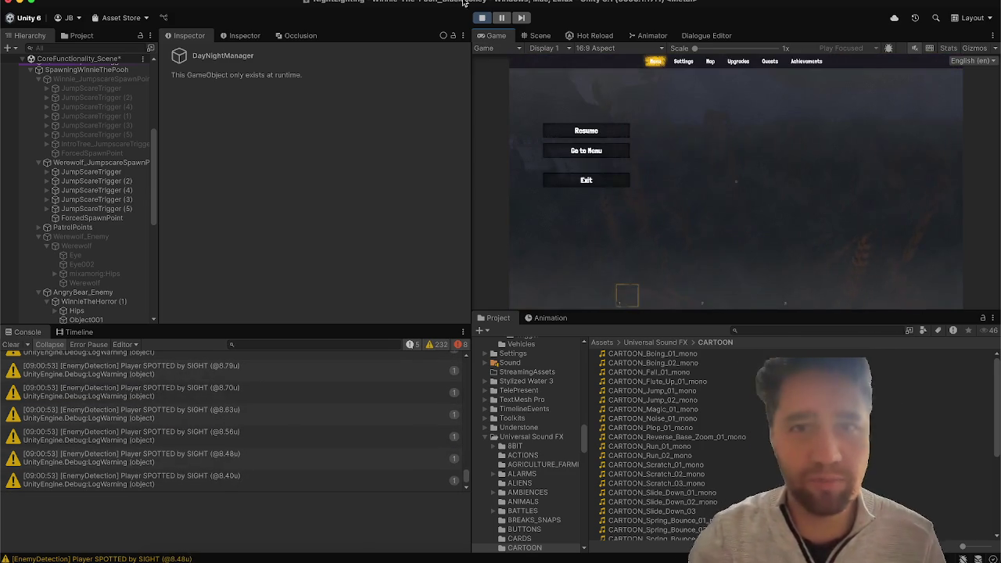
Step: Stop the play test and review the Cinematics, SaveManager and ChunkStreaming manager settings
click(479, 18)
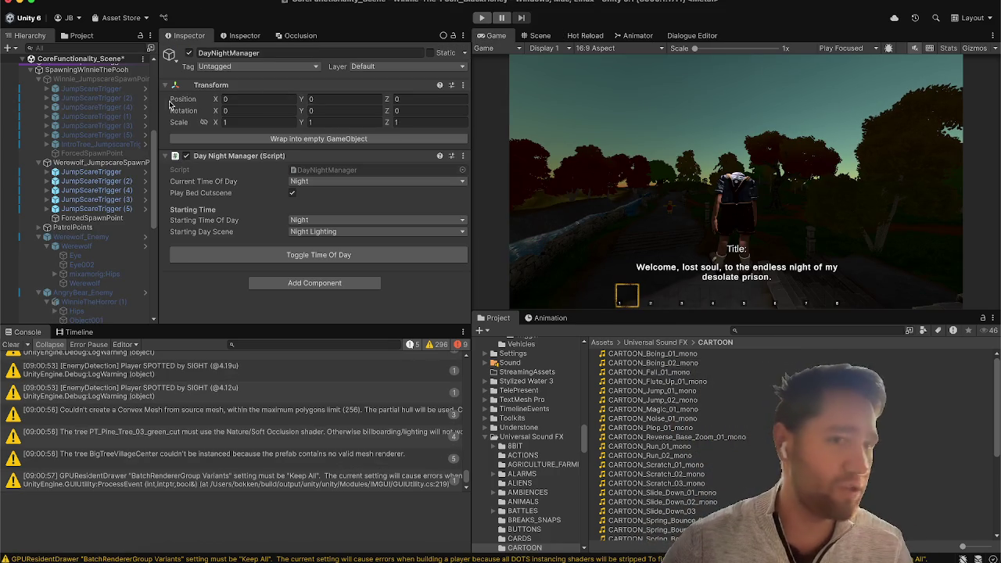
scroll(85, 137, up, 5)
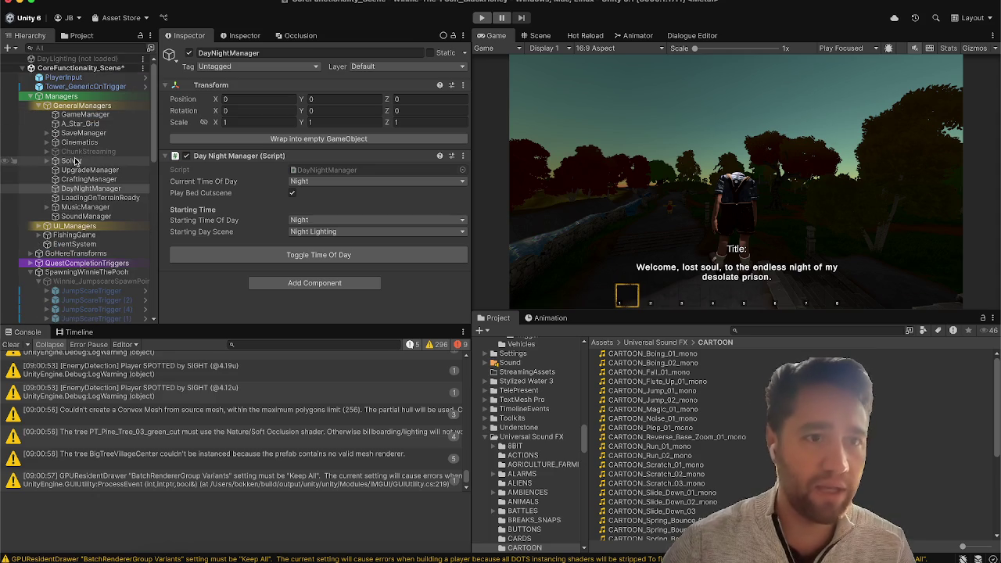
click(81, 142)
click(89, 134)
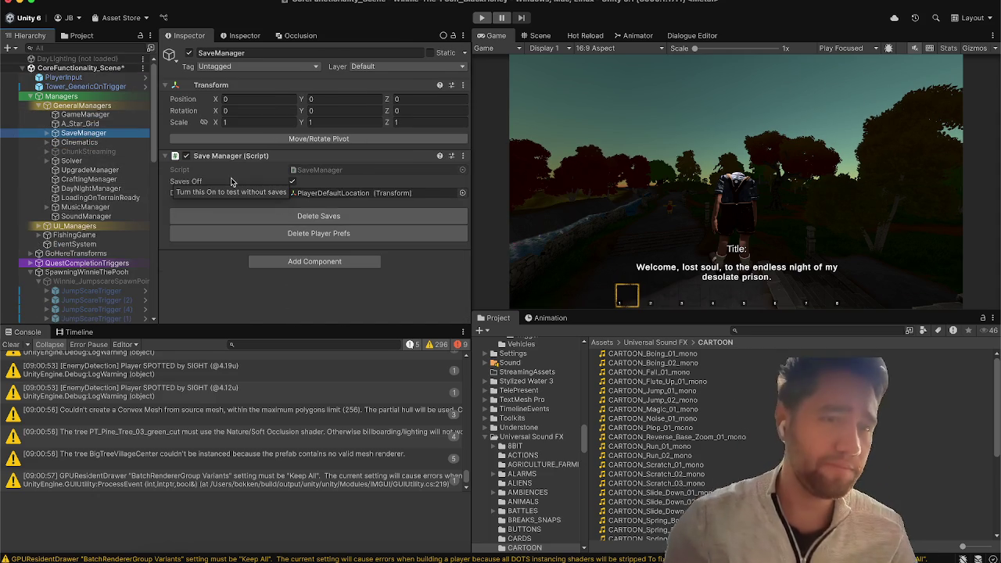
click(98, 151)
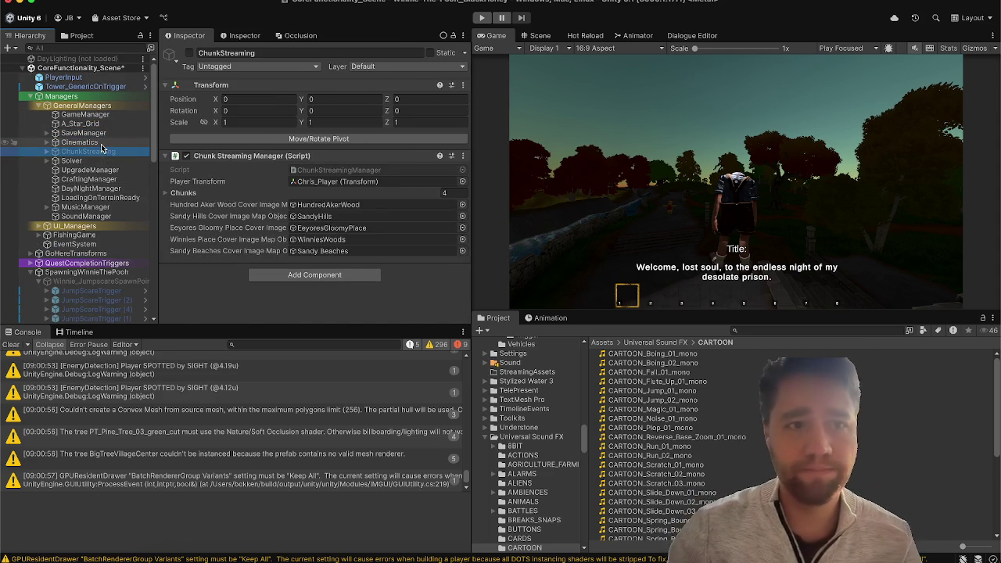
click(101, 146)
scroll(101, 147, down, 1)
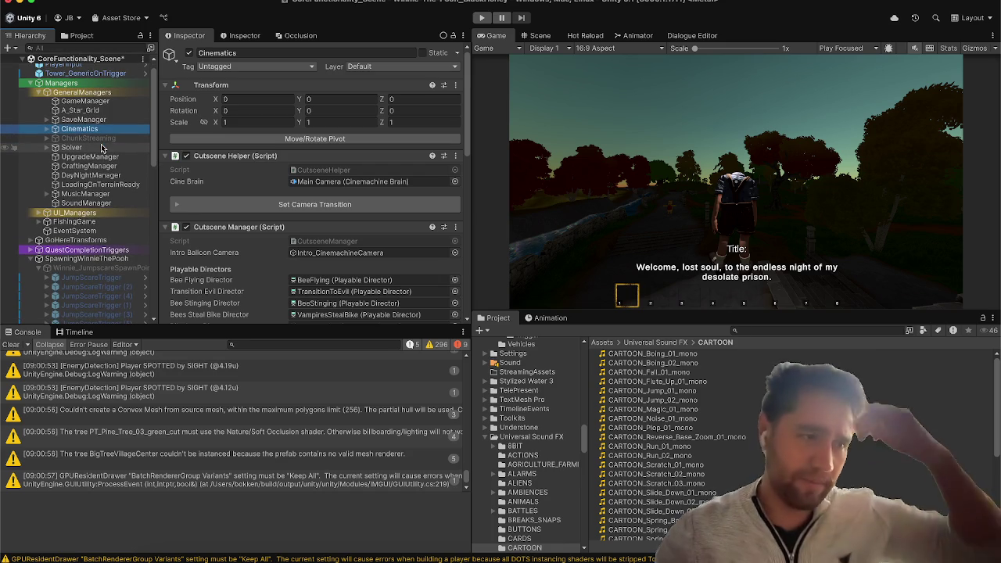
scroll(101, 148, down, 5)
scroll(101, 144, down, 2)
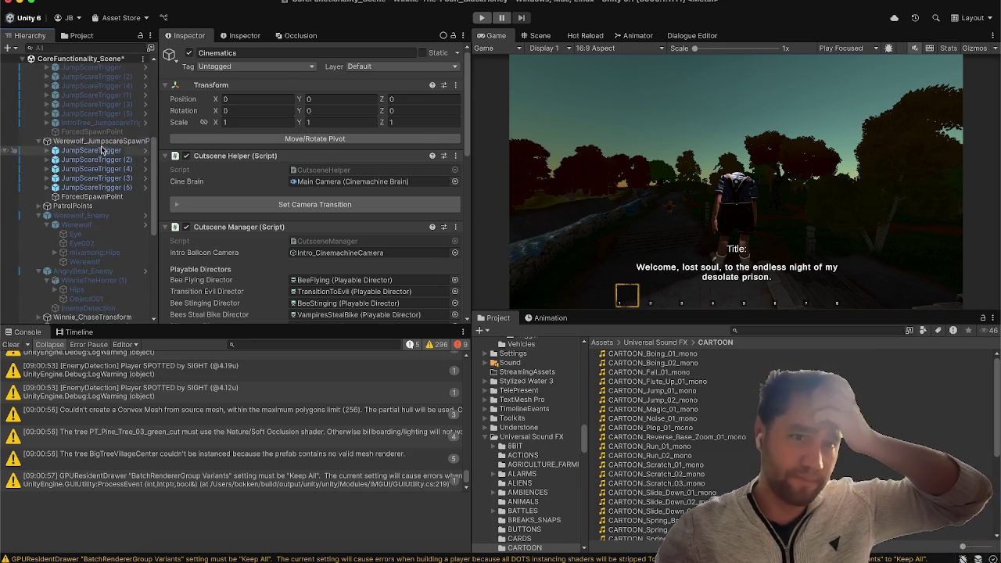
Step: Inspect the Werewolf JumpScareTriggers, hide Console warnings, and open the spawn-request log's code
click(98, 150)
scroll(236, 226, down, 3)
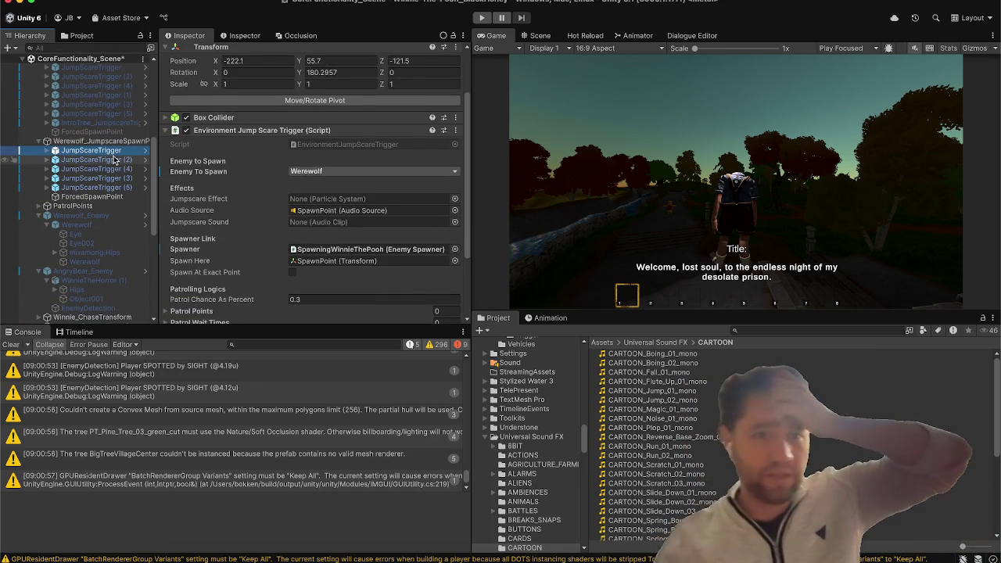
key(Down)
key(Down)
key(Down)
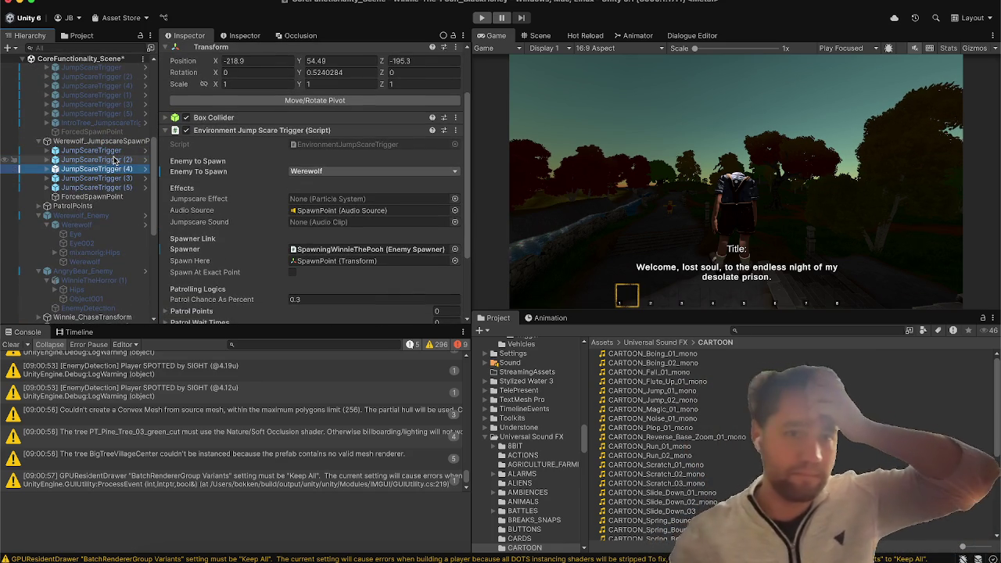
click(115, 161)
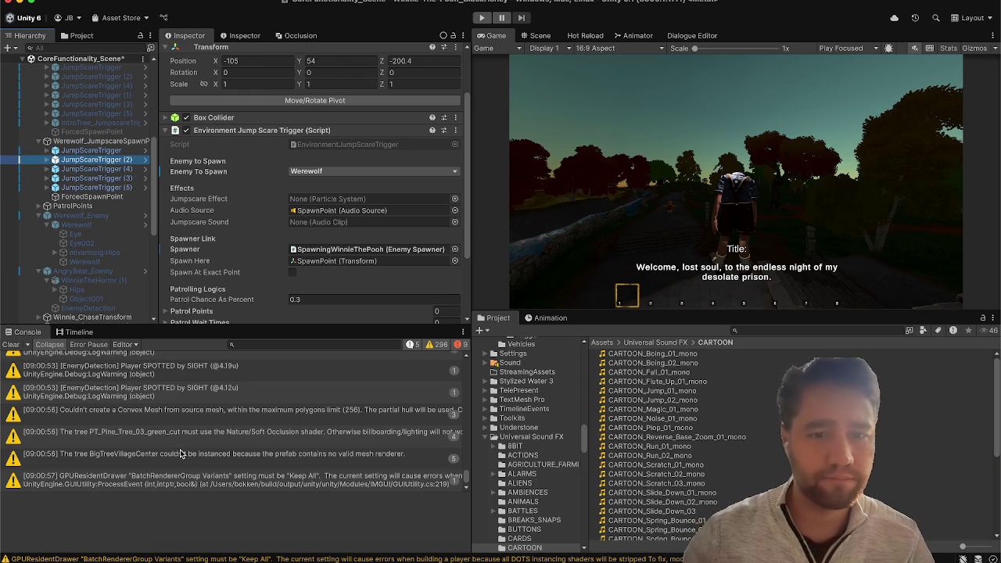
click(431, 344)
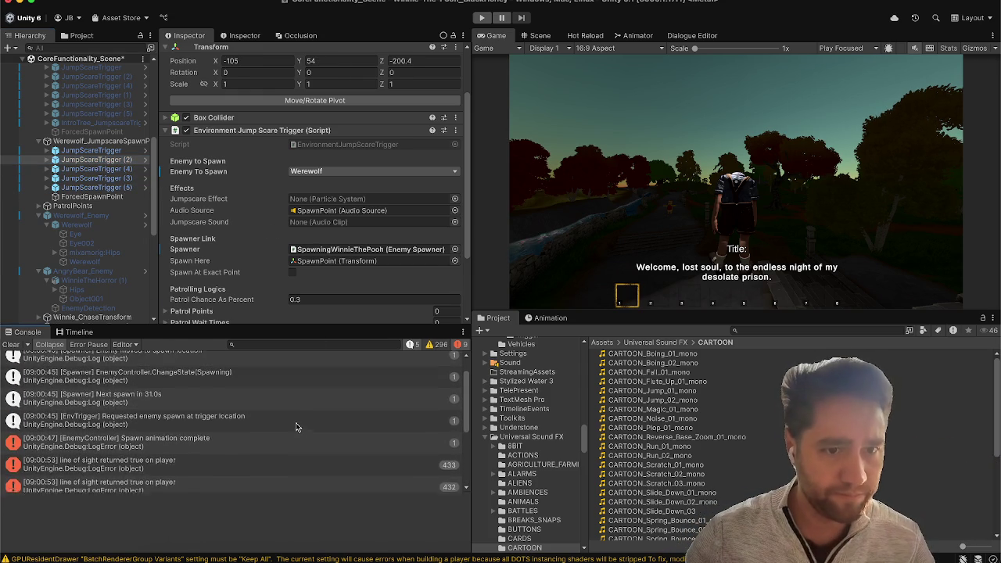
double_click(277, 435)
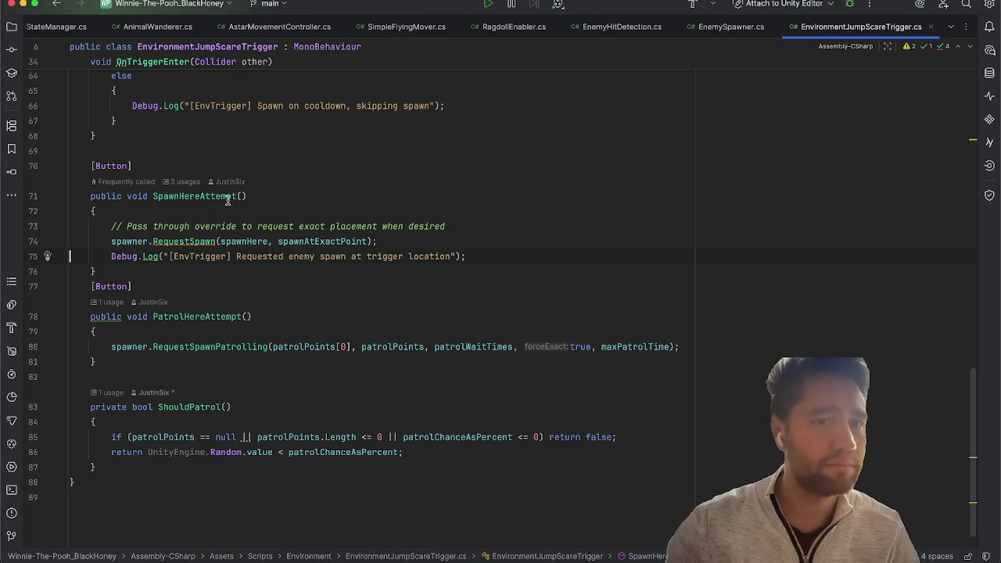
Step: Try adding enemyToSpawn as an extra argument to SpawnHereAttempt's RequestSpawn call
click(269, 211)
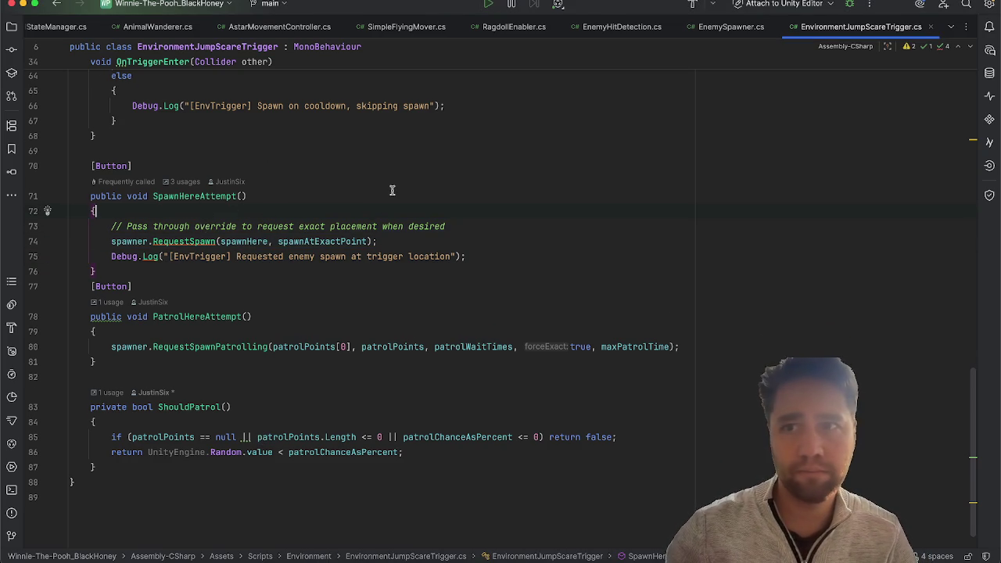
scroll(392, 190, up, 15)
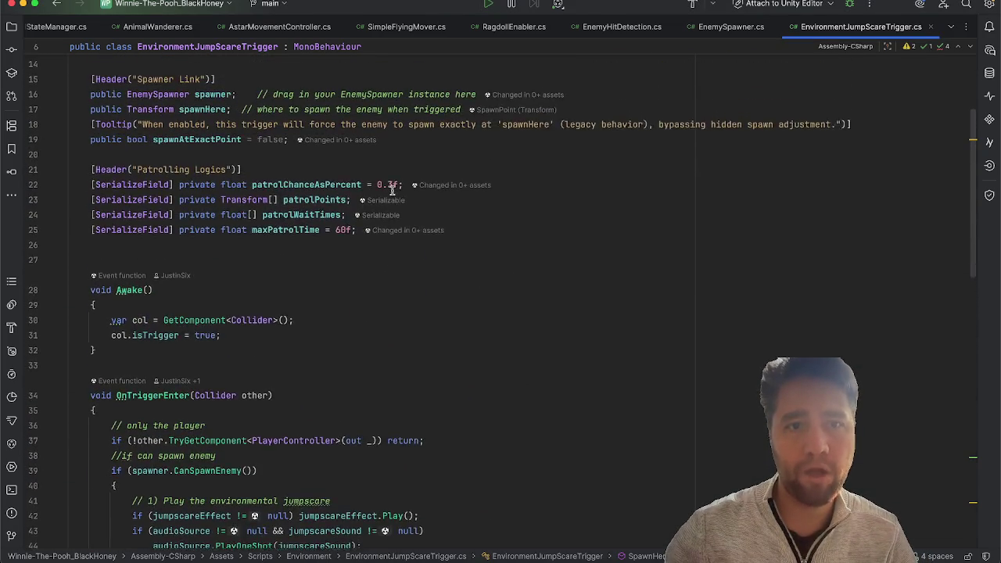
scroll(391, 190, up, 5)
scroll(392, 190, down, 15)
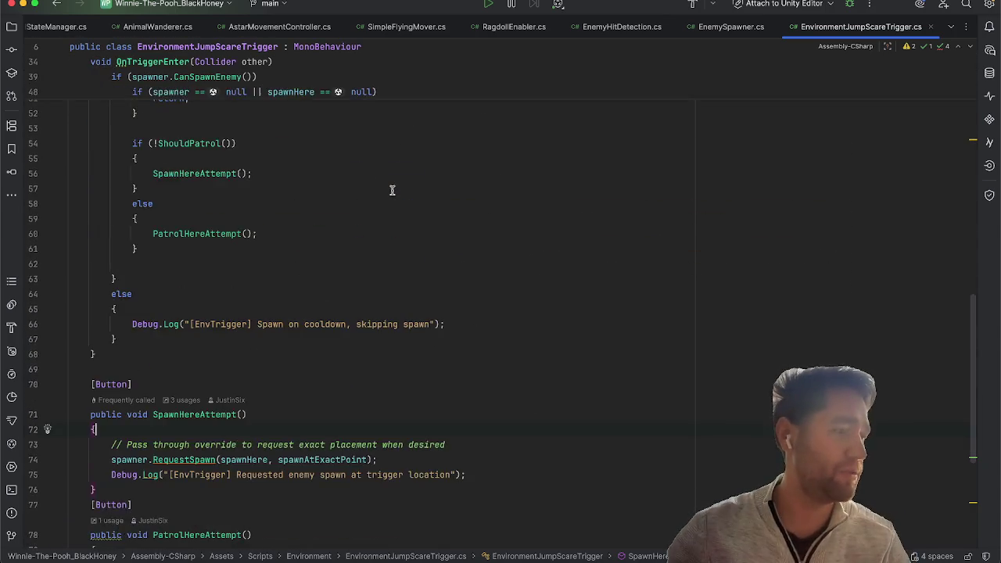
scroll(392, 190, down, 5)
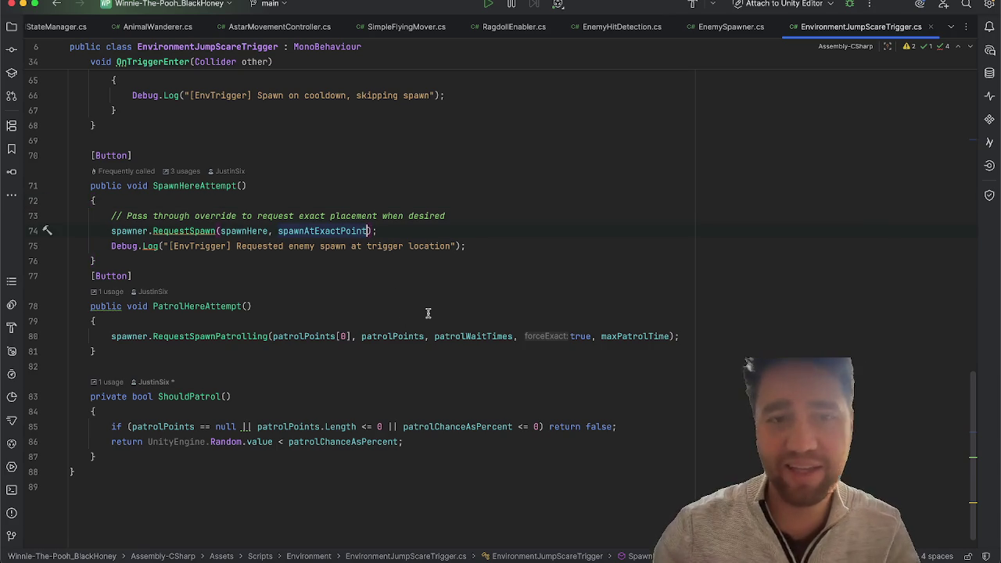
text(,)
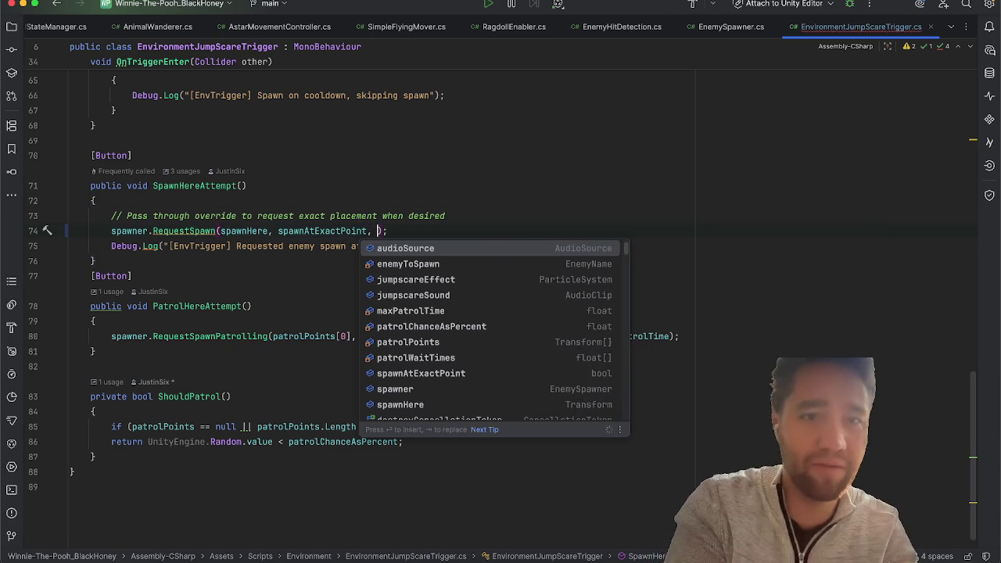
key(Down)
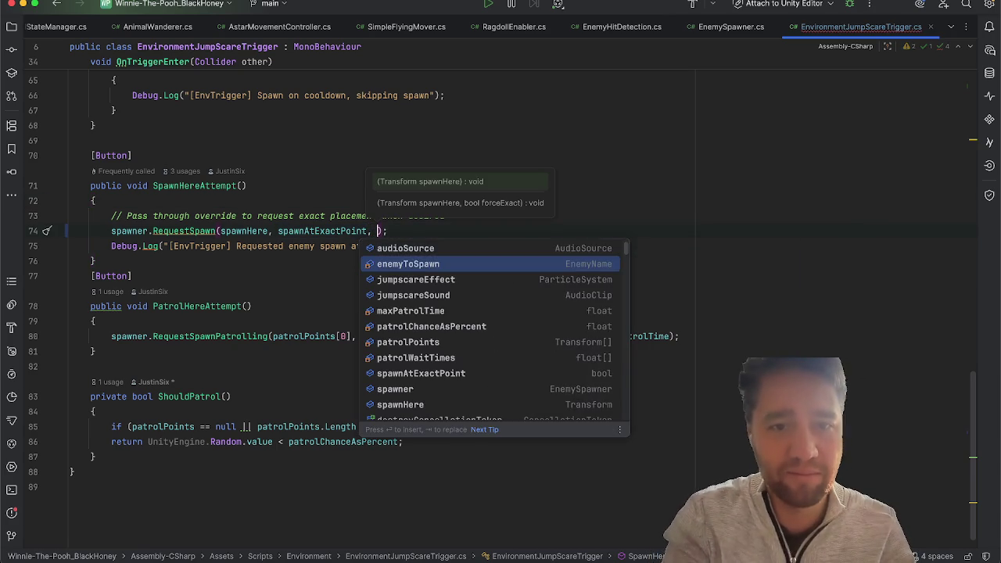
key(Return)
text(.)
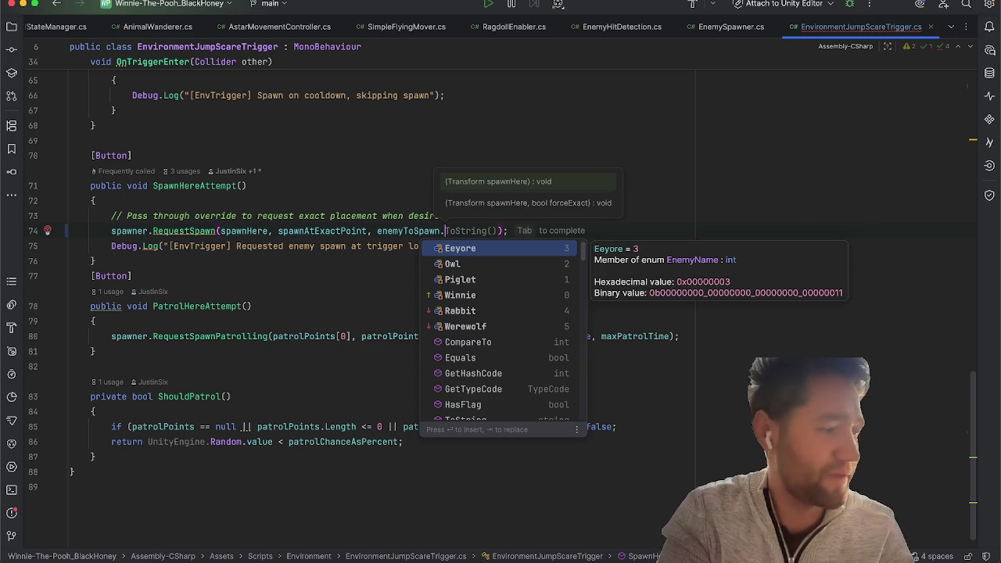
key(Down)
key(Down)
key(Down)
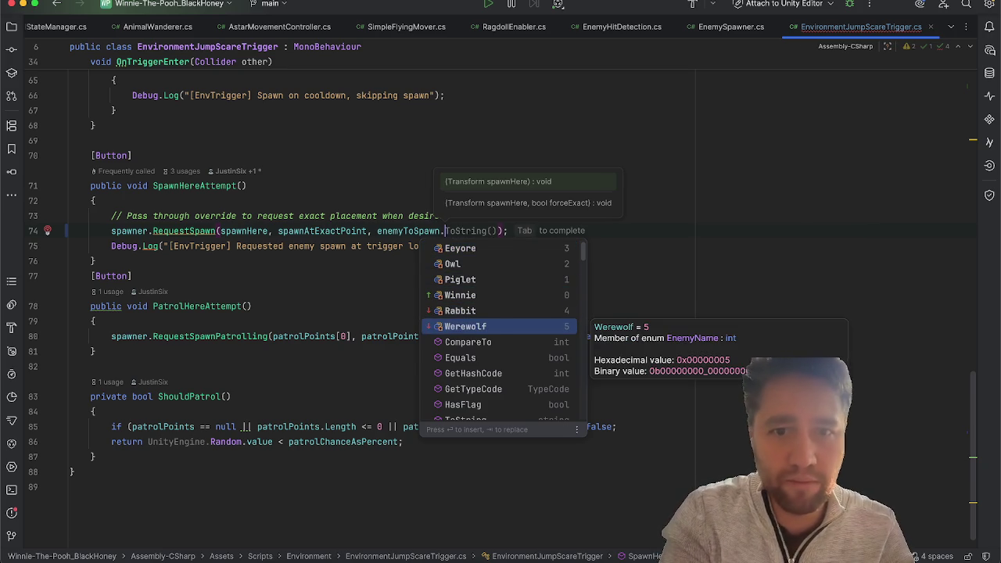
key(Return)
key(BackSpace)
key(BackSpace)
key(BackSpace)
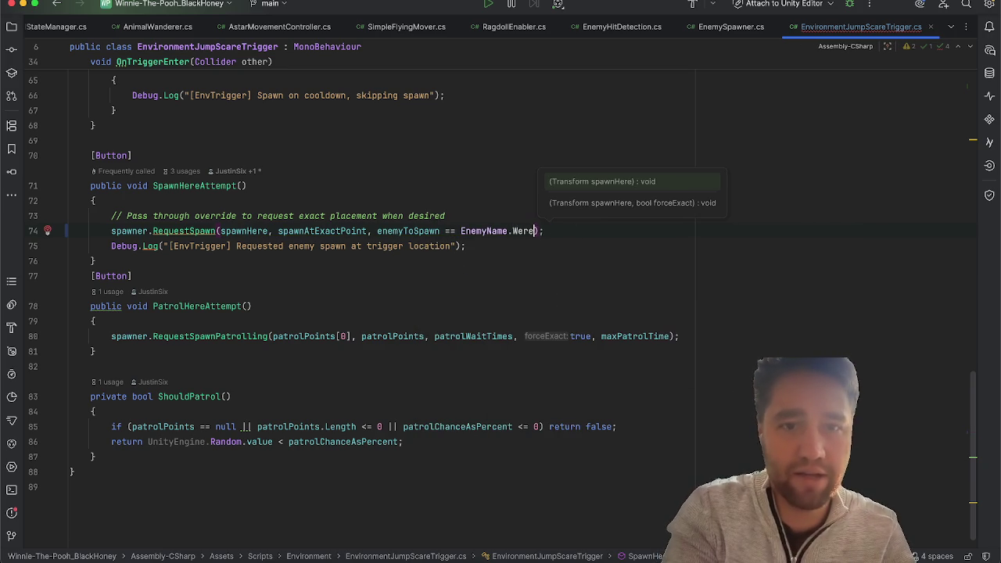
key(BackSpace)
key(BackSpace)
key(BackSpace)
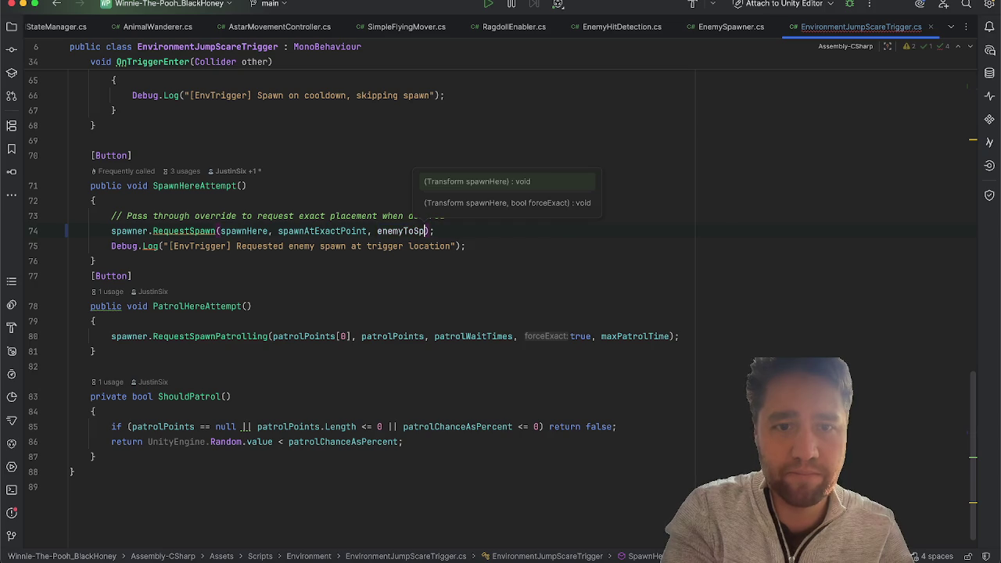
text(awn)
Step: Check enemyToSpawn's declaration, remove it from RequestSpawn again, and switch to EnemySpawner.cs
key(super+b)
key(super+bracketleft)
click(189, 209)
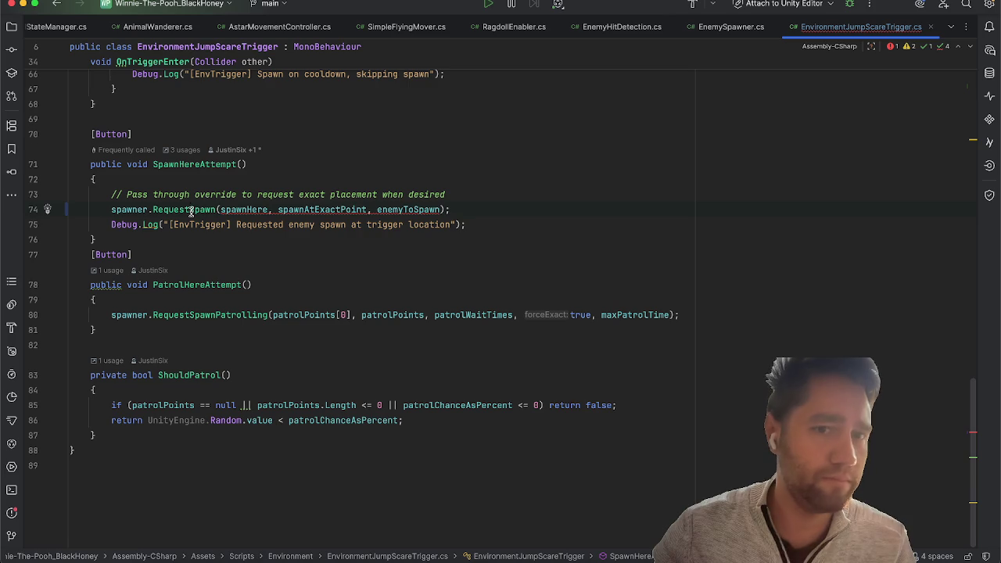
double_click(430, 209)
key(BackSpace)
key(BackSpace)
key(BackSpace)
click(215, 121)
click(195, 210)
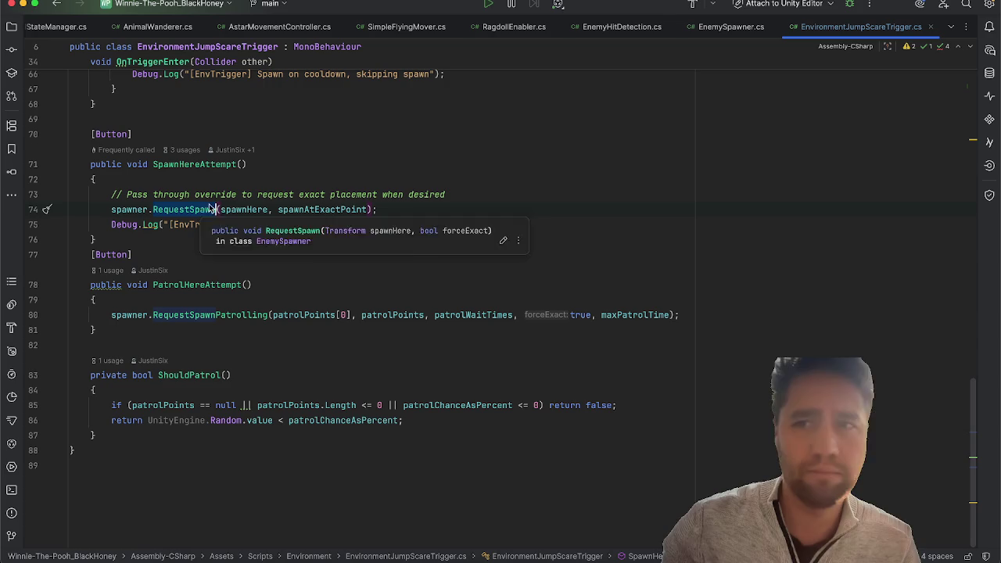
click(731, 27)
scroll(541, 279, down, 15)
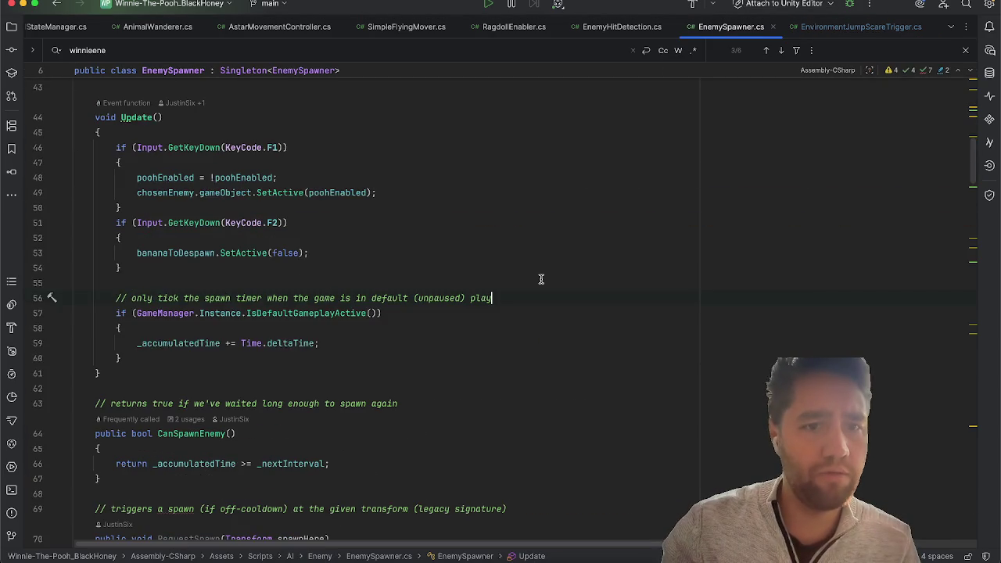
Step: From the jump-scare trigger's RequestSpawn call, jump to its declaration in EnemySpawner.cs
scroll(541, 279, down, 15)
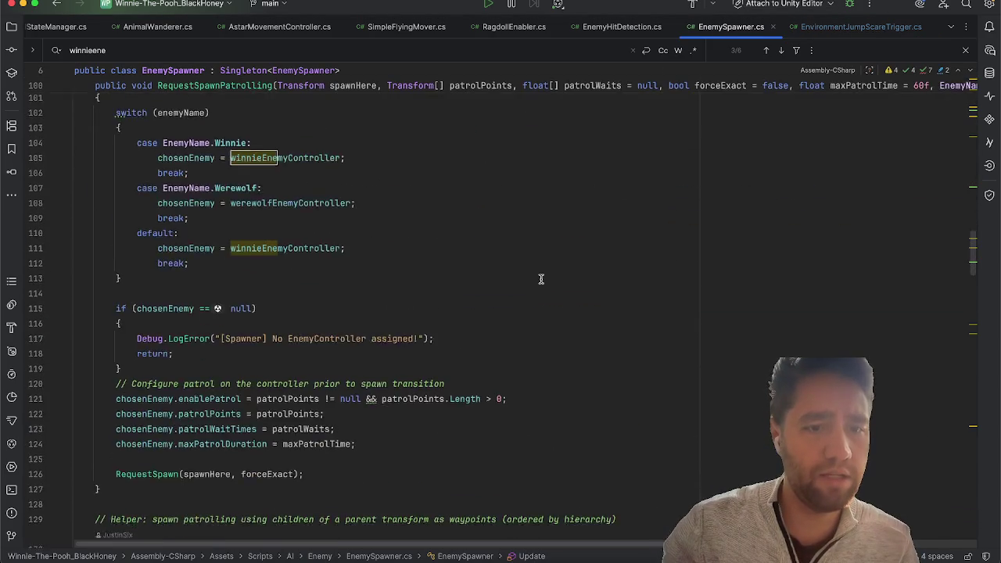
scroll(541, 280, down, 15)
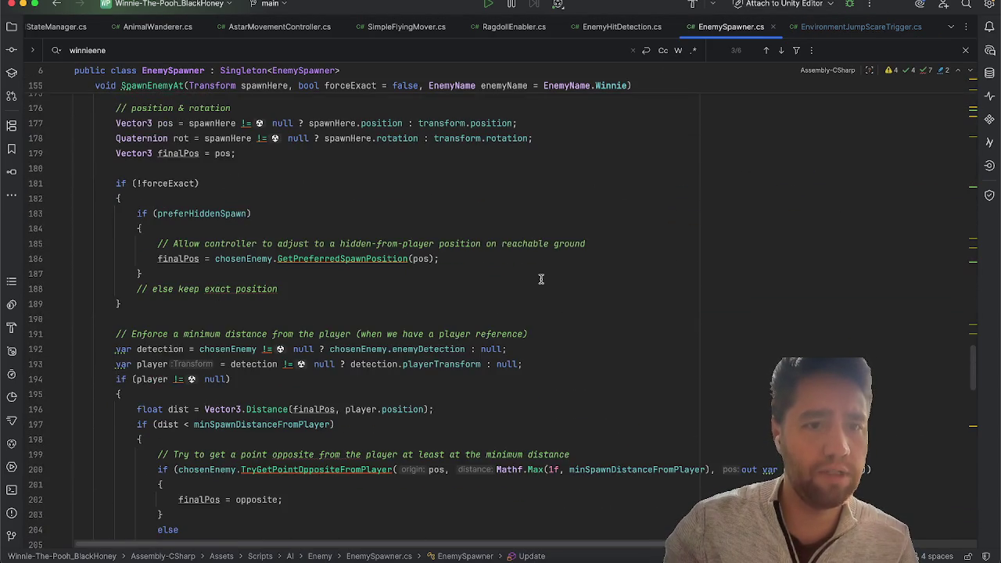
scroll(541, 279, down, 10)
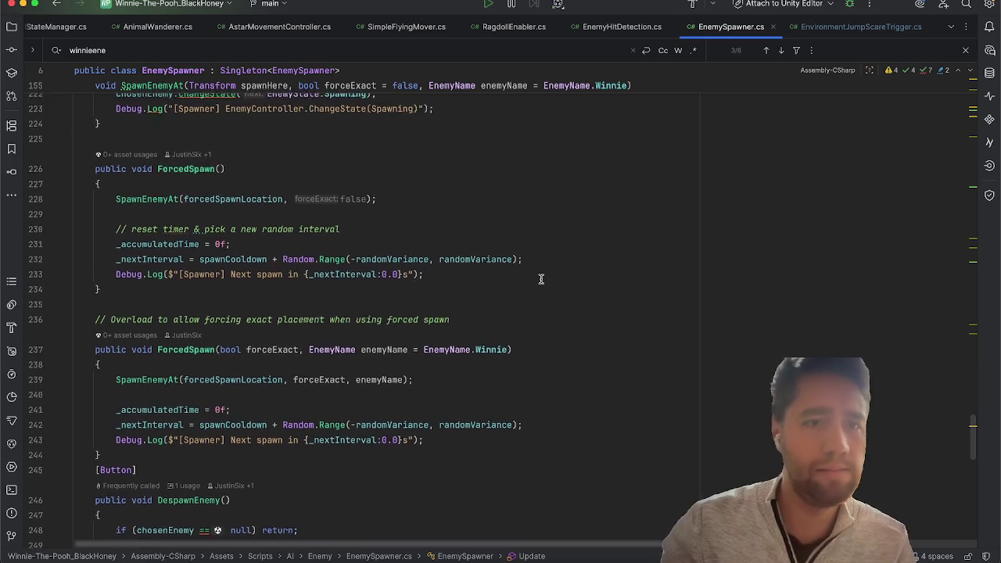
scroll(540, 279, down, 5)
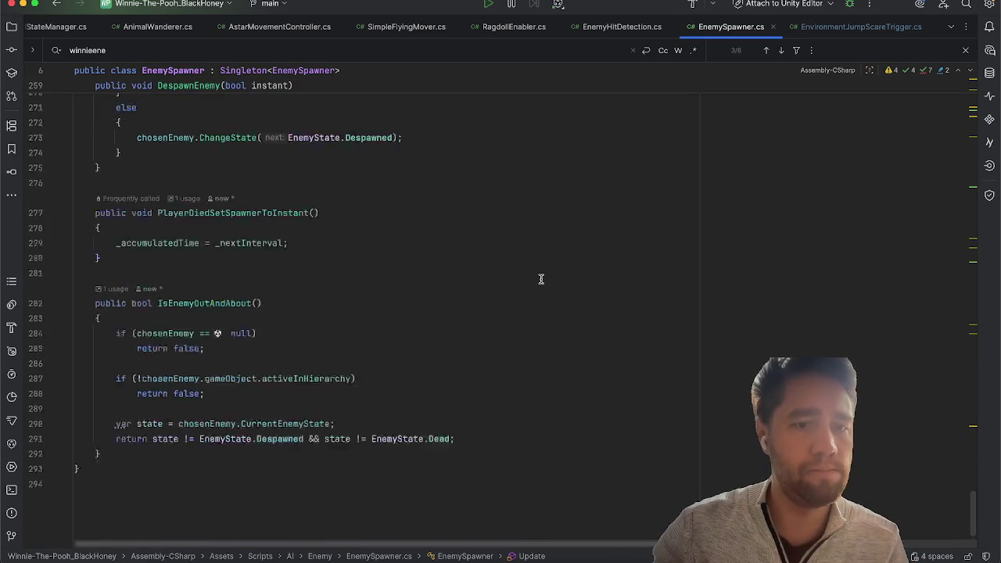
click(833, 26)
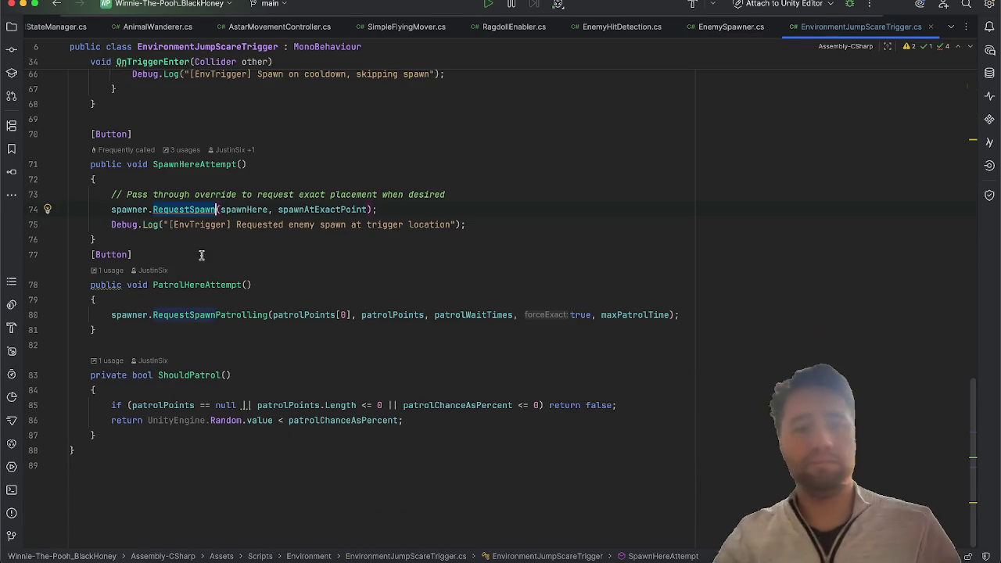
right_click(175, 210)
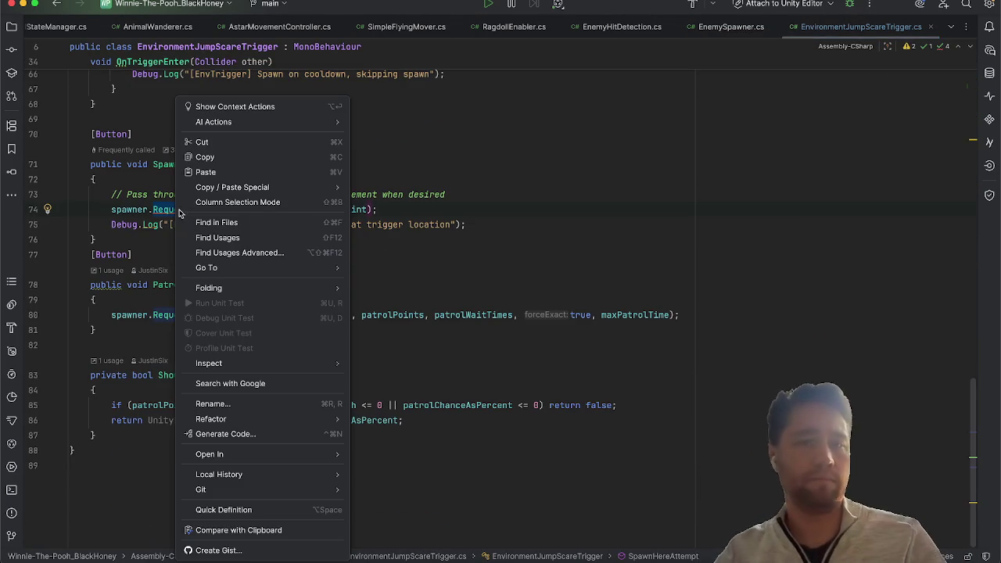
mouse_move(275, 269)
click(387, 281)
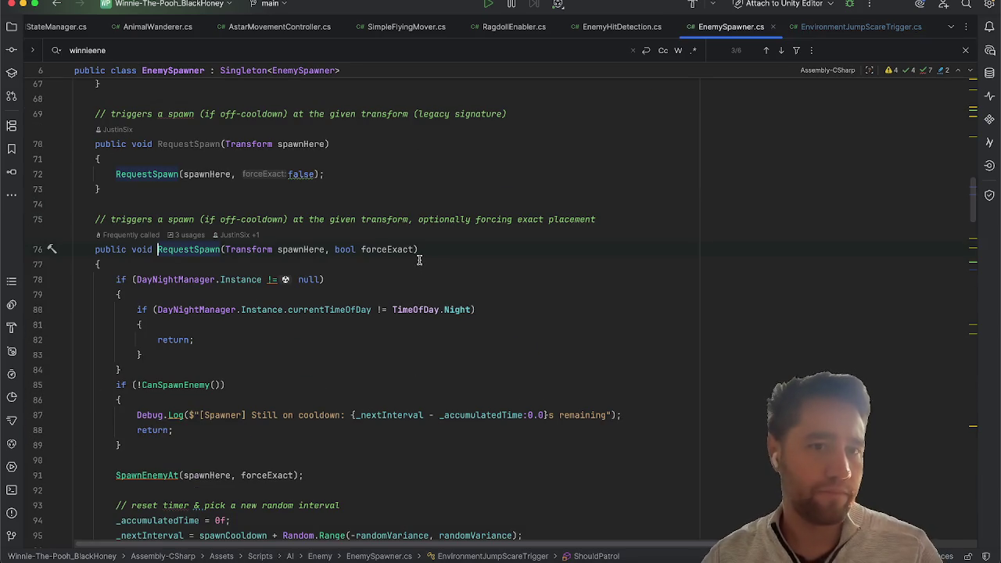
Step: Review the RequestSpawn(spawnHere, forceExact) overload and place the cursor after its parameters
scroll(351, 324, down, 5)
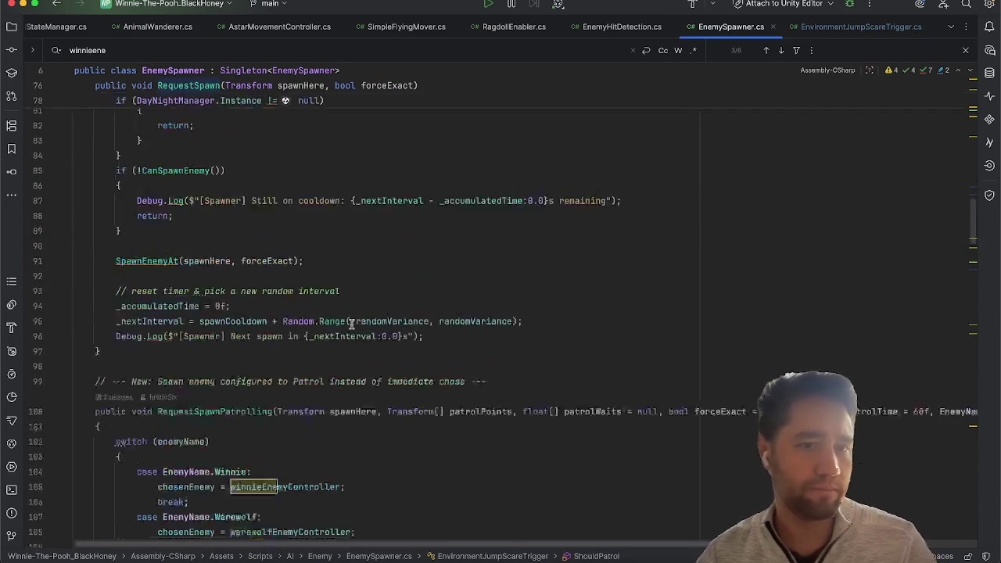
scroll(351, 324, up, 5)
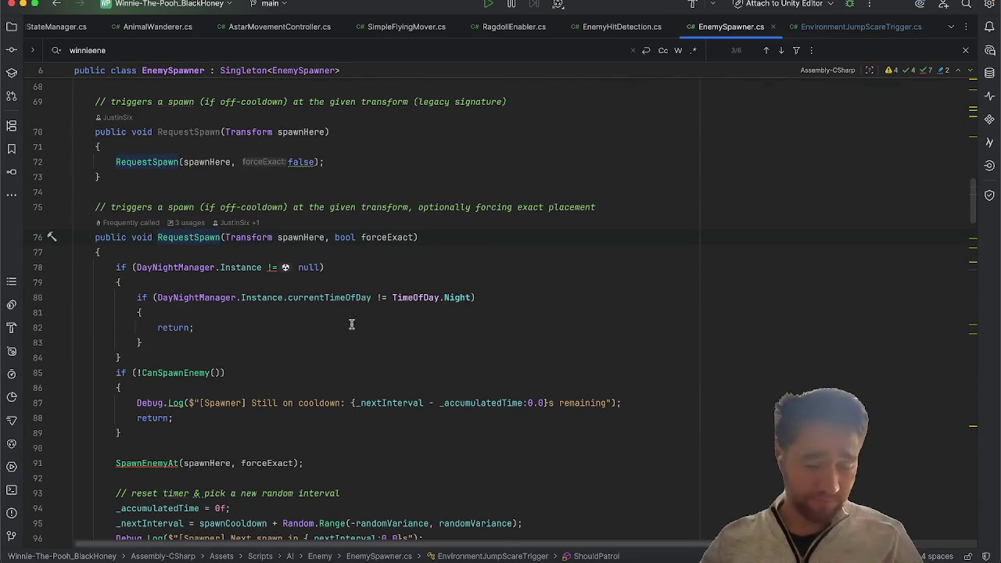
scroll(351, 323, down, 5)
scroll(351, 323, up, 6)
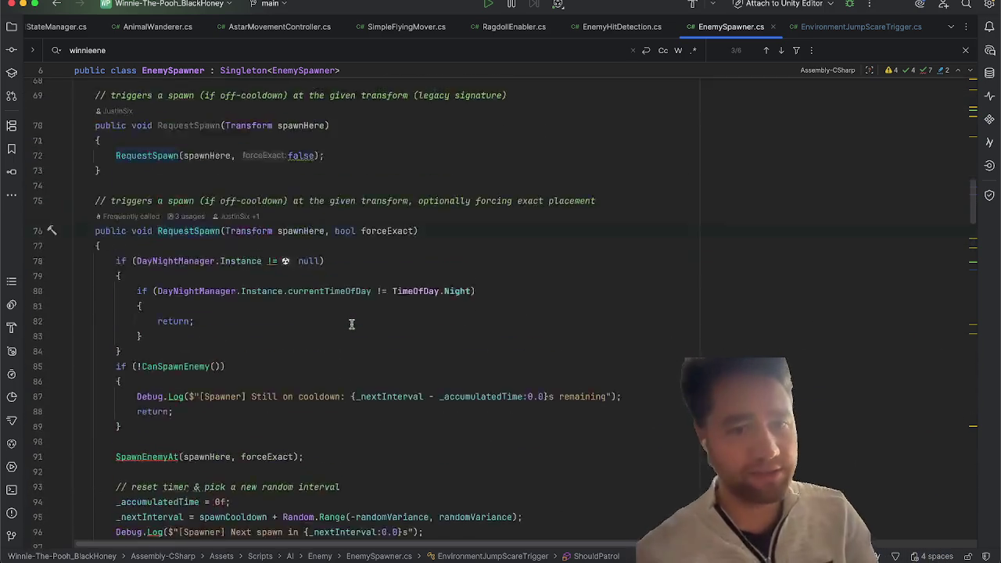
scroll(351, 324, down, 1)
click(409, 287)
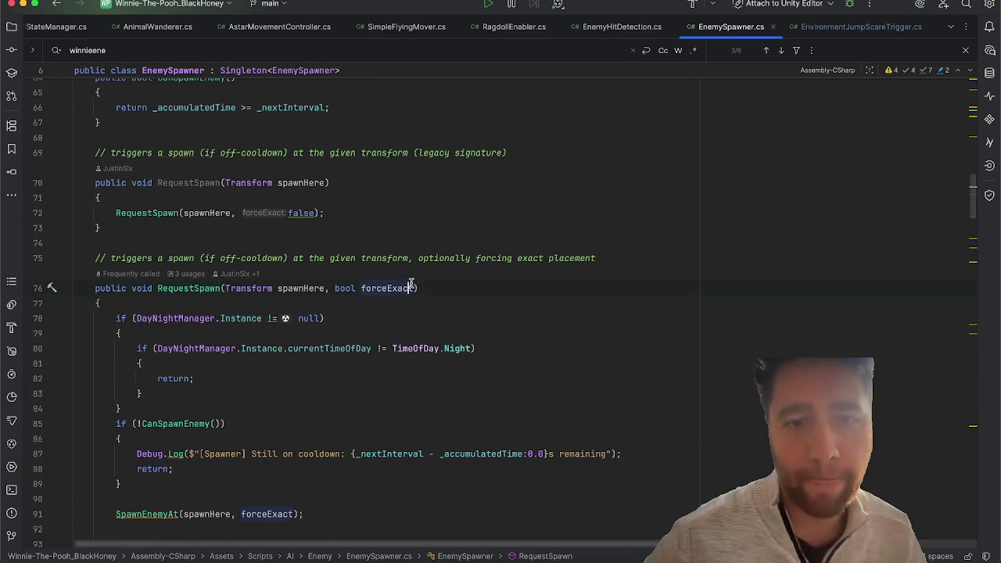
Step: Add an enemyName parameter defaulting to Winnie to RequestSpawn and forward it to SpawnEnemyAt
key(Tab)
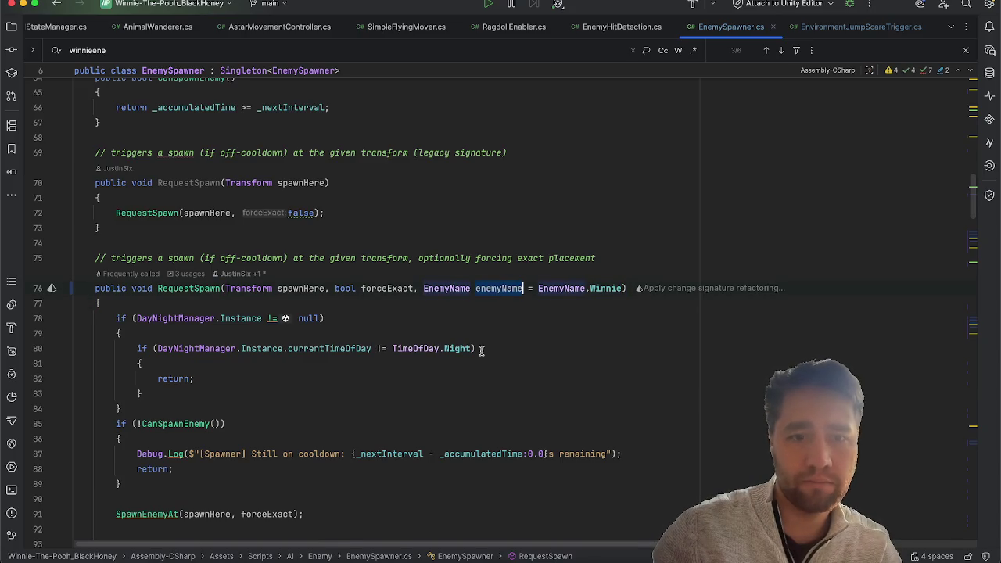
scroll(481, 349, down, 5)
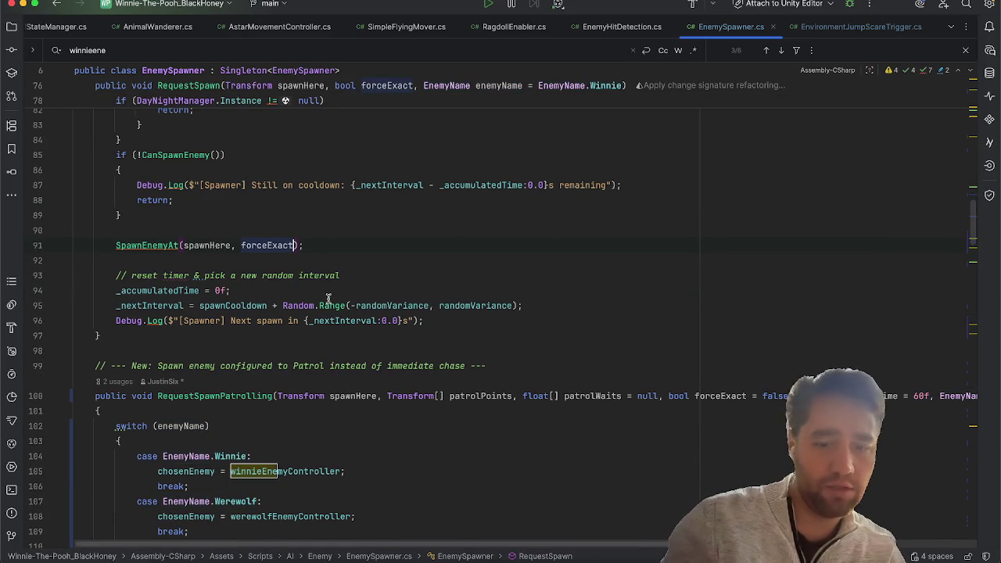
text(, enemyName)
key(Down)
key(Down)
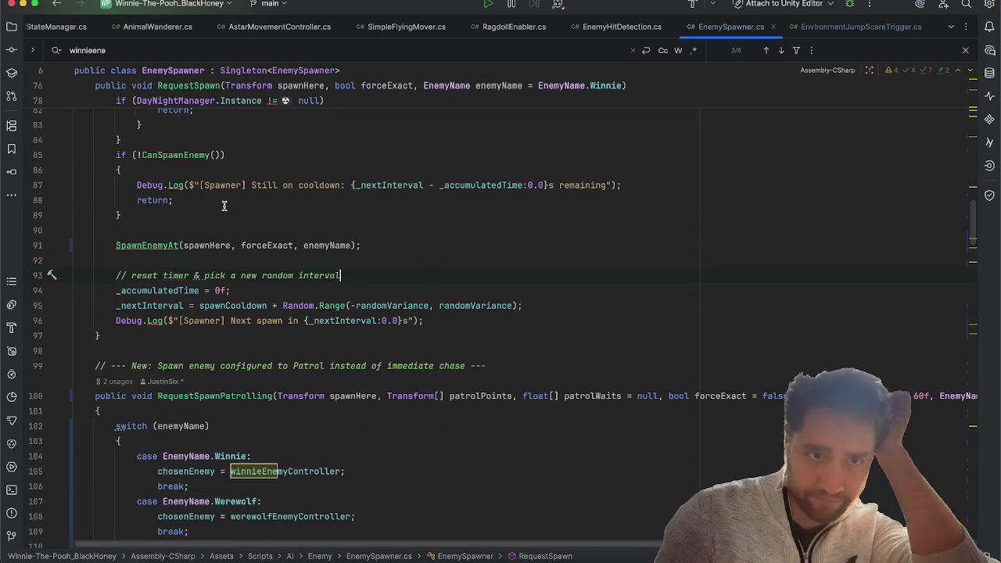
scroll(502, 261, up, 1)
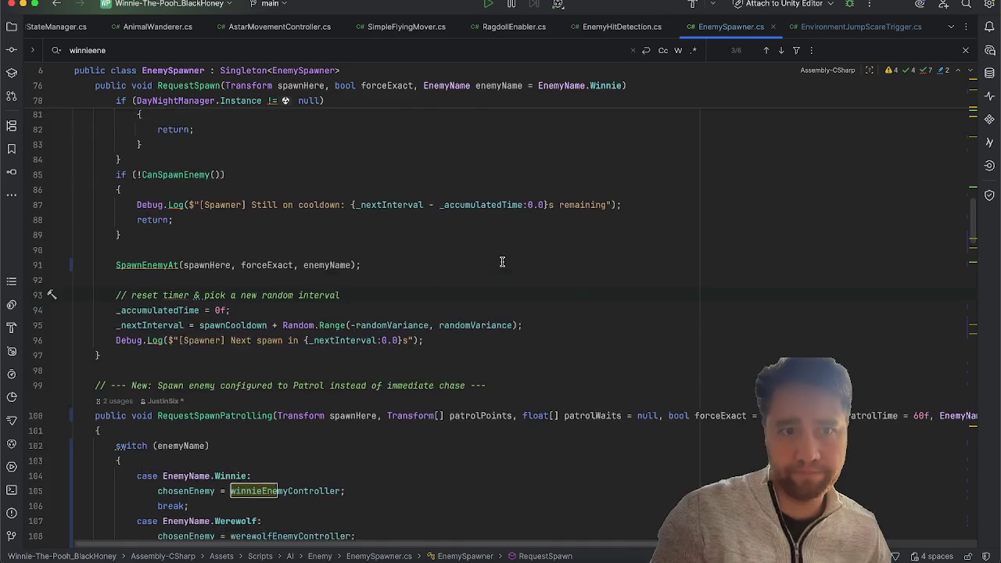
scroll(502, 261, up, 3)
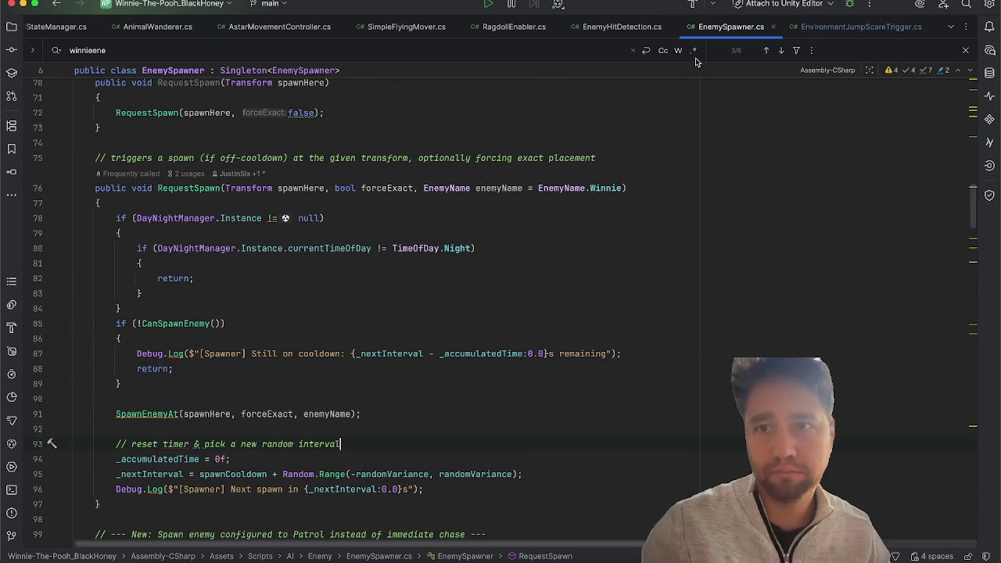
Step: Pass enemyToSpawn as the last argument of SpawnHereAttempt's RequestSpawn call
click(823, 26)
click(366, 210)
text(, ene);)
key(Return)
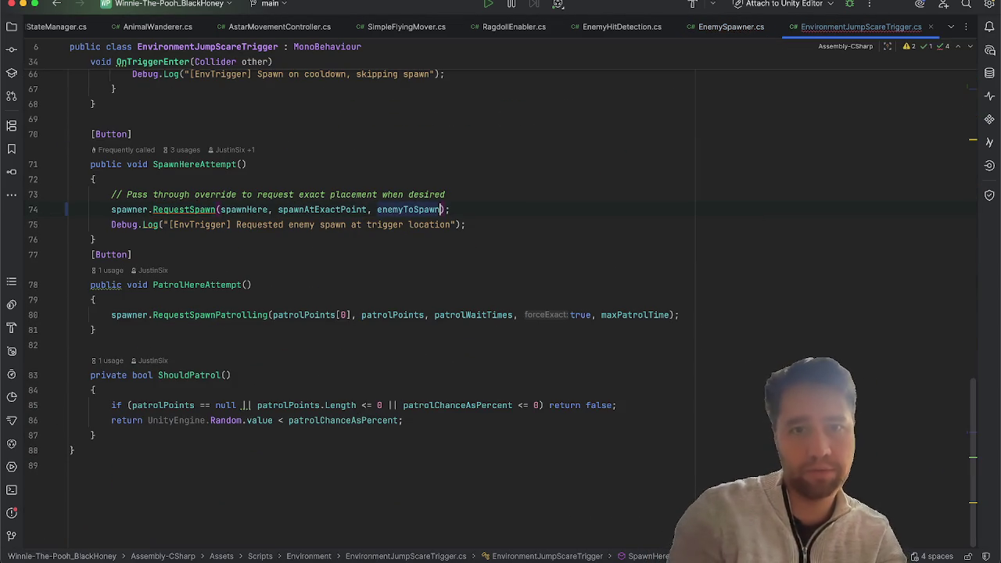
click(613, 180)
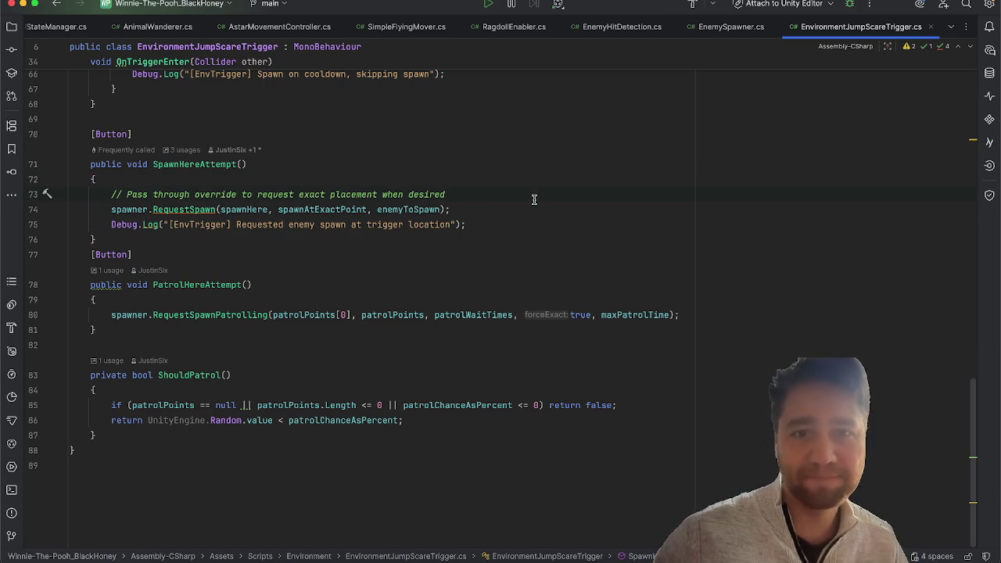
click(466, 163)
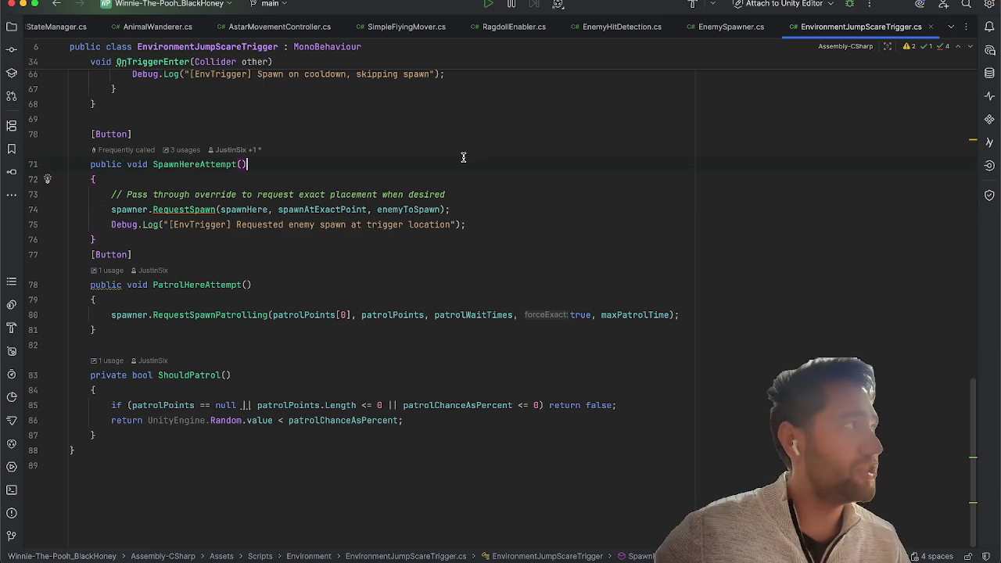
click(481, 195)
click(498, 209)
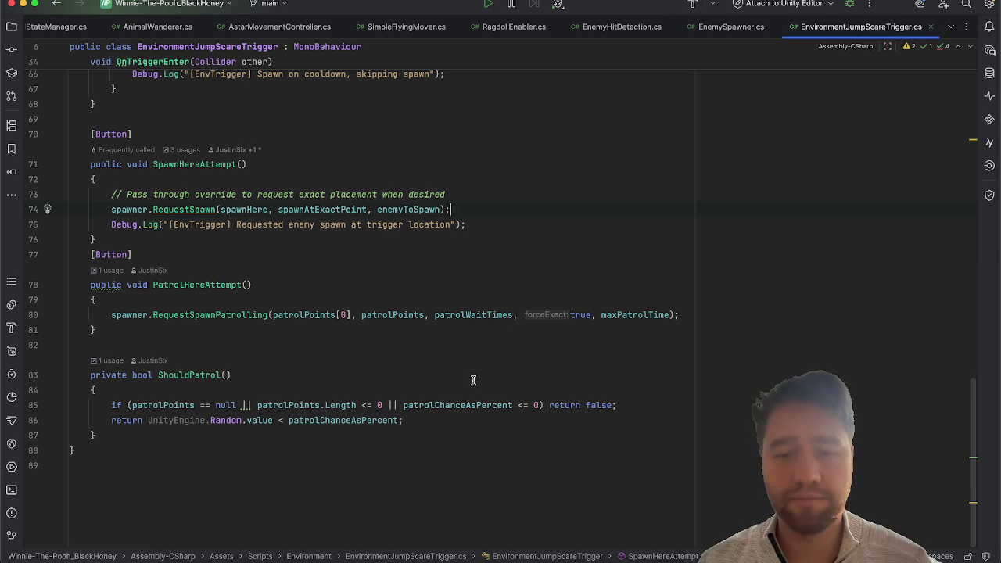
double_click(198, 285)
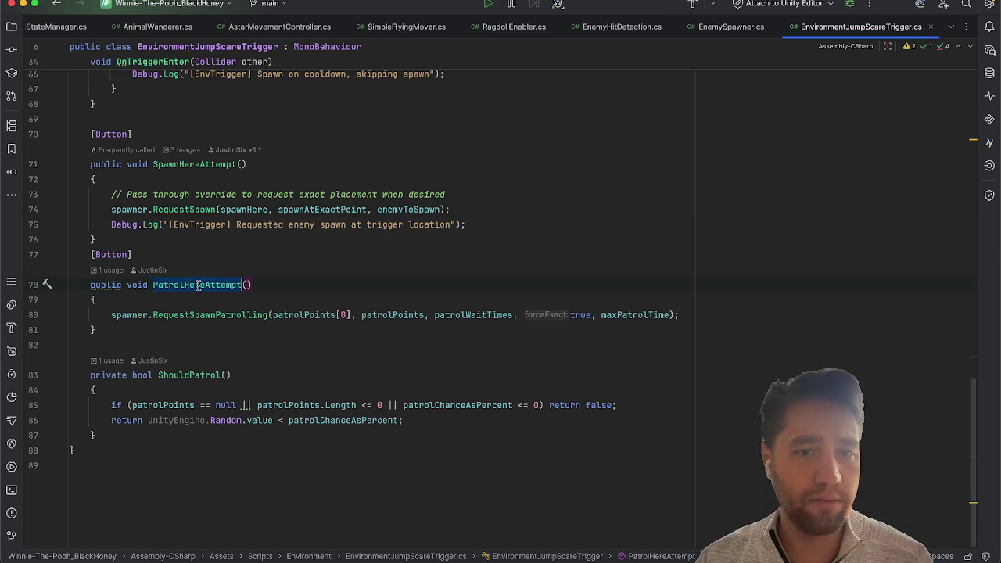
click(664, 315)
Step: Add enemyToSpawn as the last argument of RequestSpawnPatrolling on line 80
text(, enem)
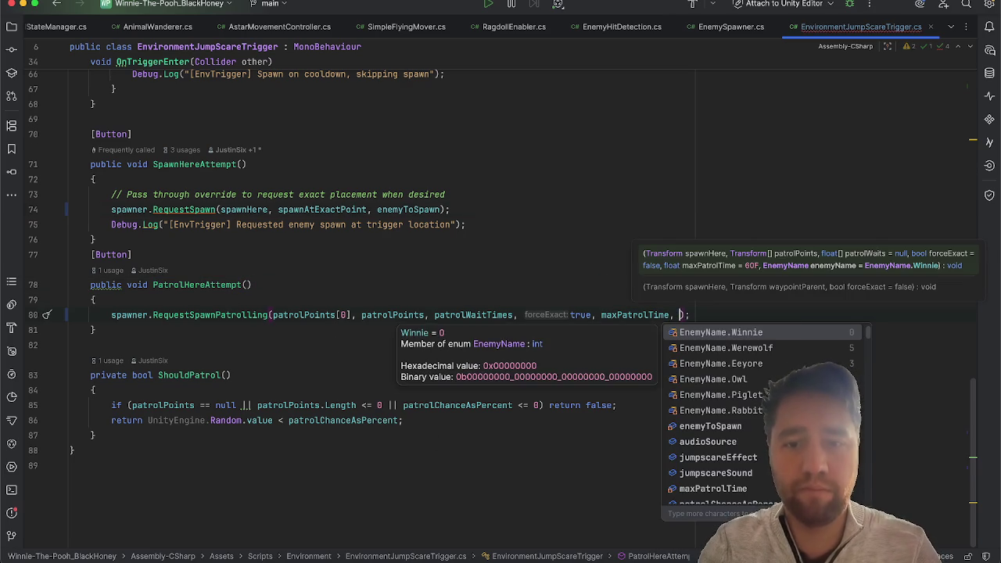
key(Return)
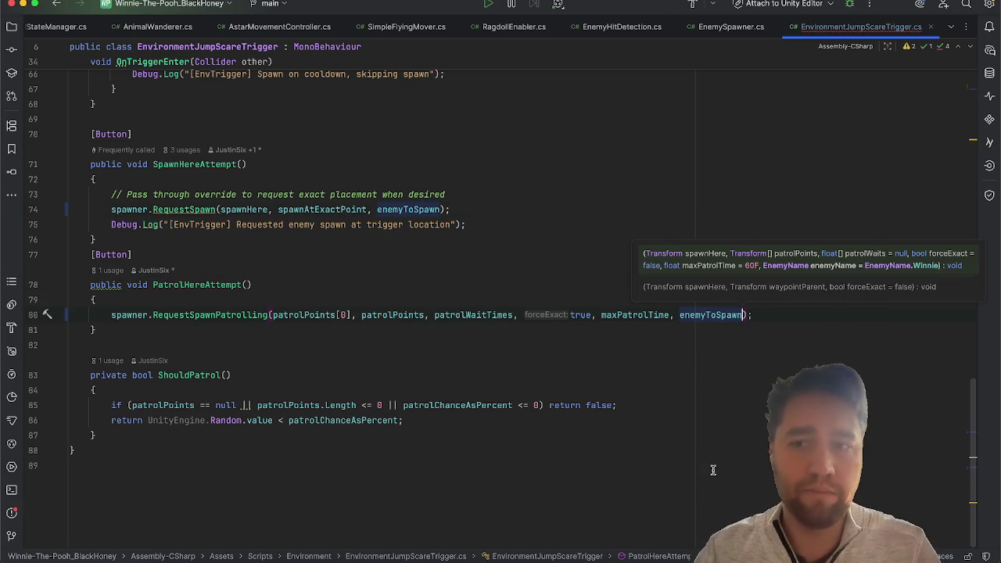
click(661, 416)
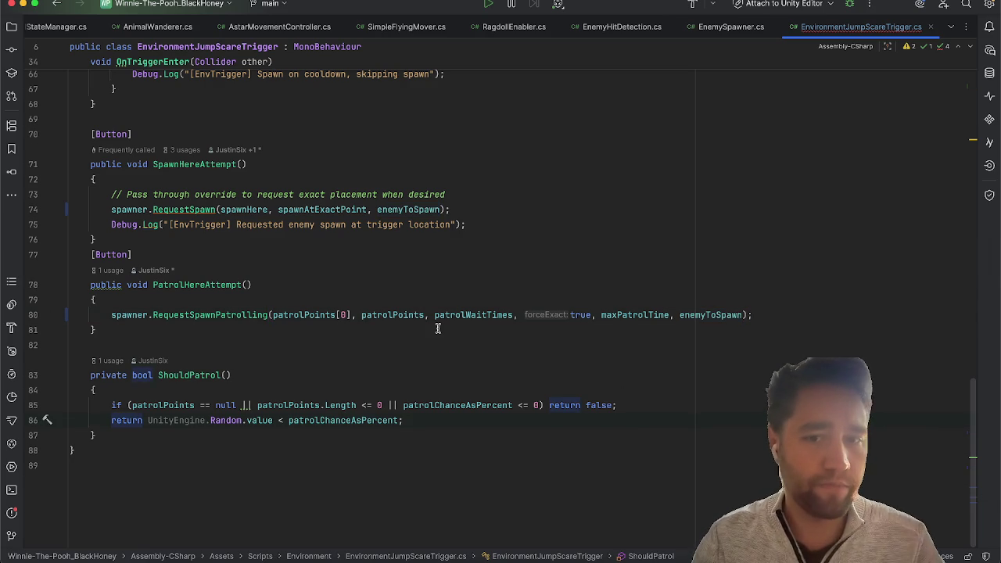
scroll(438, 329, up, 3)
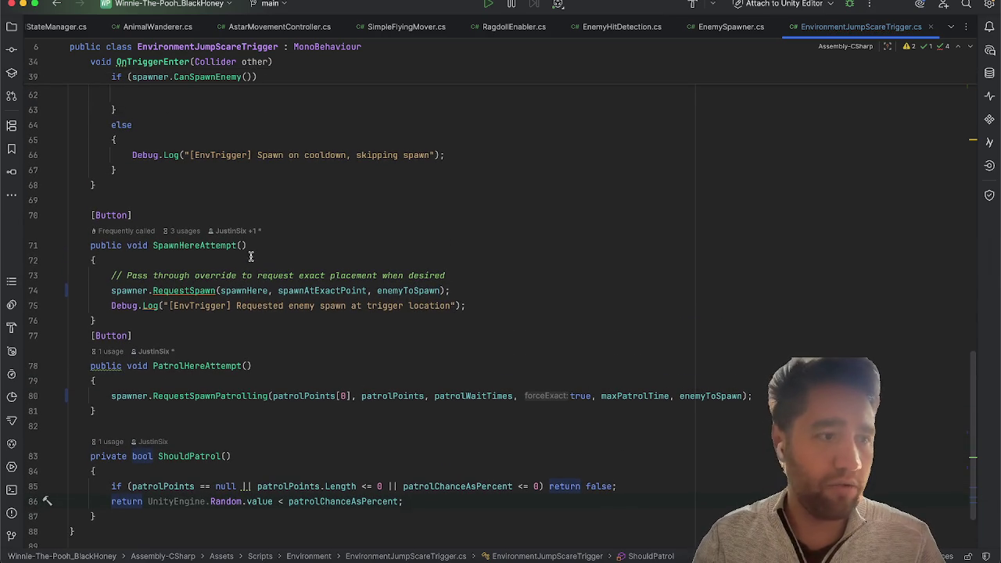
scroll(818, 184, up, 10)
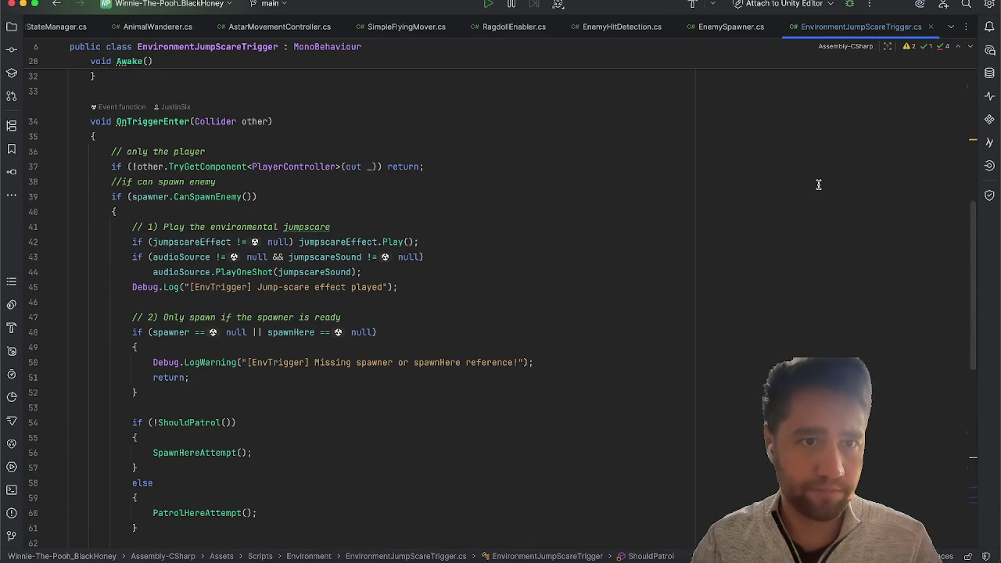
scroll(818, 185, down, 2)
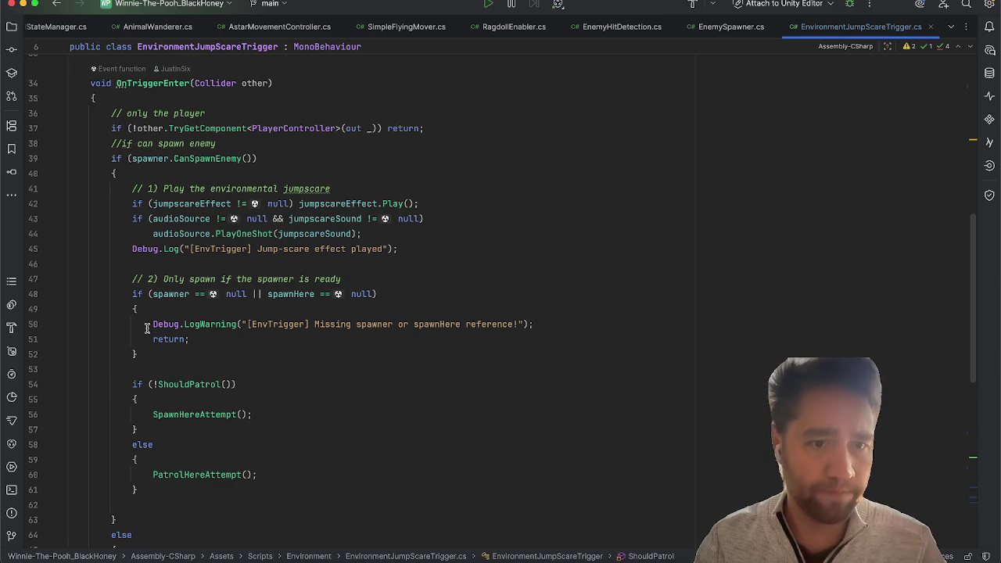
Step: Check where SpawnHereAttempt uses enemyToSpawn, then switch back to Unity
super+click(200, 414)
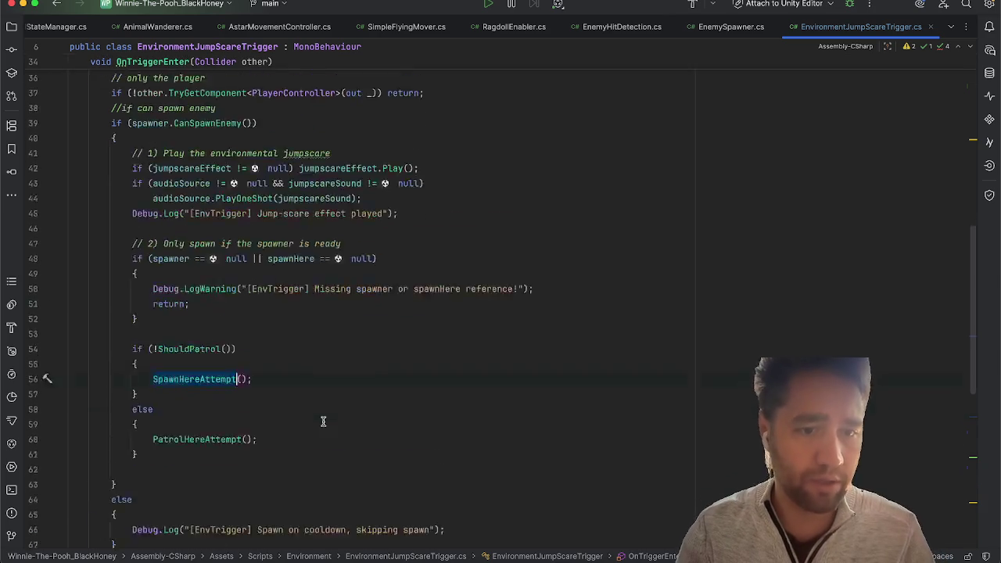
double_click(400, 245)
scroll(450, 289, up, 20)
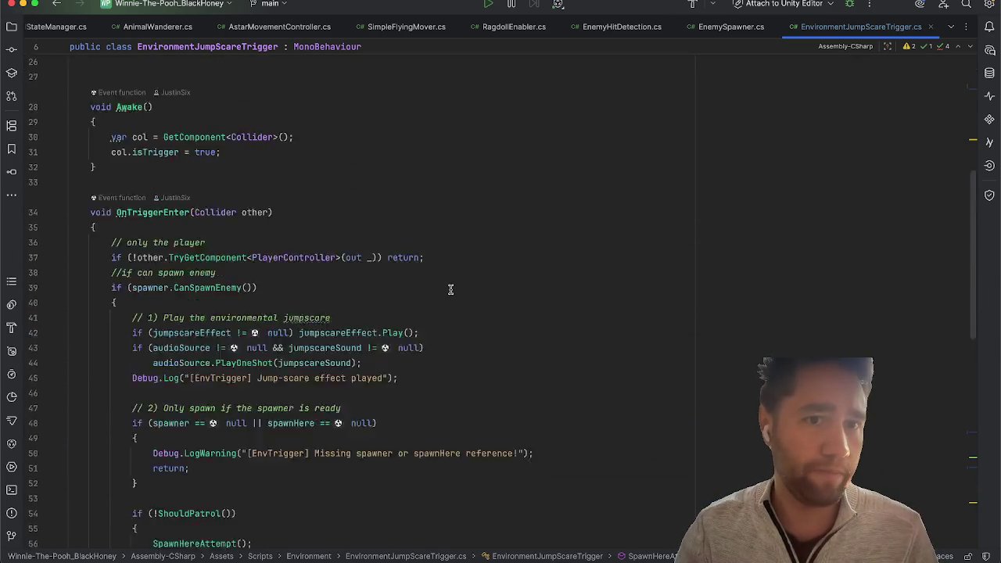
scroll(450, 290, down, 1)
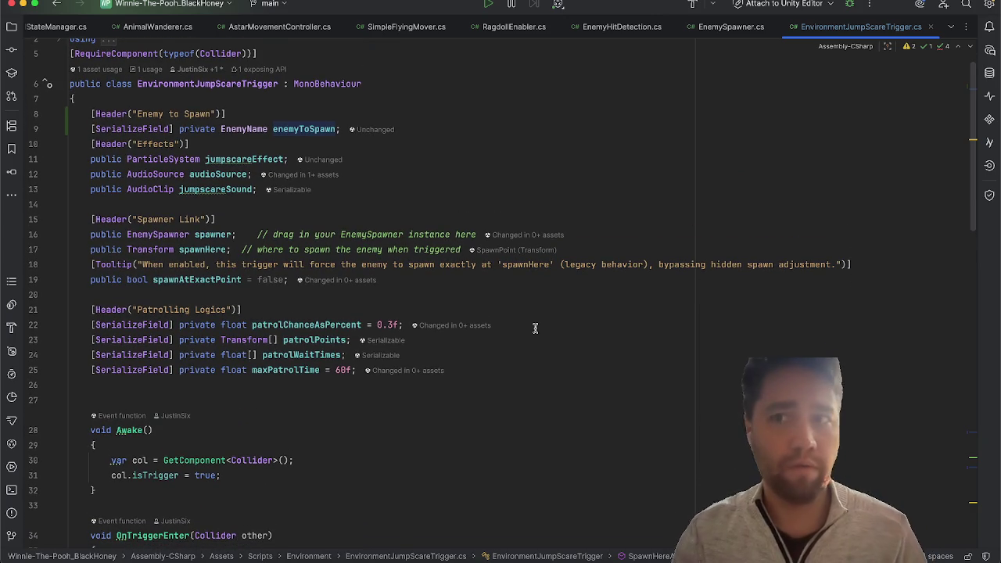
key(super+Tab)
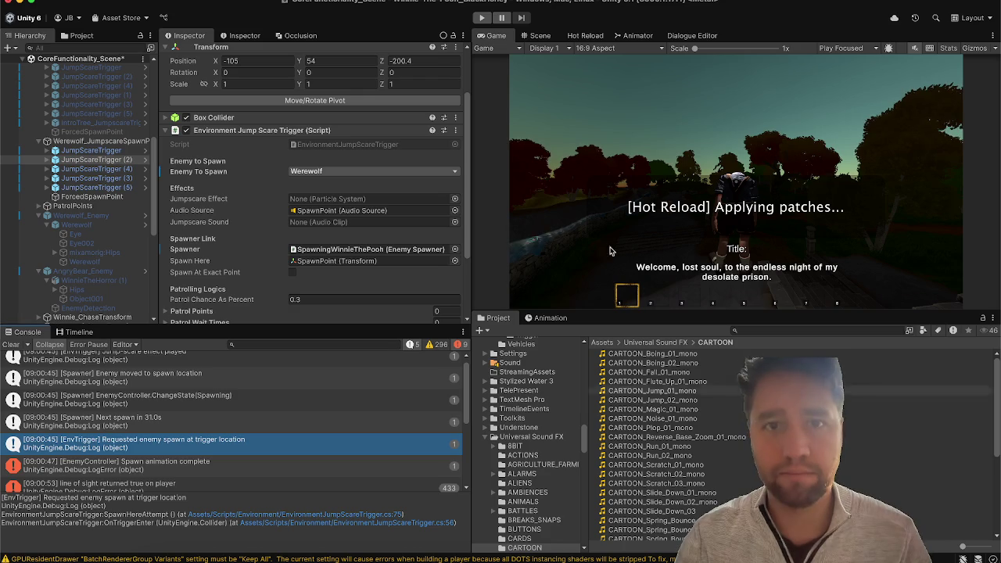
Step: Confirm Hot Reload patched PatrolHereAttempt and SpawnHereAttempt, then clear the Console's old logs
click(602, 36)
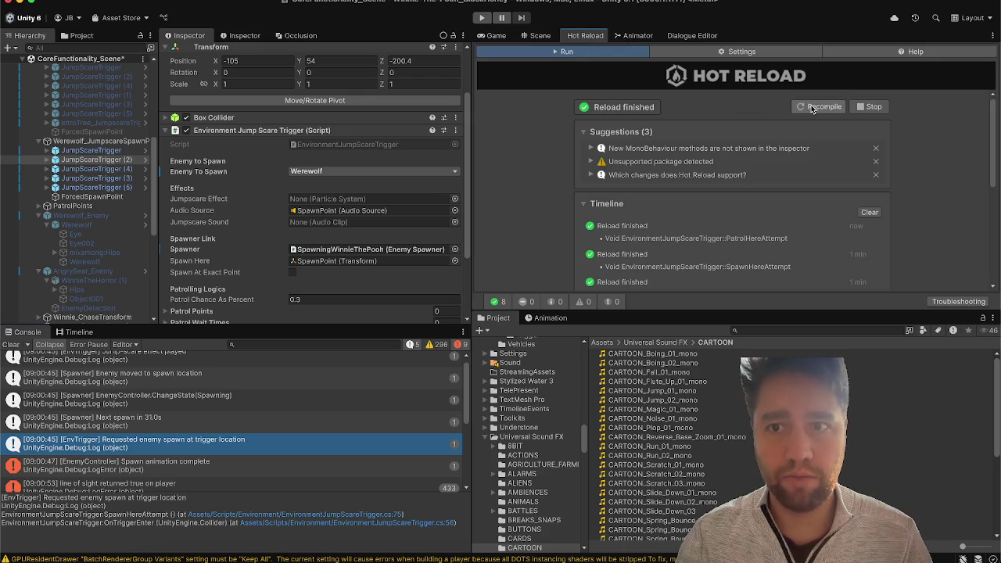
click(11, 344)
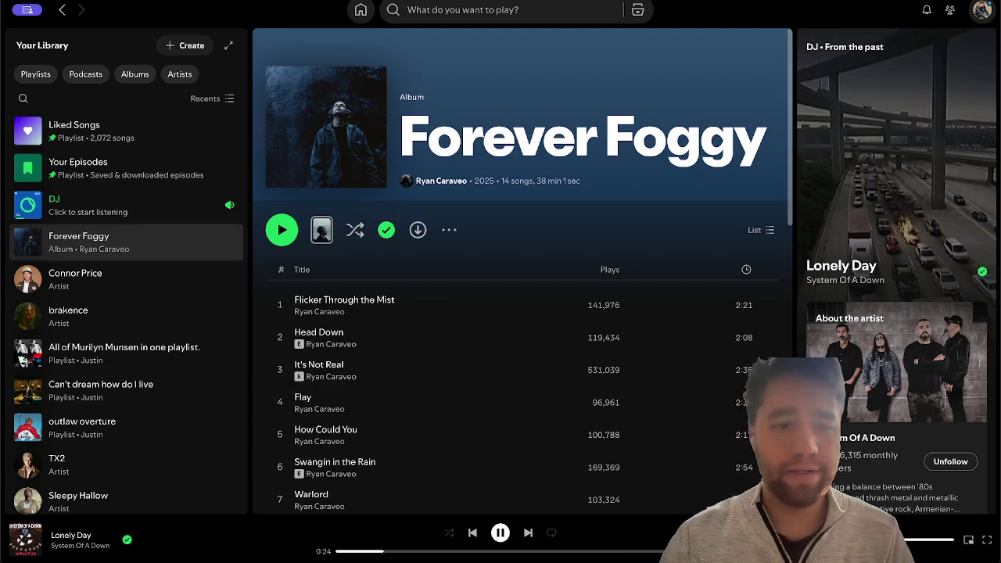
Step: Show the lyrics for Lonely Day in the Spotify player bar
click(832, 533)
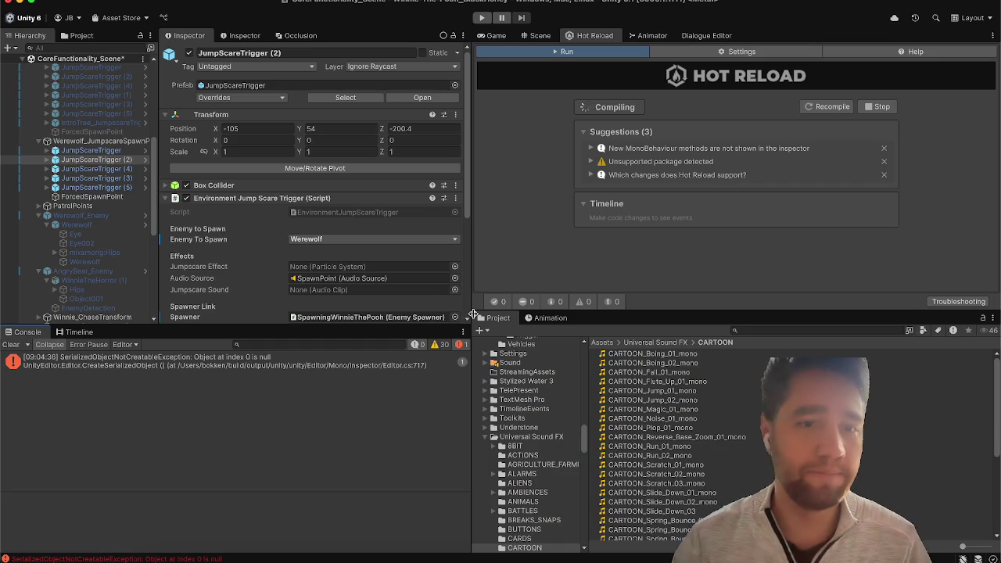
Step: Clear the leftover Console error and uncheck Saves Off on SaveManager
click(15, 345)
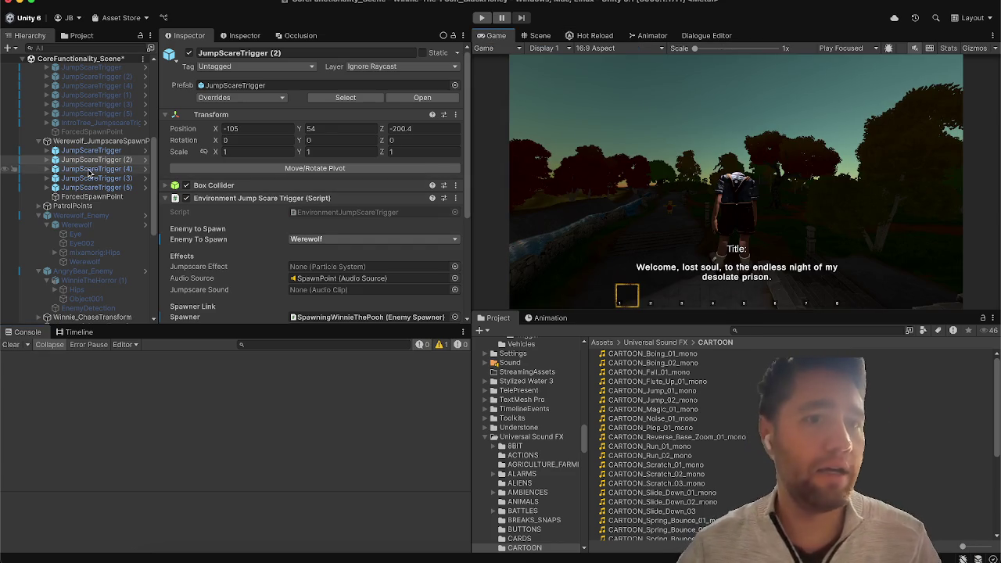
click(86, 133)
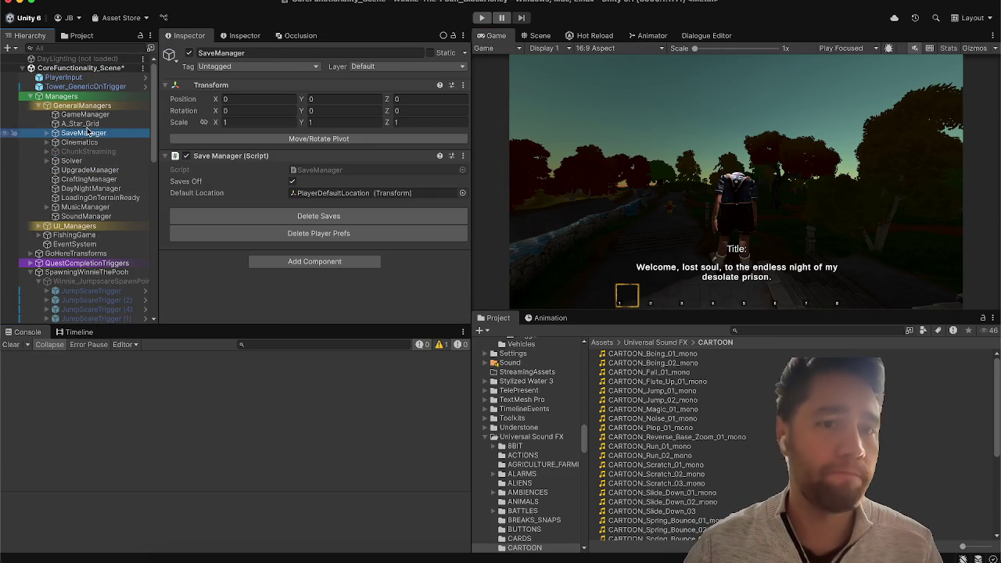
click(292, 182)
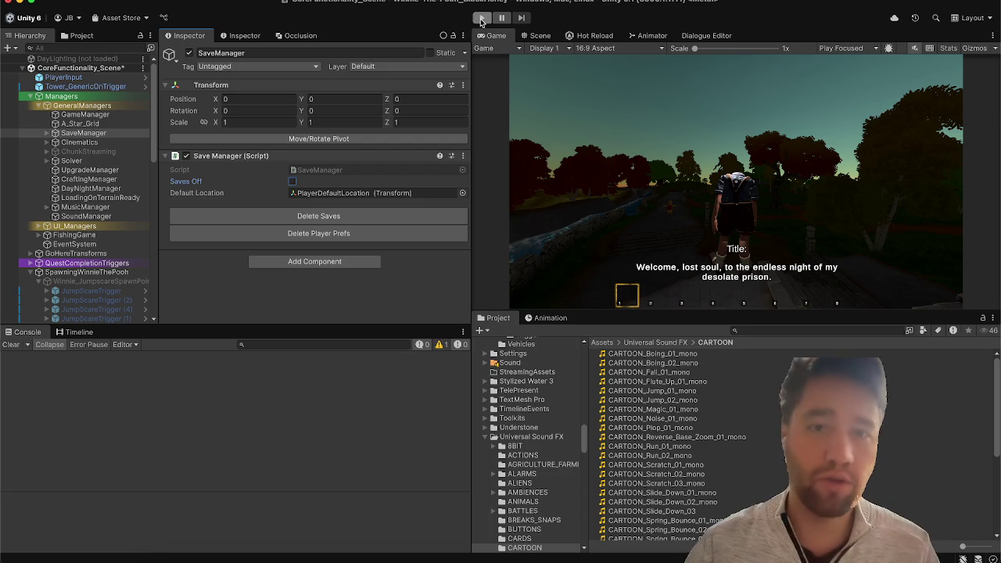
Step: Play-test the game, inspecting Werewolf_Enemy's components while paused, then stop it
click(481, 18)
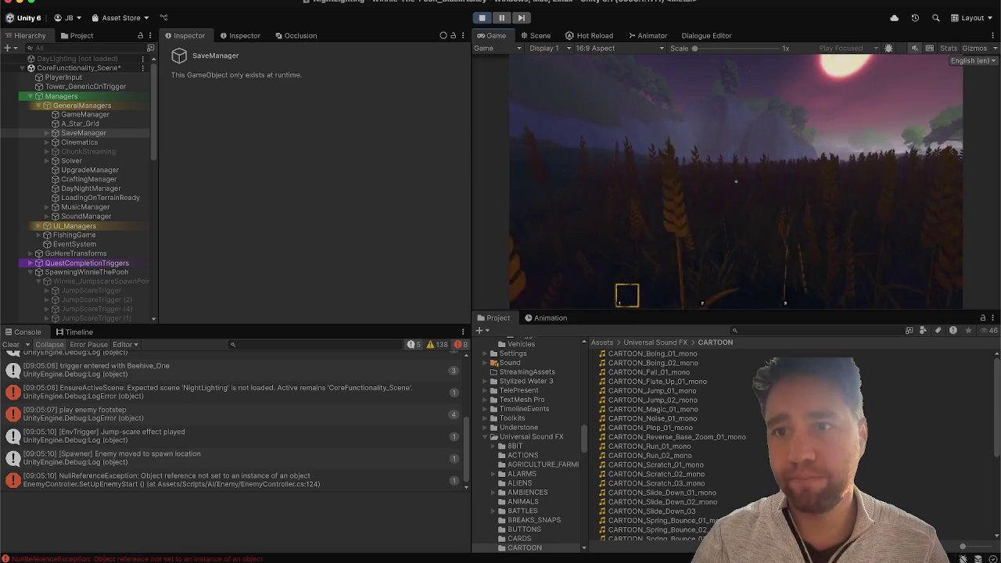
key(Escape)
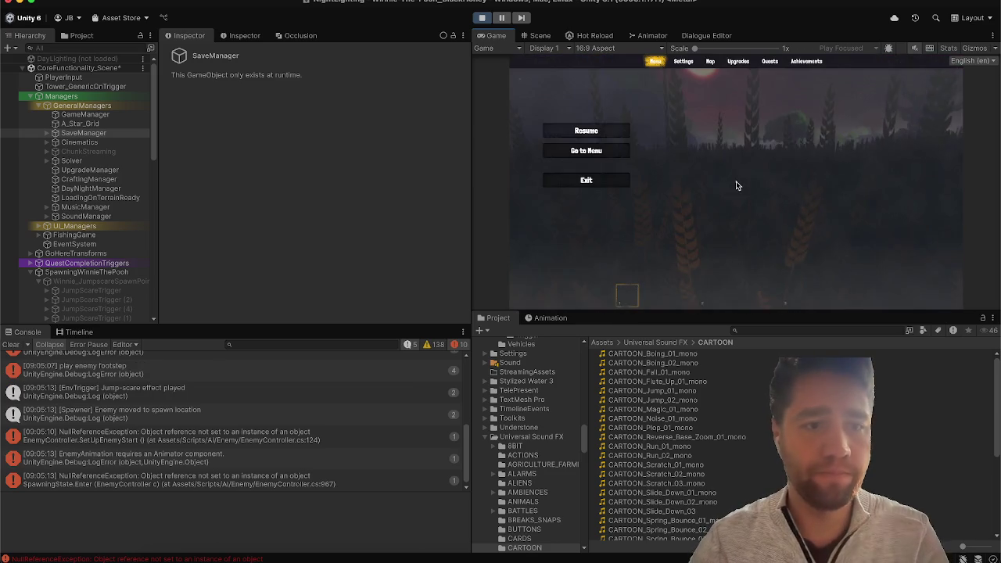
scroll(43, 219, down, 5)
scroll(43, 218, down, 3)
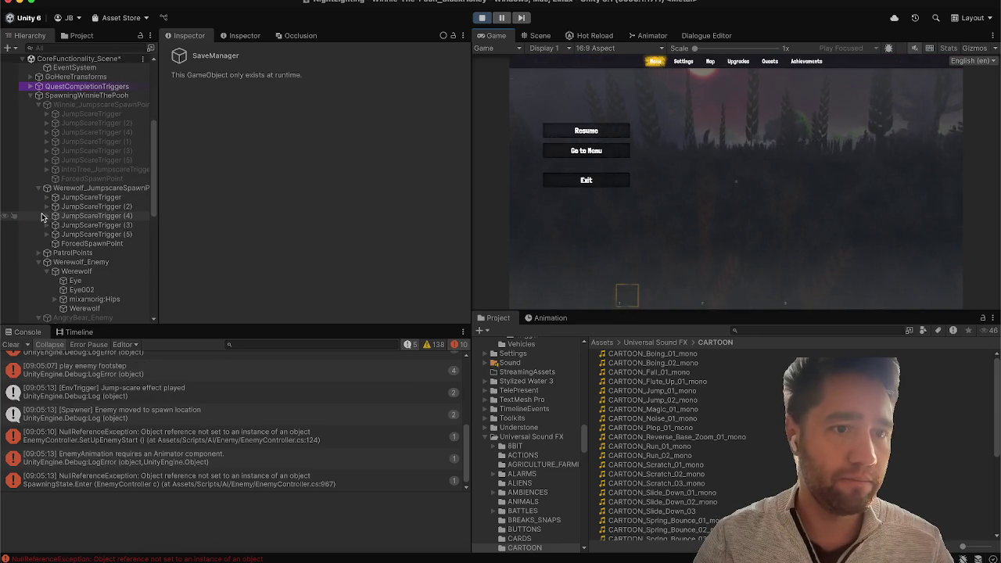
scroll(43, 218, down, 3)
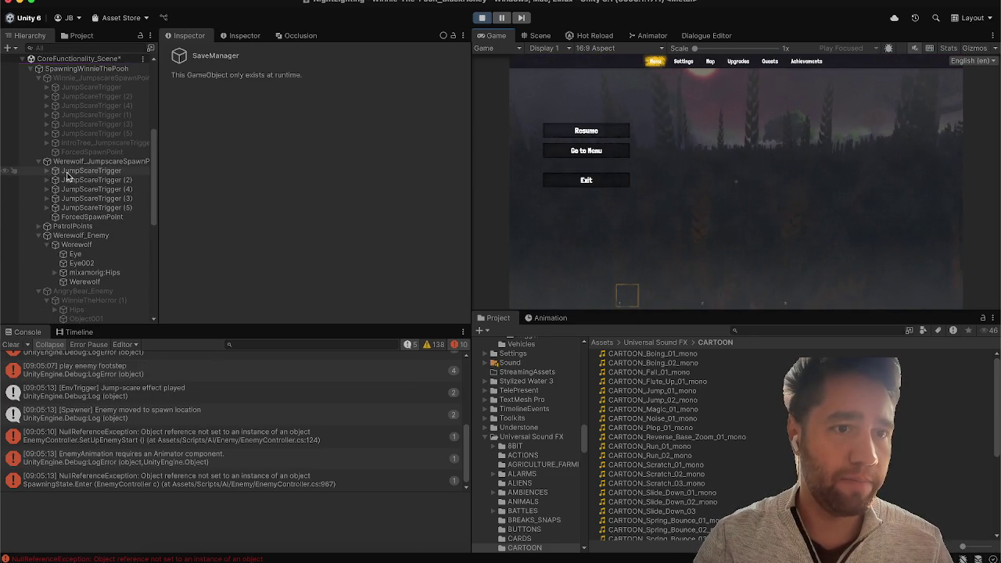
click(74, 236)
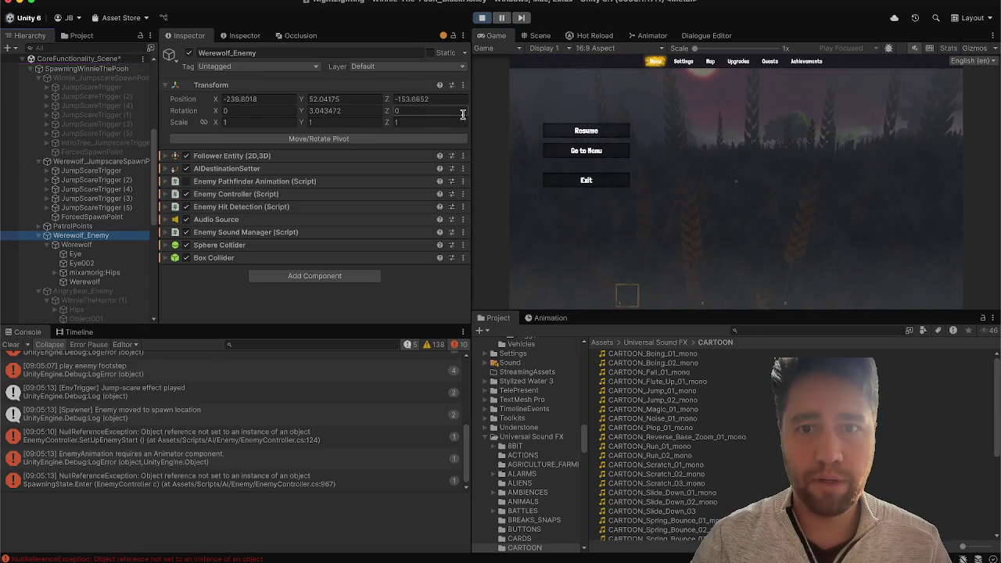
click(586, 130)
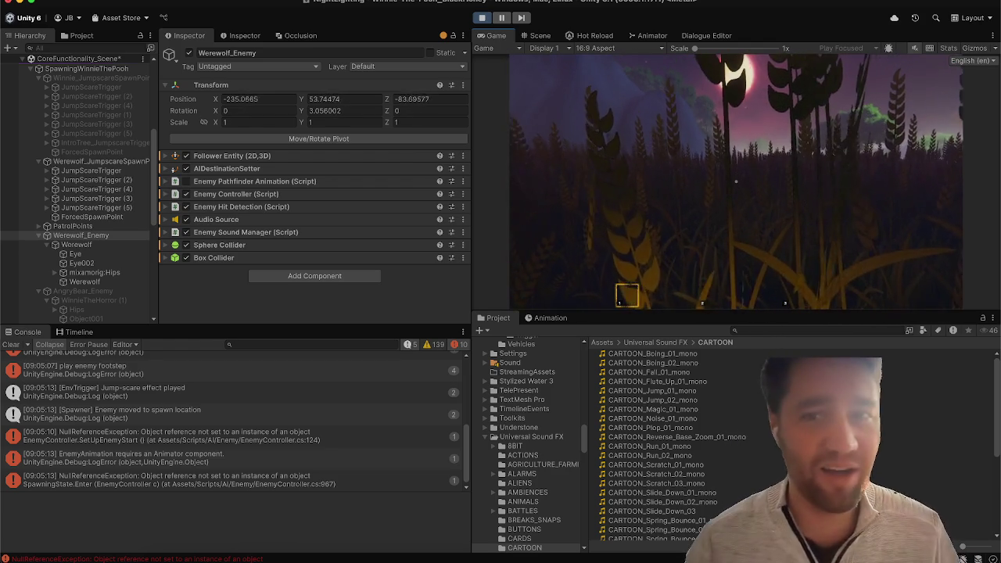
key(Escape)
click(481, 18)
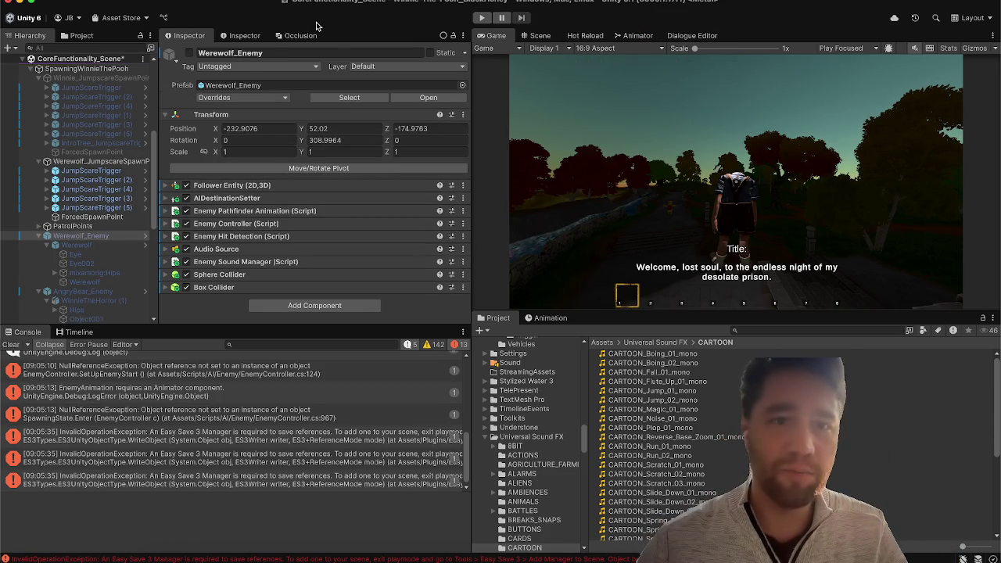
Step: Show the Animator graph instead of the Game view, clear Console errors, and select the Werewolf model
scroll(102, 194, down, 1)
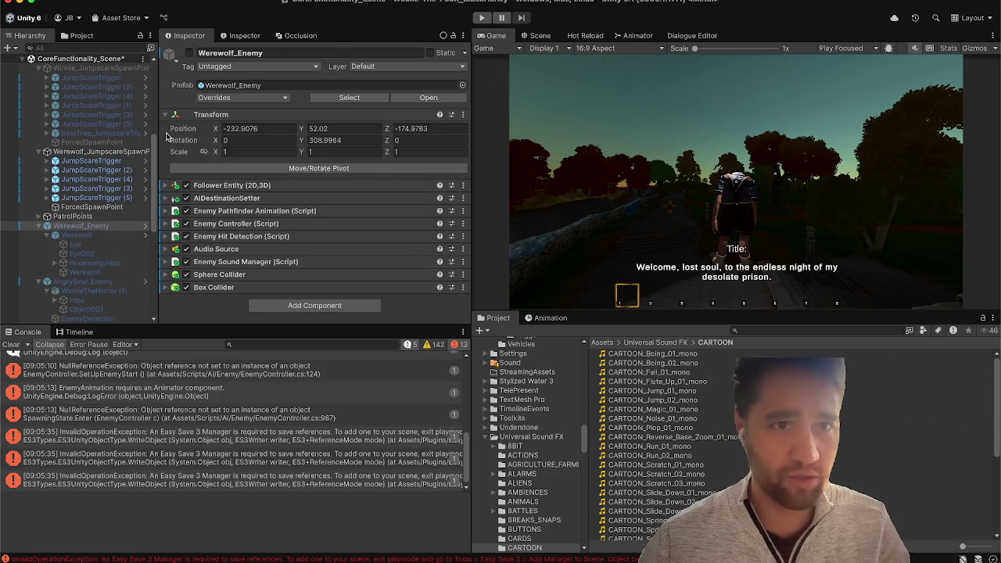
click(621, 38)
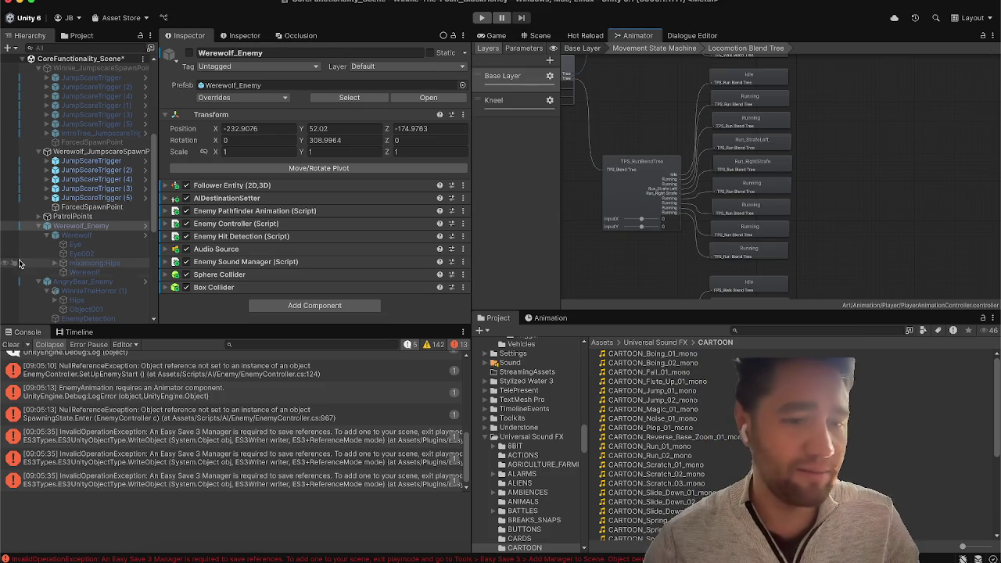
click(11, 344)
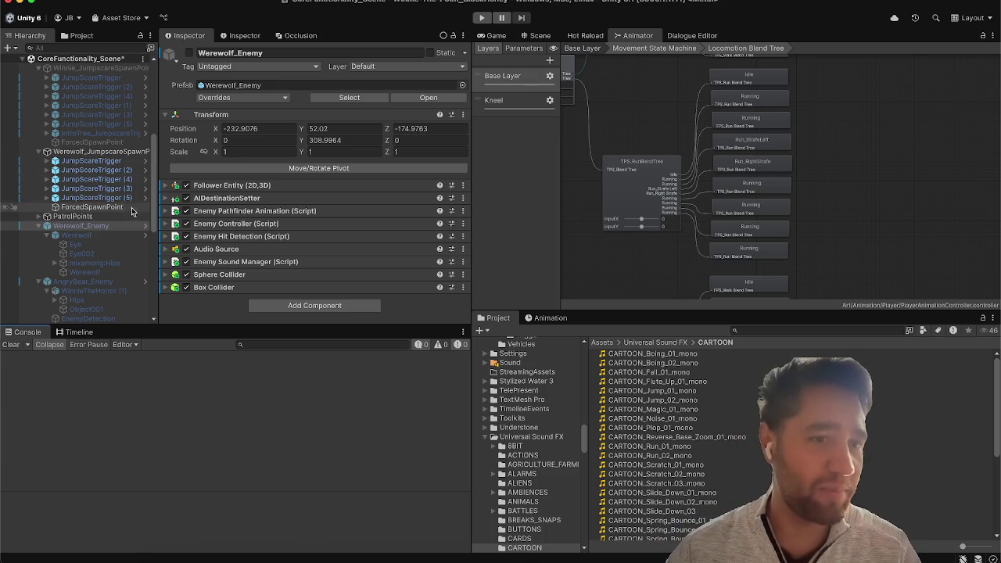
click(108, 235)
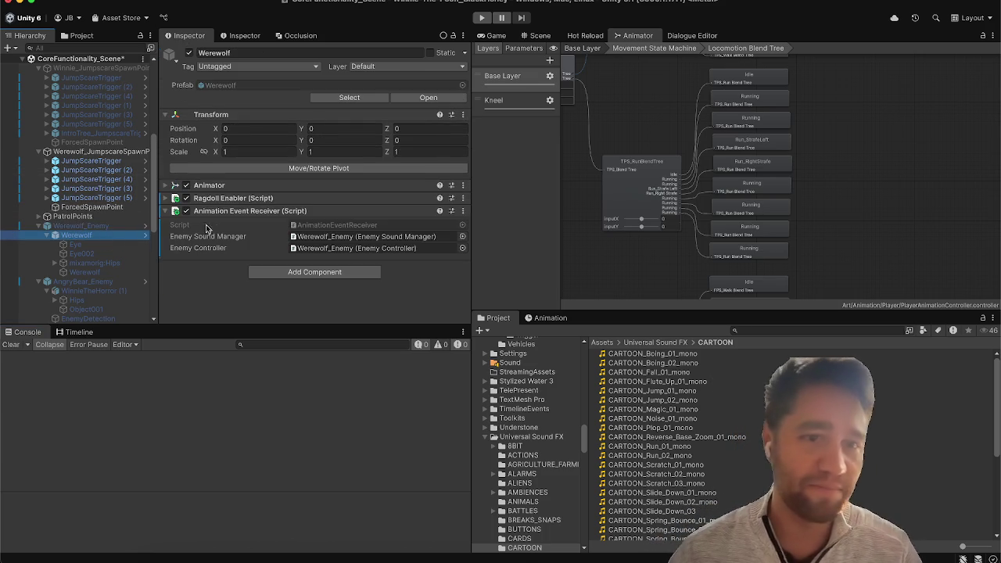
Step: Confirm the Werewolf's Animator has no controller assigned, closing the picker without choosing one
click(281, 187)
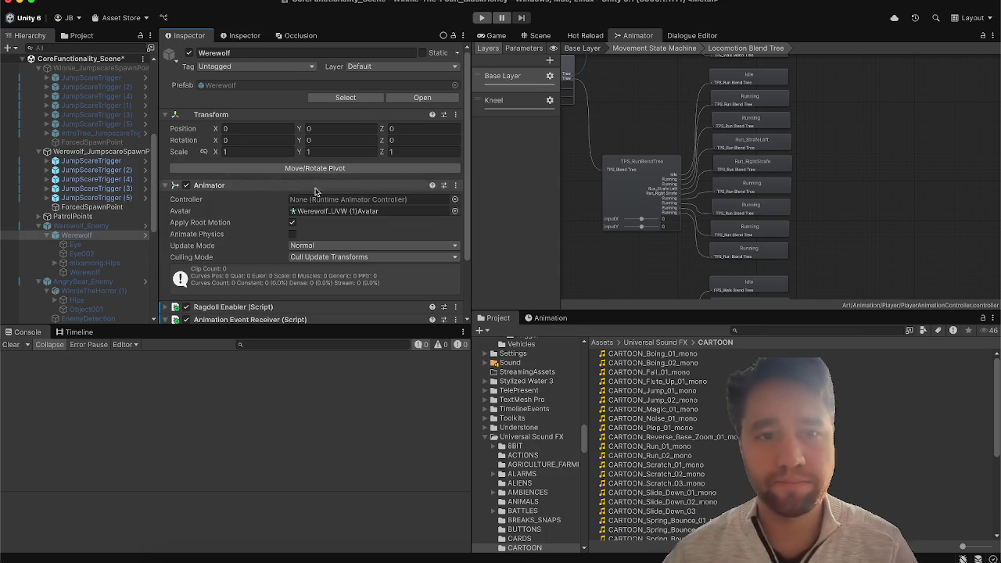
click(454, 200)
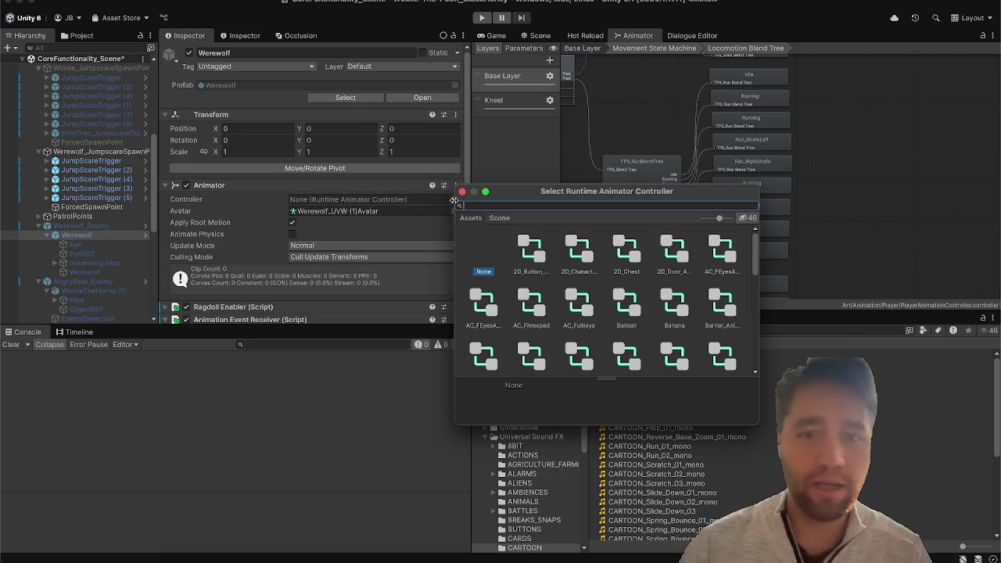
click(462, 191)
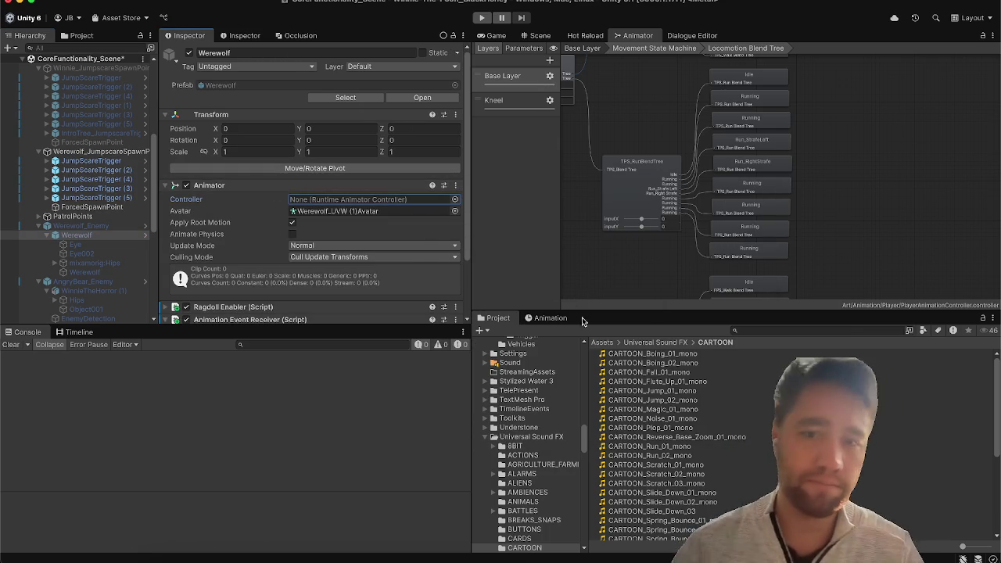
Step: Open the Assets/Art/Animation folder in the Project window
click(602, 341)
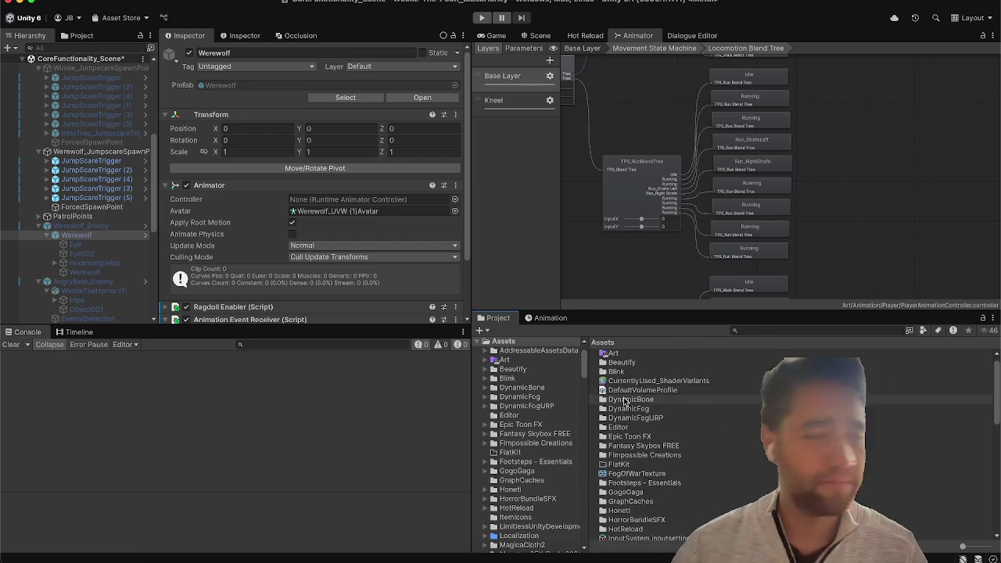
key(super+6)
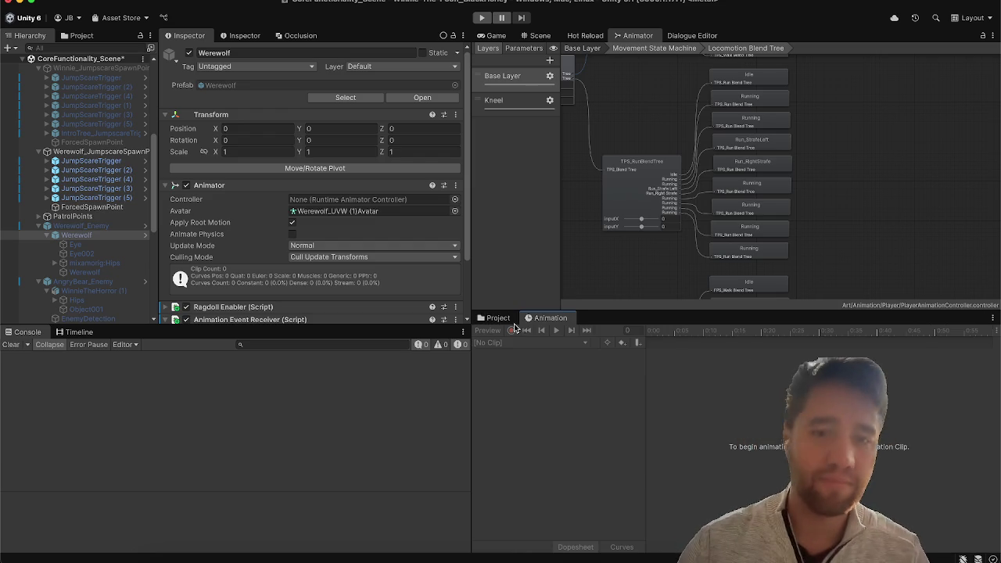
key(super+5)
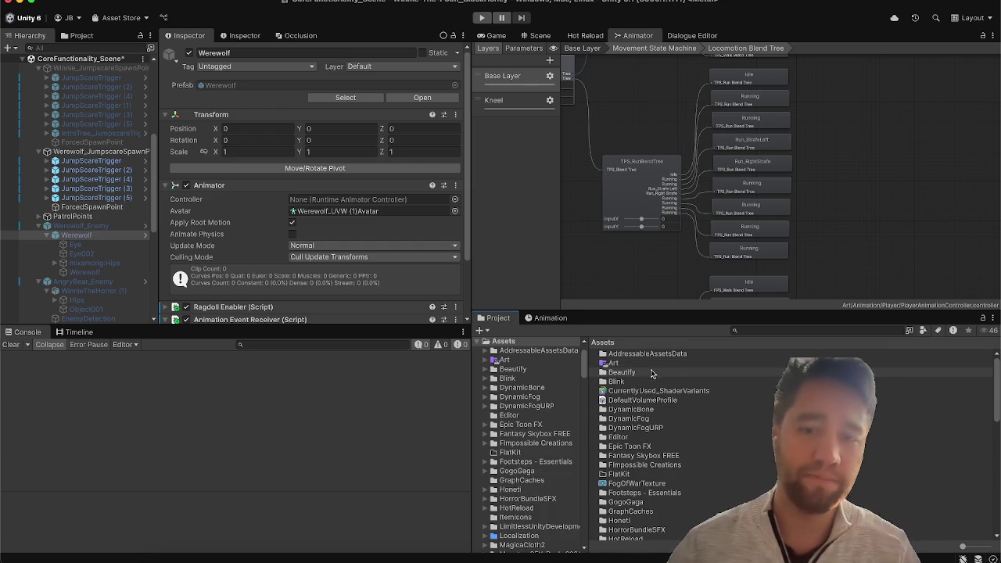
double_click(651, 364)
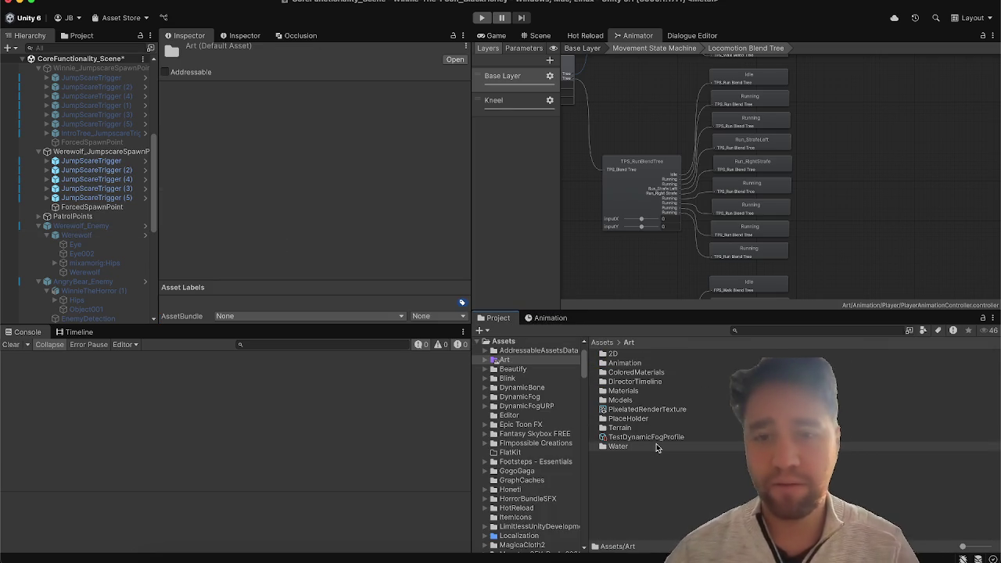
double_click(624, 363)
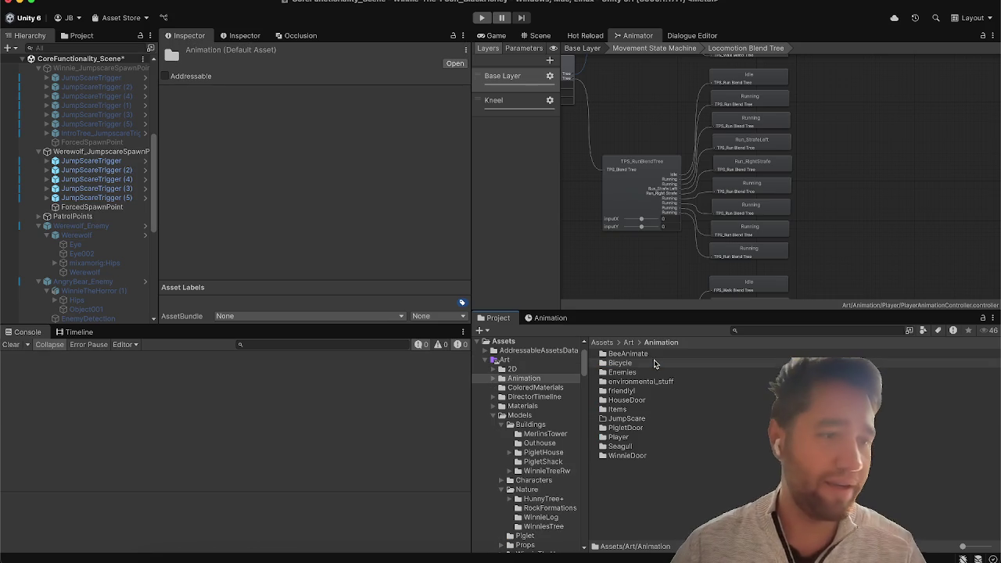
click(634, 476)
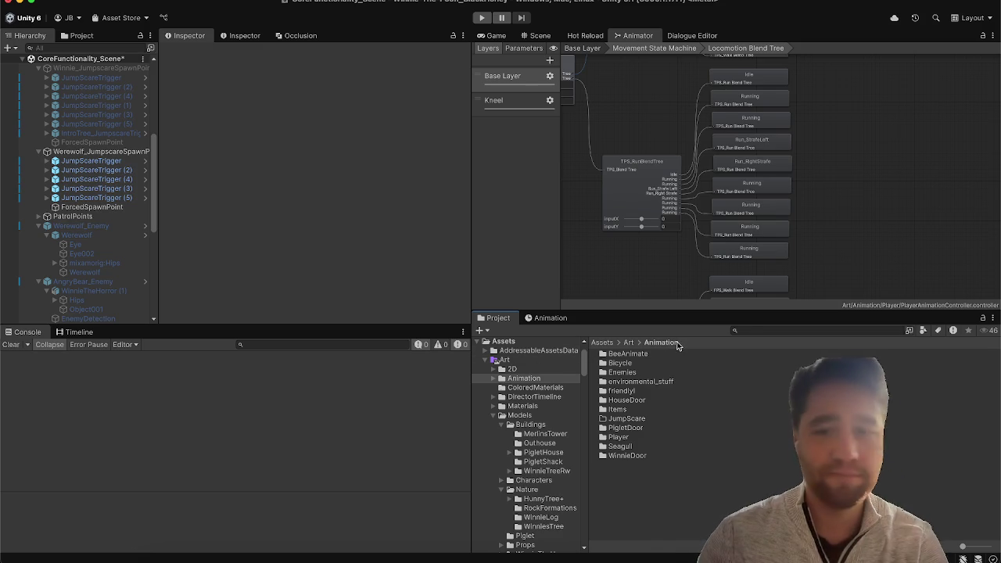
double_click(638, 374)
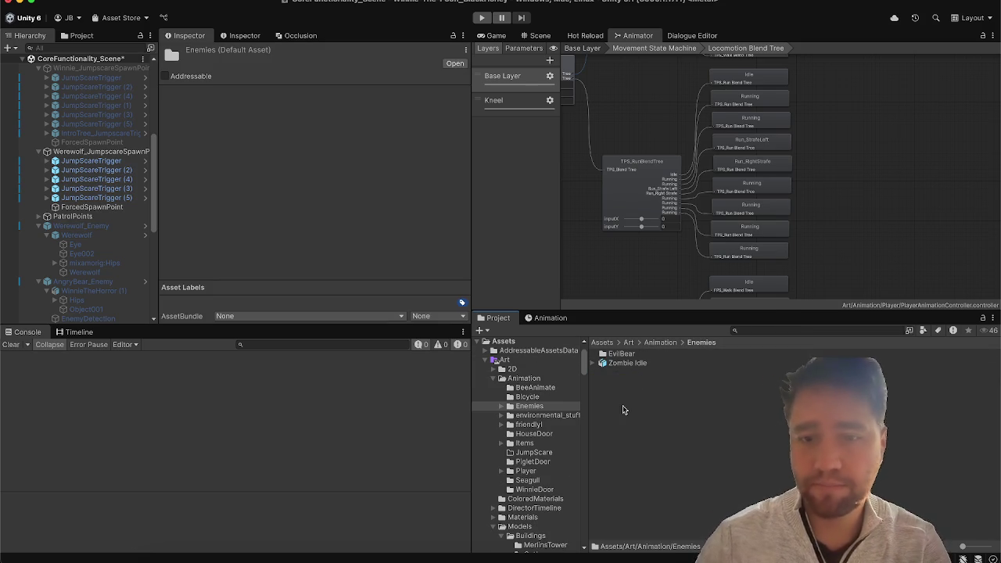
Step: Create a folder named Werewolf inside Animation/Enemies
right_click(623, 405)
mouse_move(673, 215)
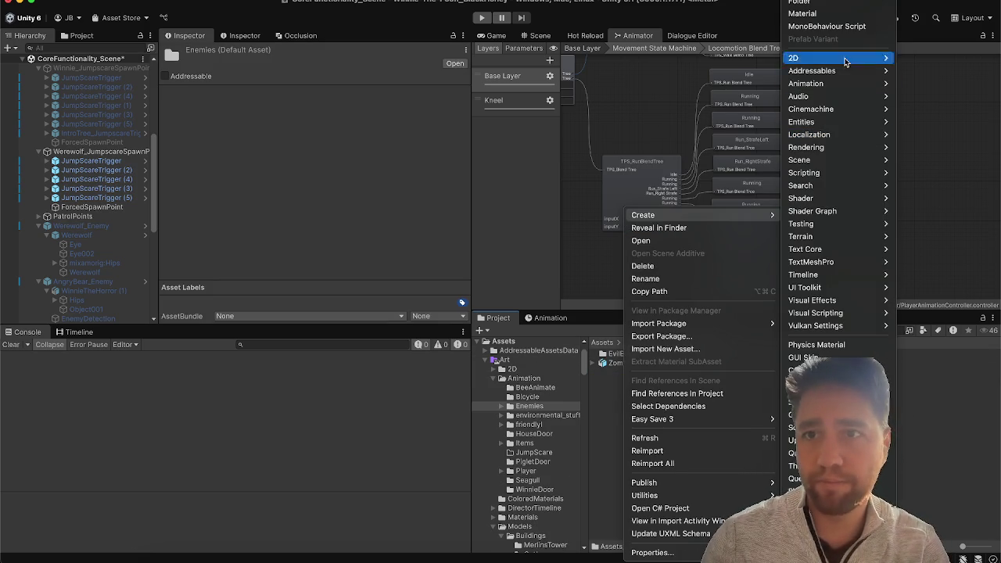
click(832, 4)
text(Werewolf)
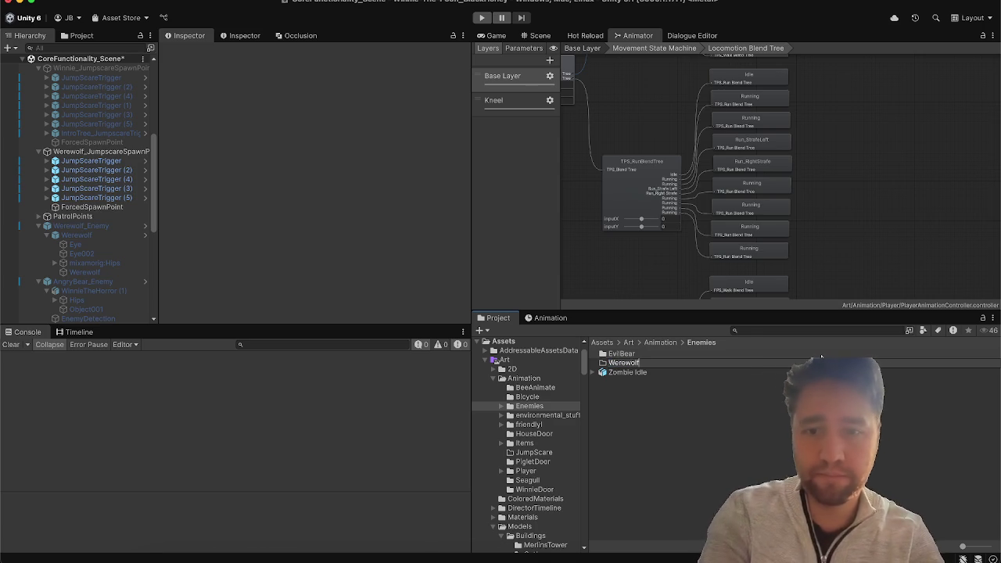
key(Return)
double_click(765, 354)
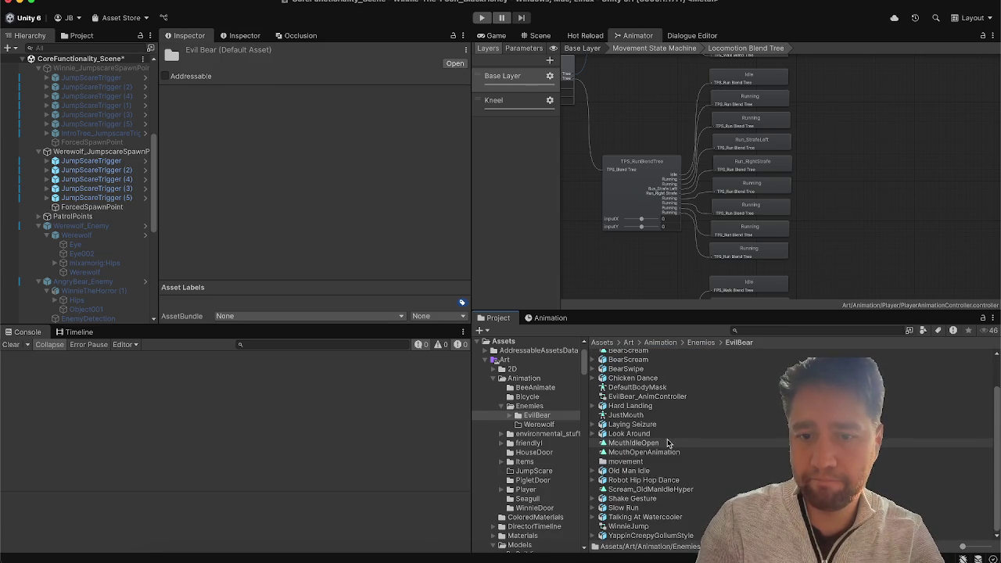
click(701, 342)
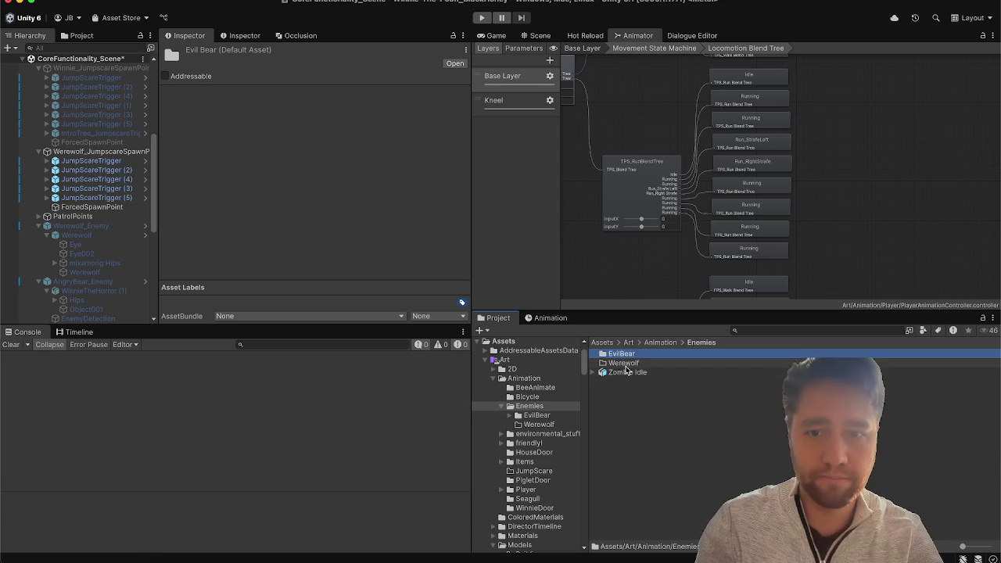
Step: Create an Animator Controller named Werewolf_AnimatorController inside the Werewolf folder
double_click(625, 369)
right_click(626, 369)
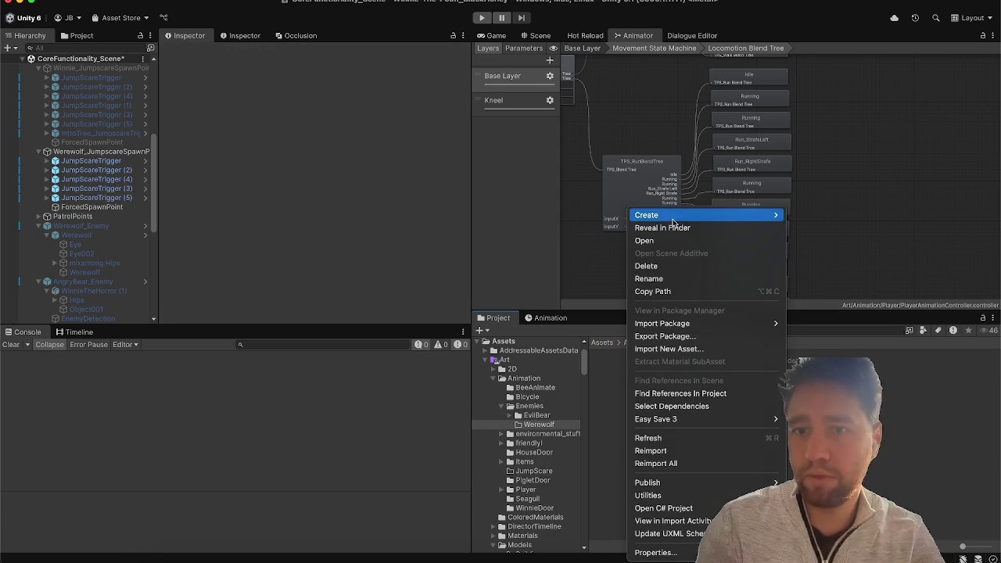
mouse_move(677, 215)
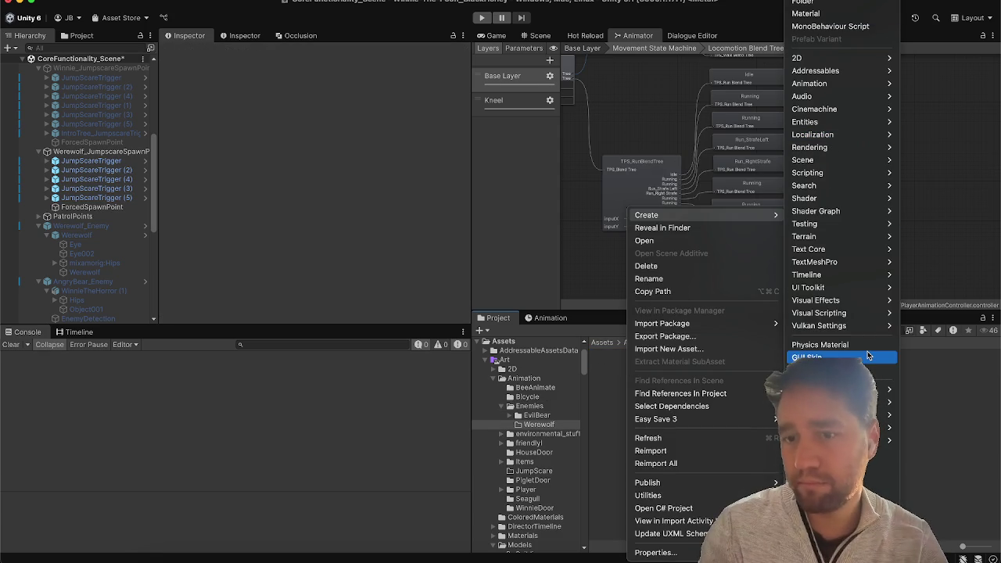
scroll(860, 344, down, 5)
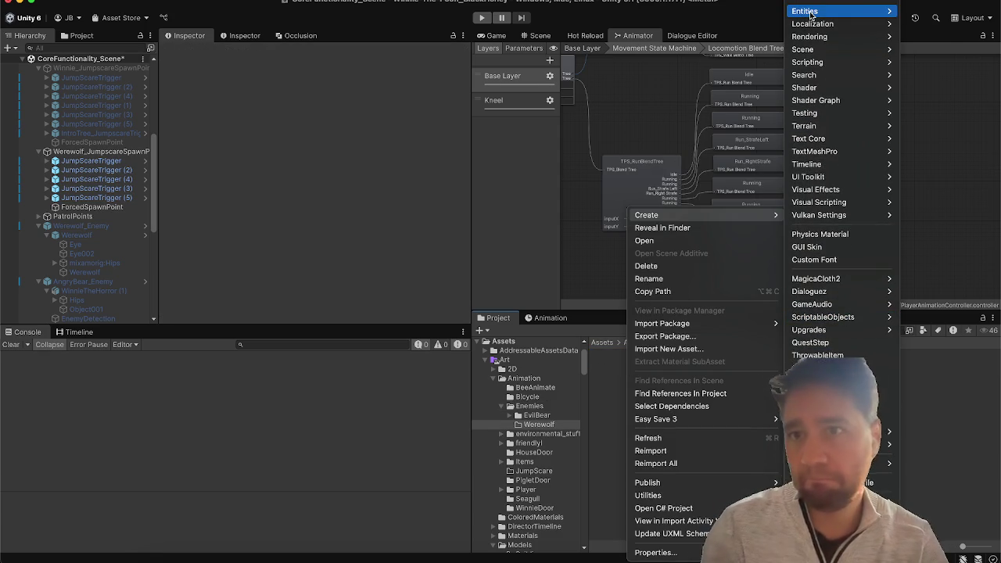
scroll(819, 7, up, 5)
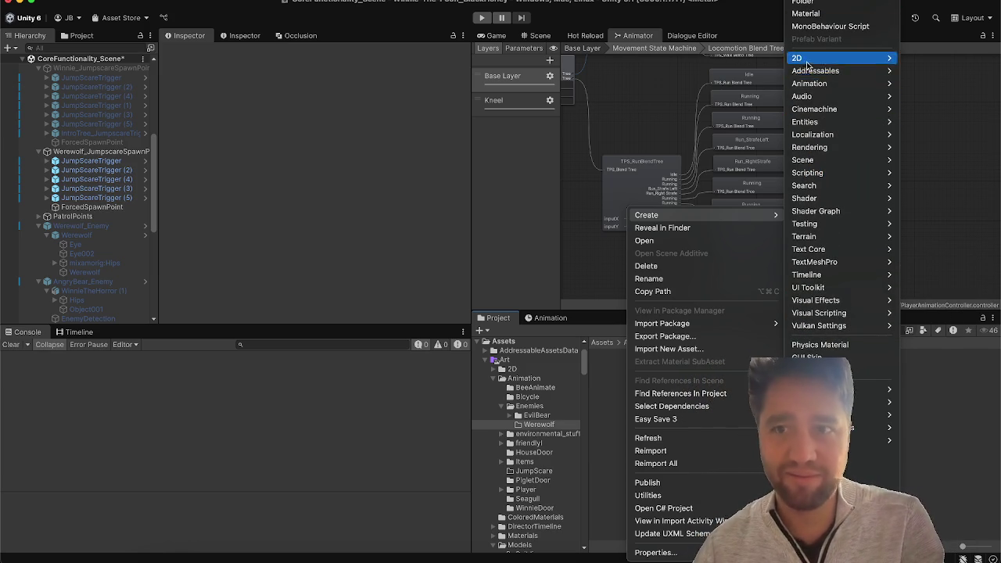
mouse_move(817, 86)
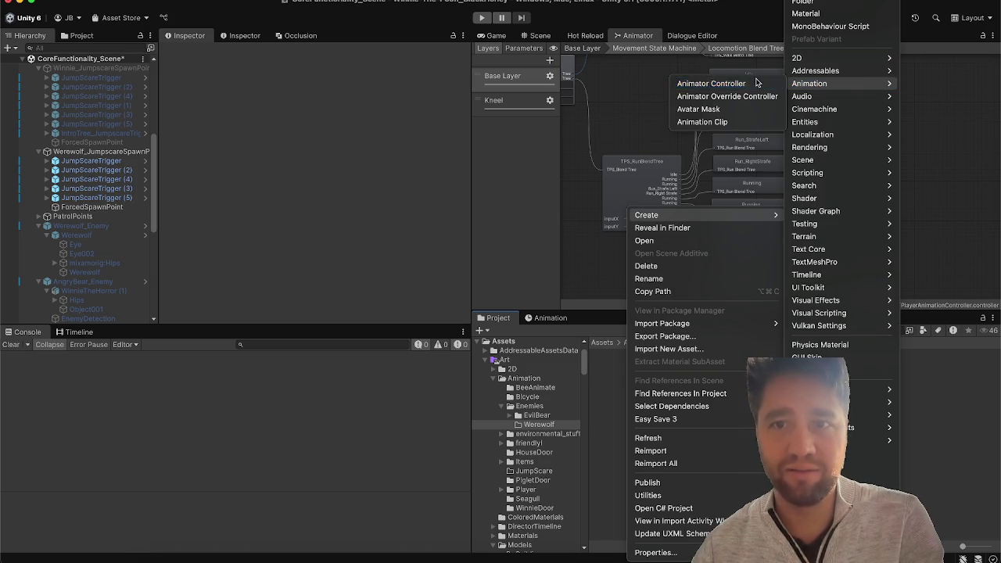
click(707, 84)
text(Werewolf_AnimatorController)
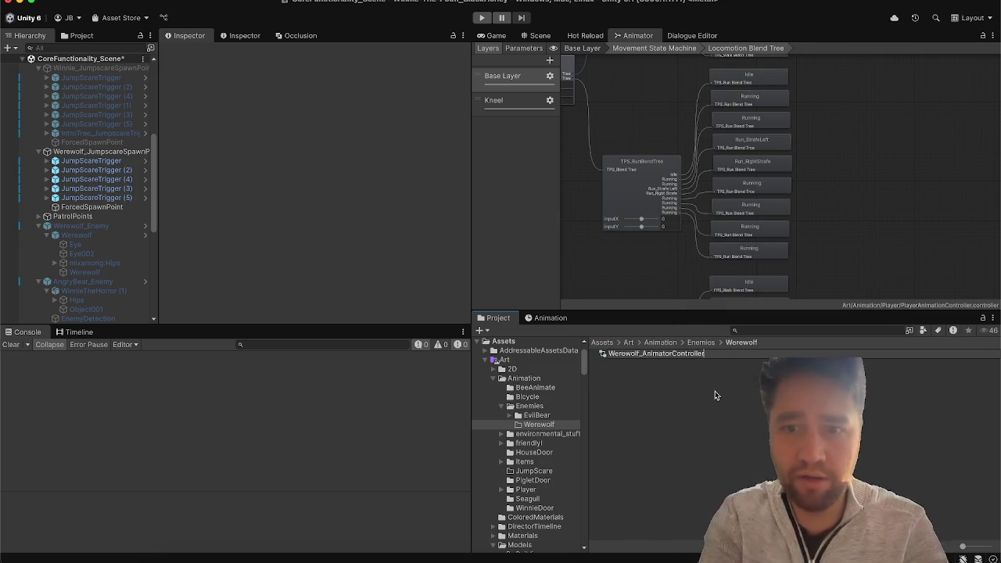
key(Return)
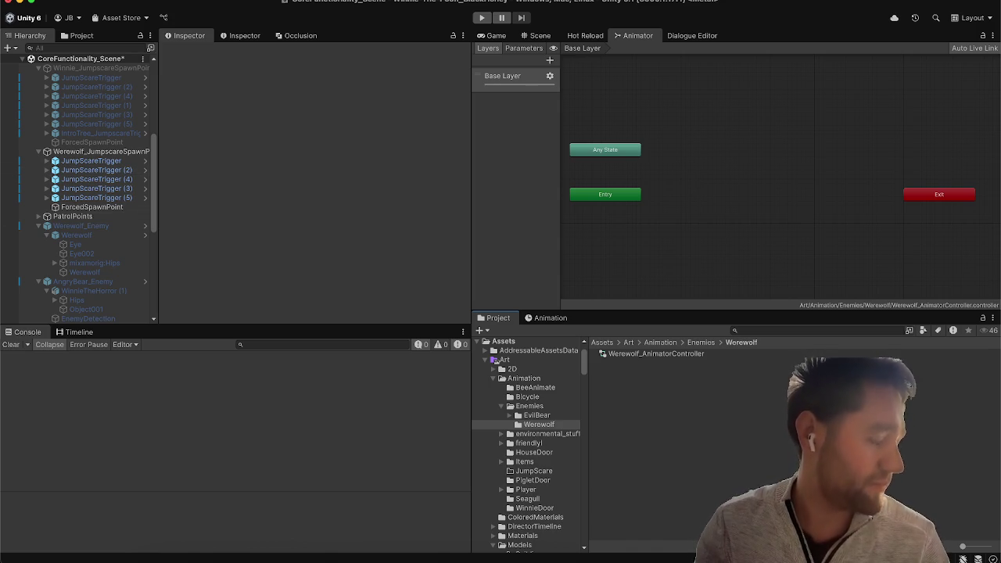
Step: Drop Werewolf_AnimatorController into the Werewolf model's Animator Controller field
scroll(137, 183, up, 2)
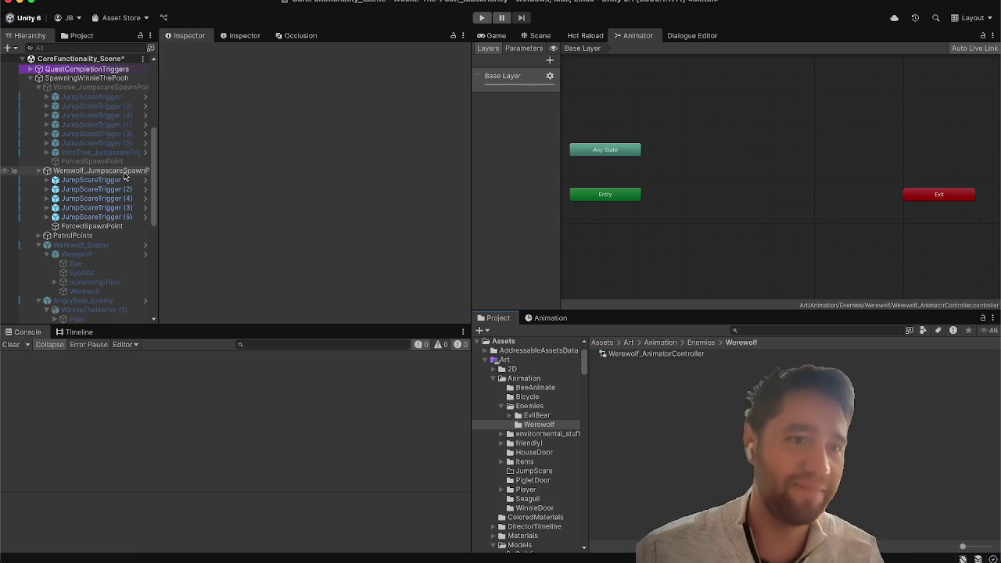
click(122, 171)
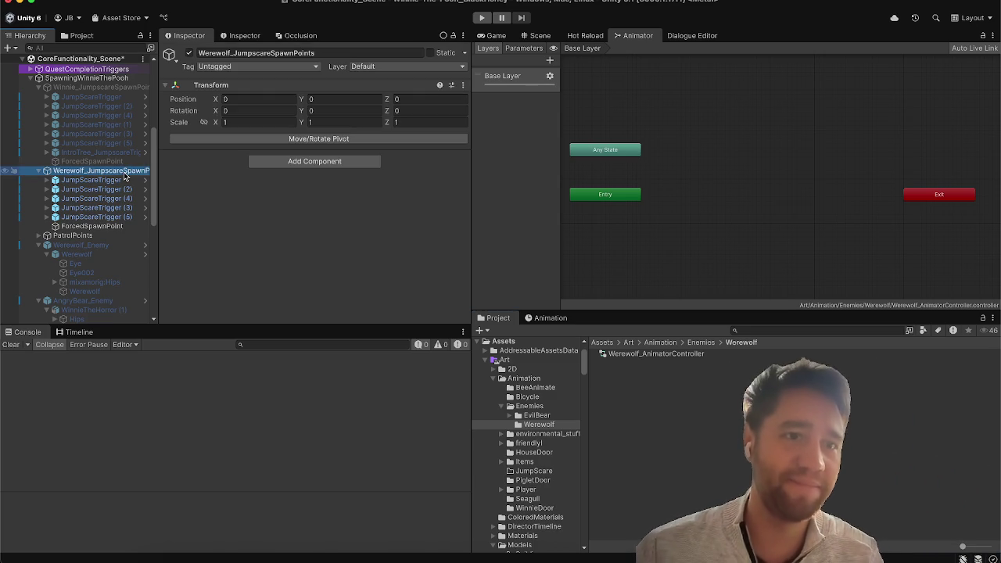
scroll(107, 213, down, 2)
click(90, 226)
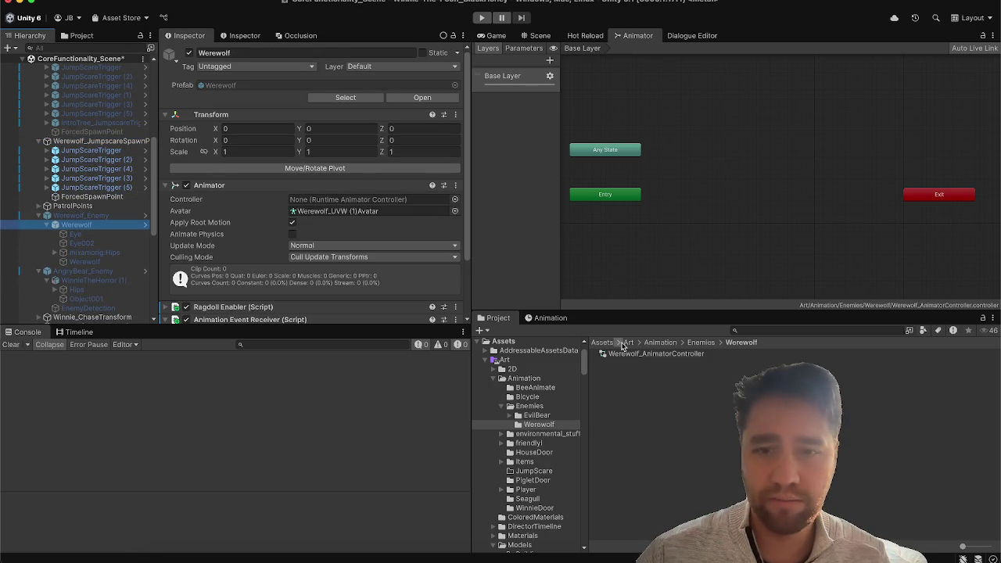
mouse_move(624, 356)
mouse_down()
mouse_move(407, 169)
mouse_move(414, 198)
mouse_up()
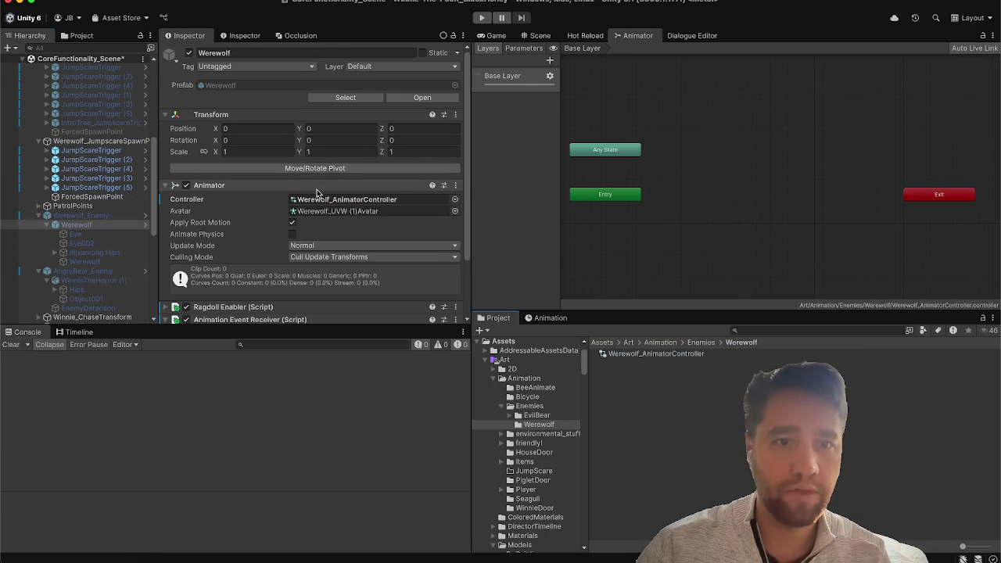
click(119, 218)
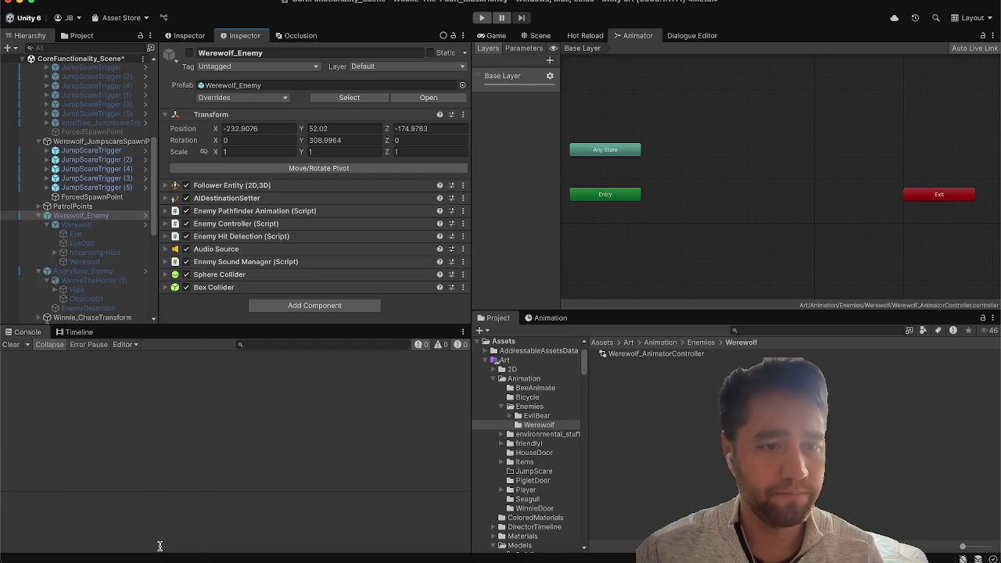
Step: Select the AngryBear's bear model and list EvilBear_AnimController's parameters, including Normalize and Spawn
click(87, 272)
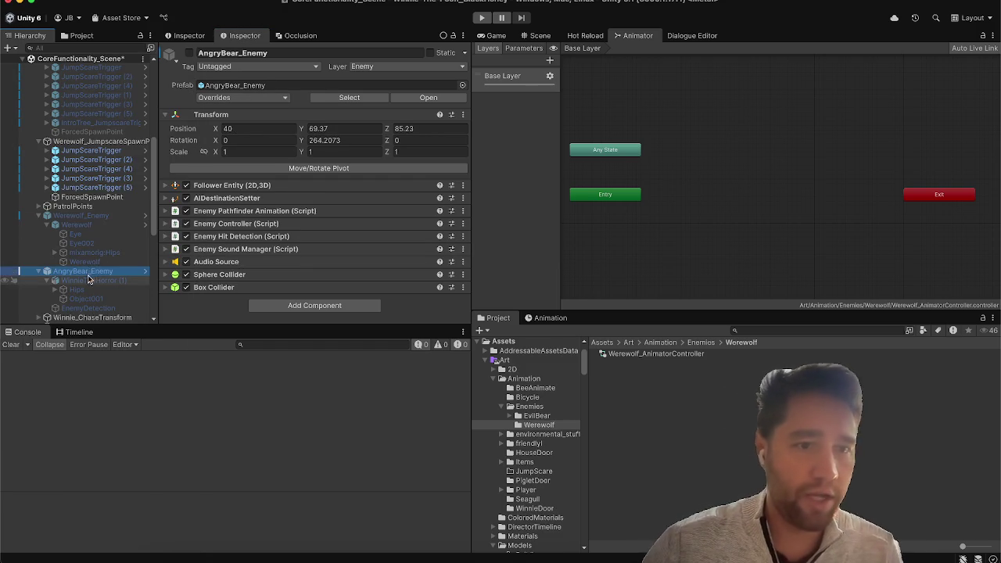
click(88, 278)
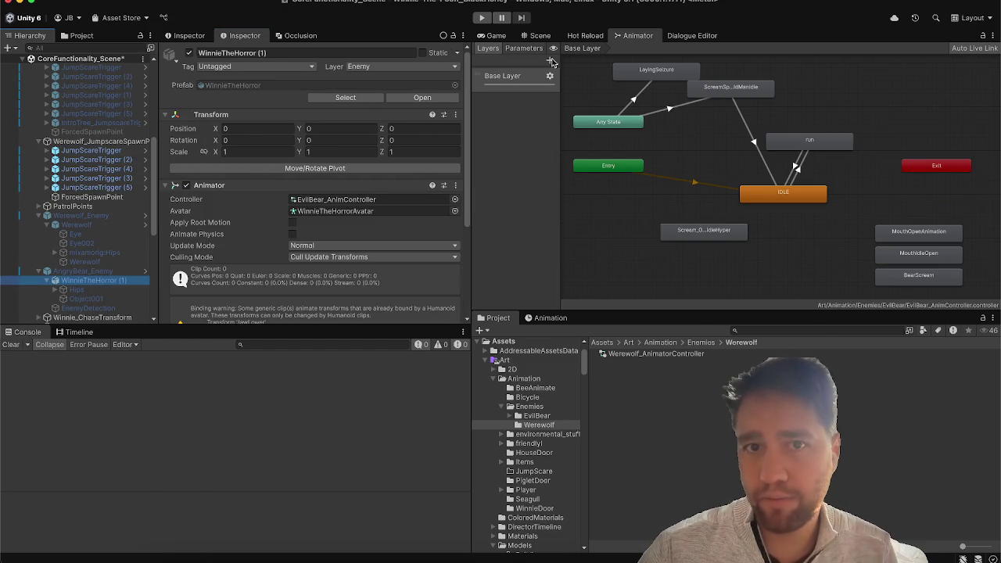
click(524, 48)
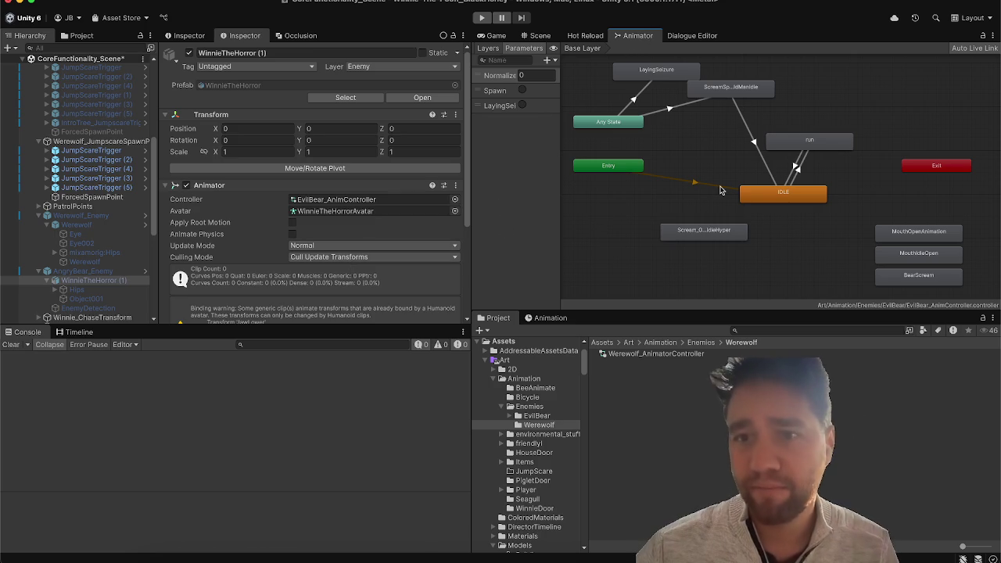
scroll(699, 153, down, 4)
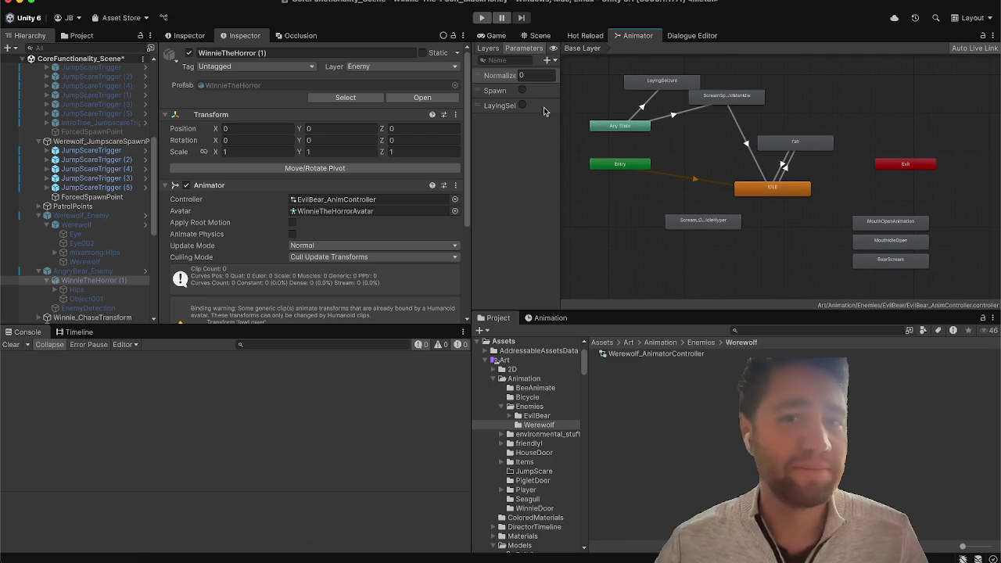
Step: Close the Animator panel from its tab menu
right_click(639, 36)
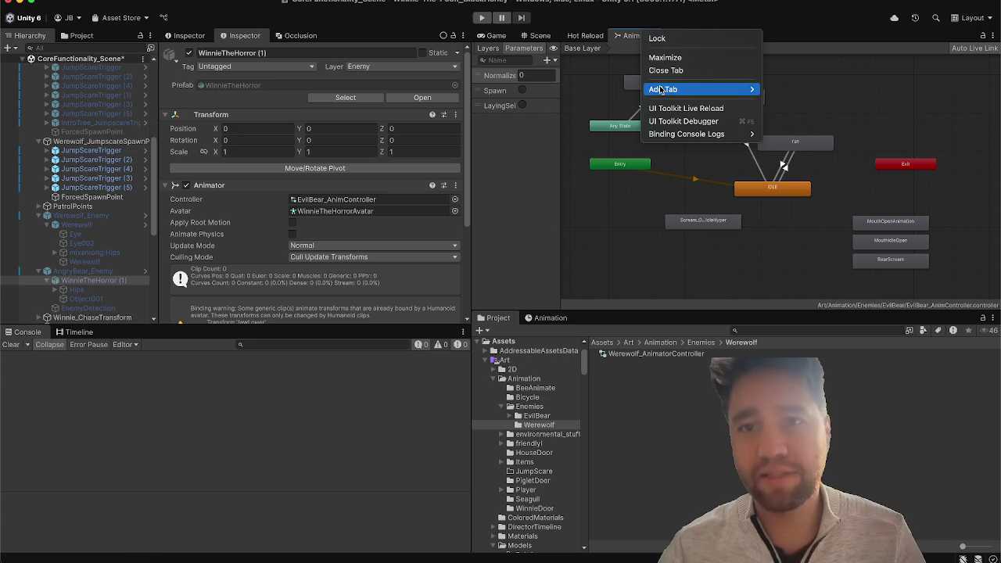
mouse_move(700, 89)
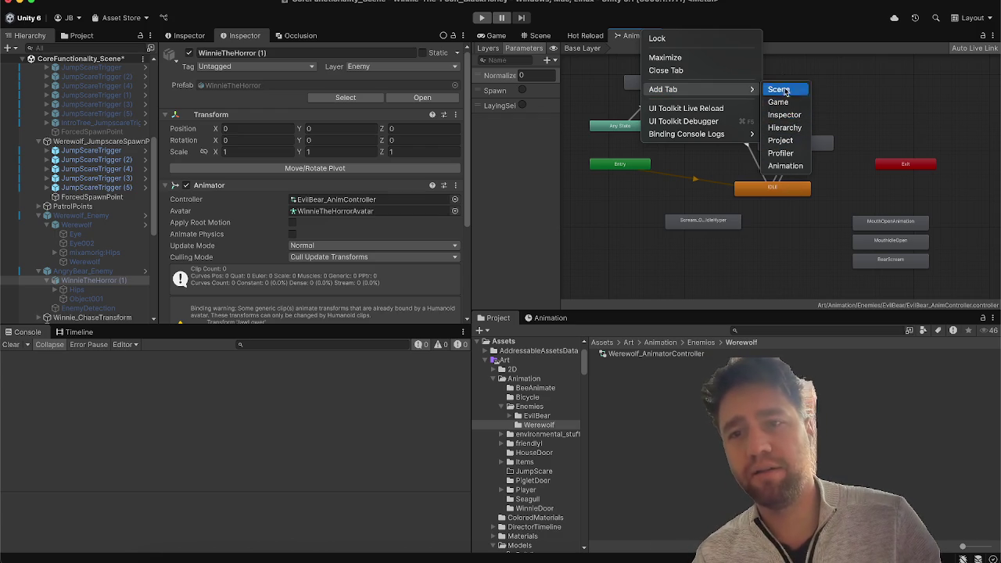
click(665, 70)
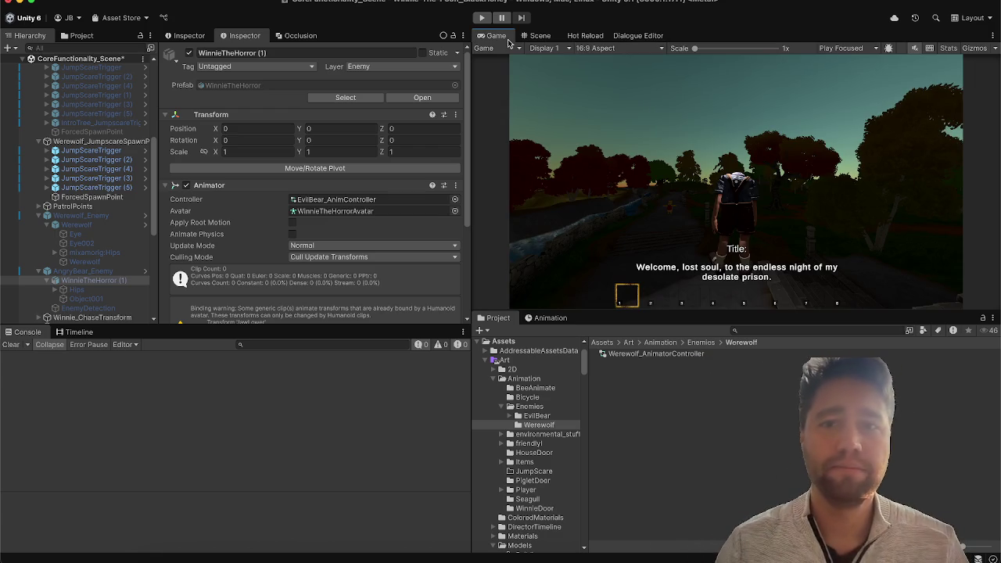
Step: Reopen the Animator via Window > Animation, showing EvilBear_AnimController's Base Layer graph
click(615, 39)
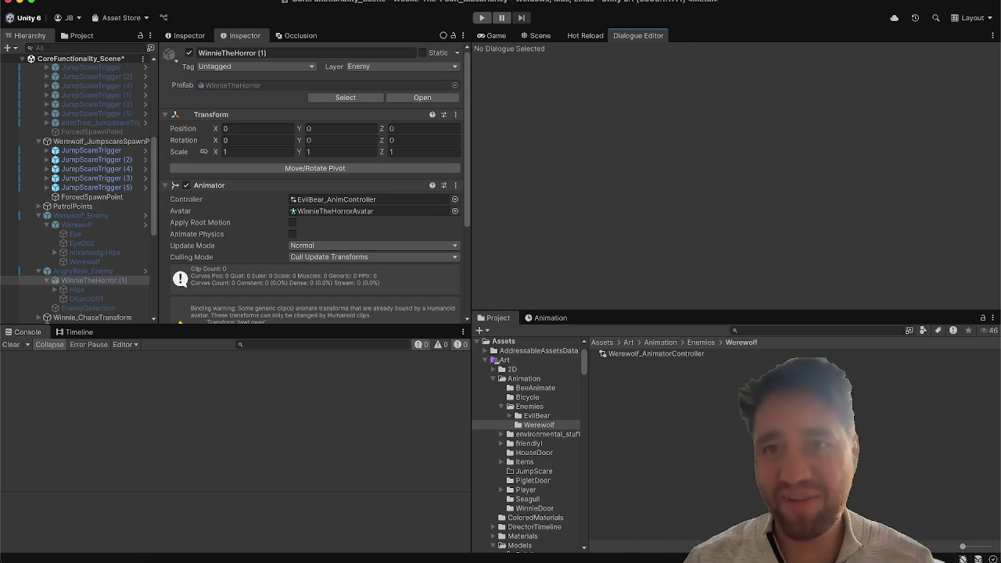
click(707, 0)
mouse_move(781, 224)
click(832, 237)
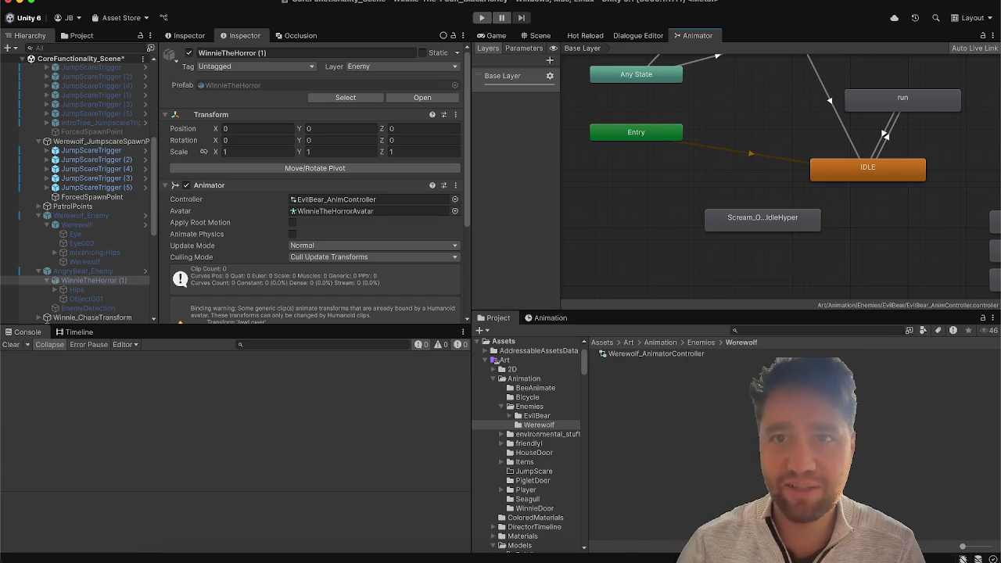
click(708, 0)
mouse_move(739, 185)
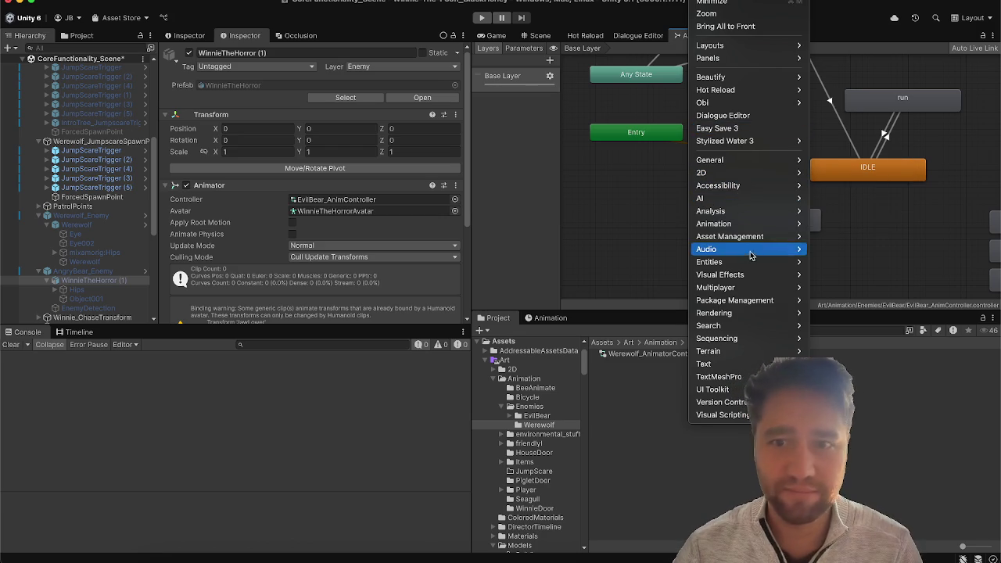
mouse_move(749, 158)
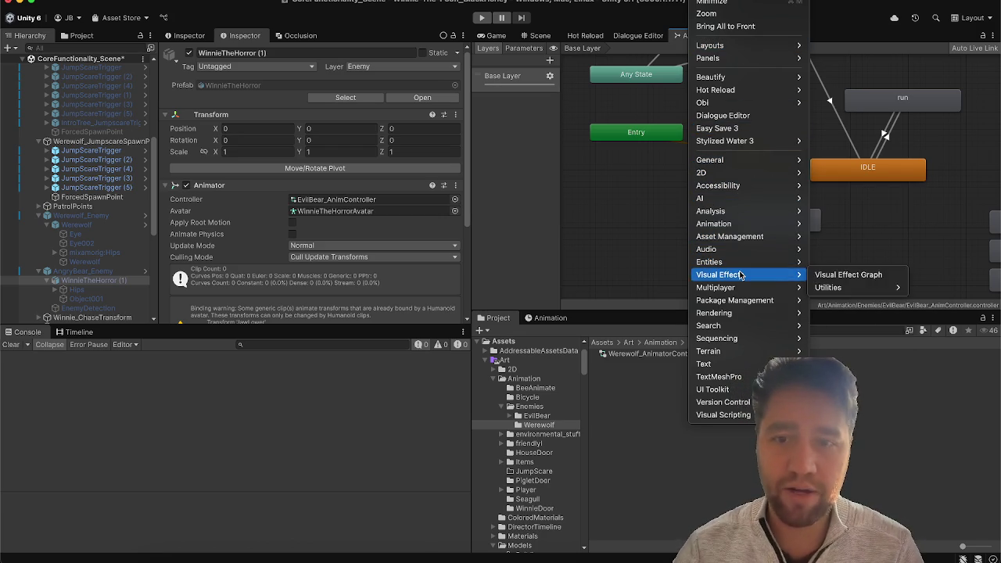
mouse_move(722, 225)
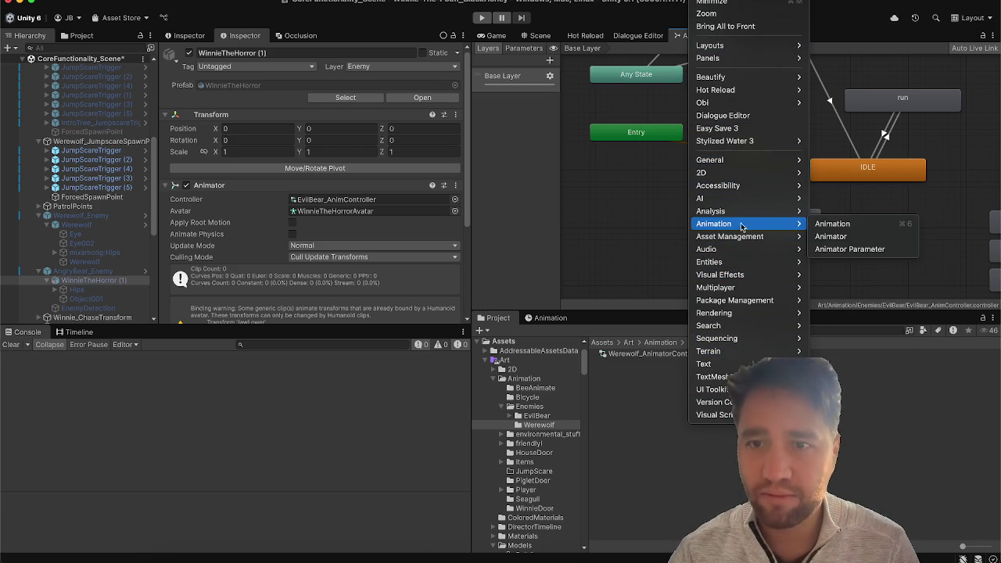
click(845, 244)
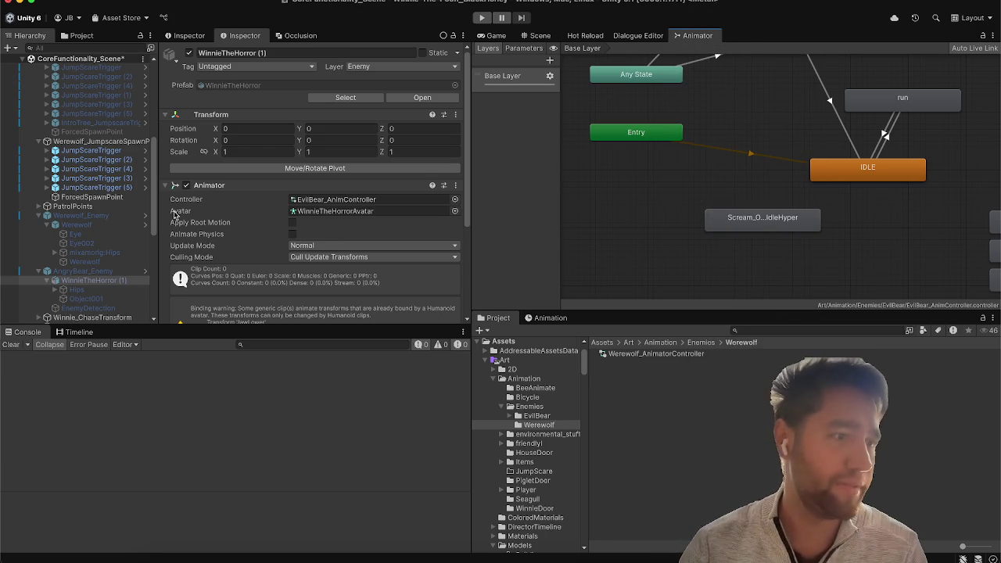
Step: Add a Spawn trigger parameter to the Werewolf controller, matching the EvilBear controller's
click(516, 50)
click(497, 92)
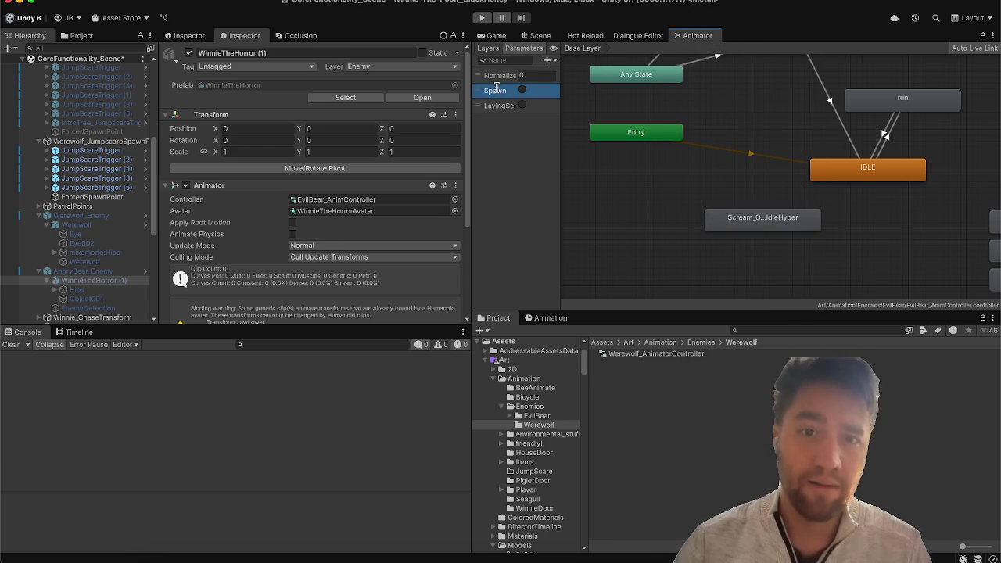
click(496, 89)
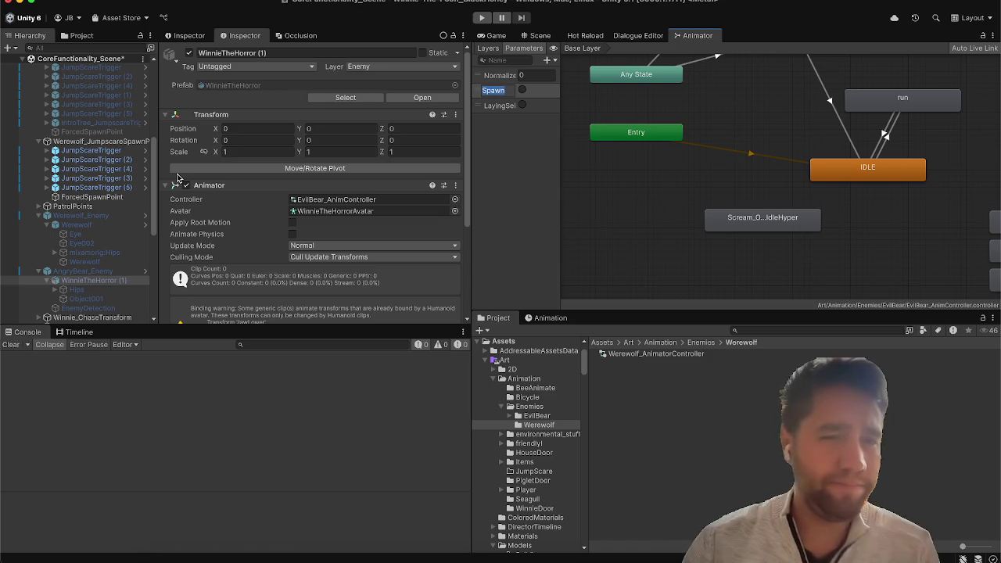
click(110, 226)
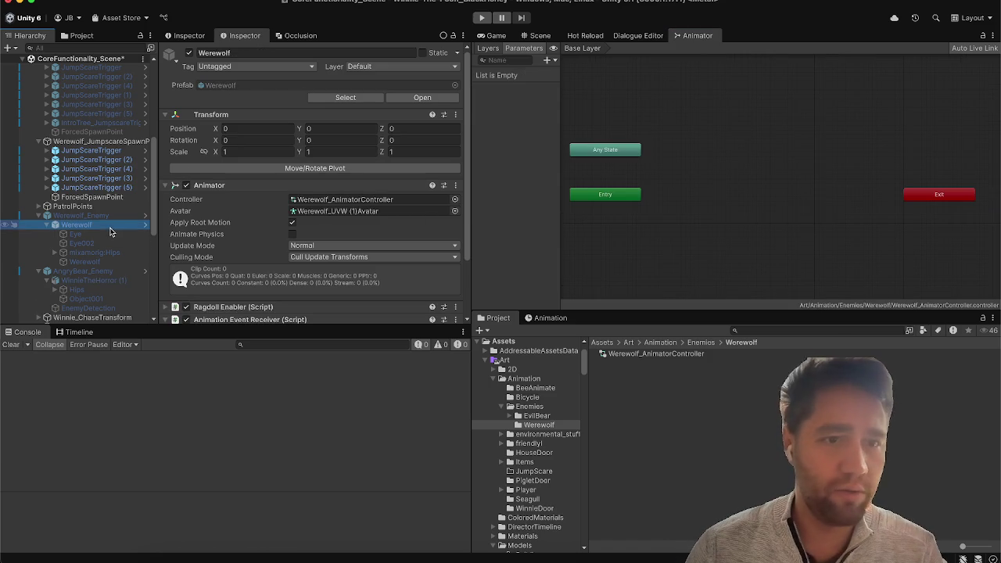
click(553, 60)
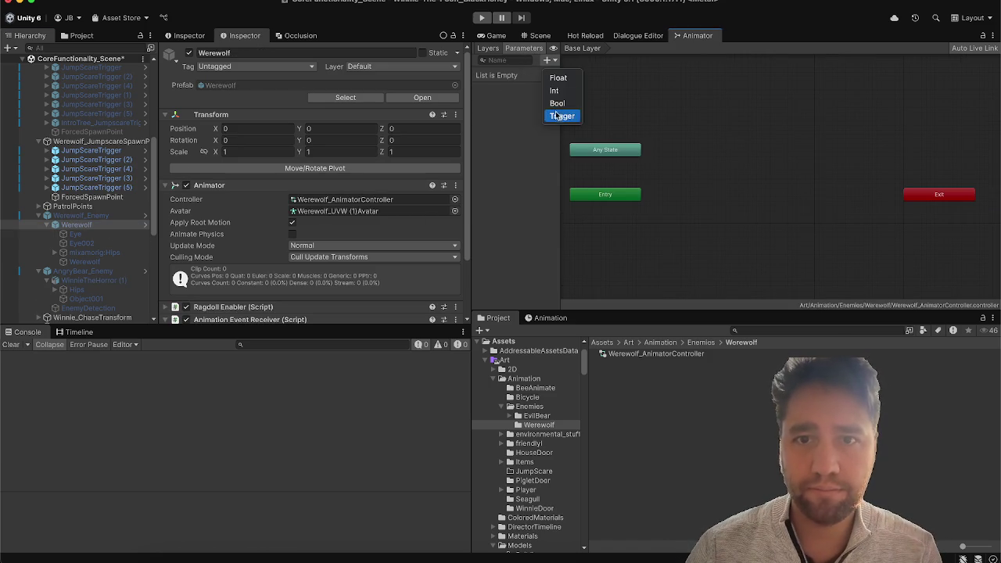
click(556, 115)
key(Return)
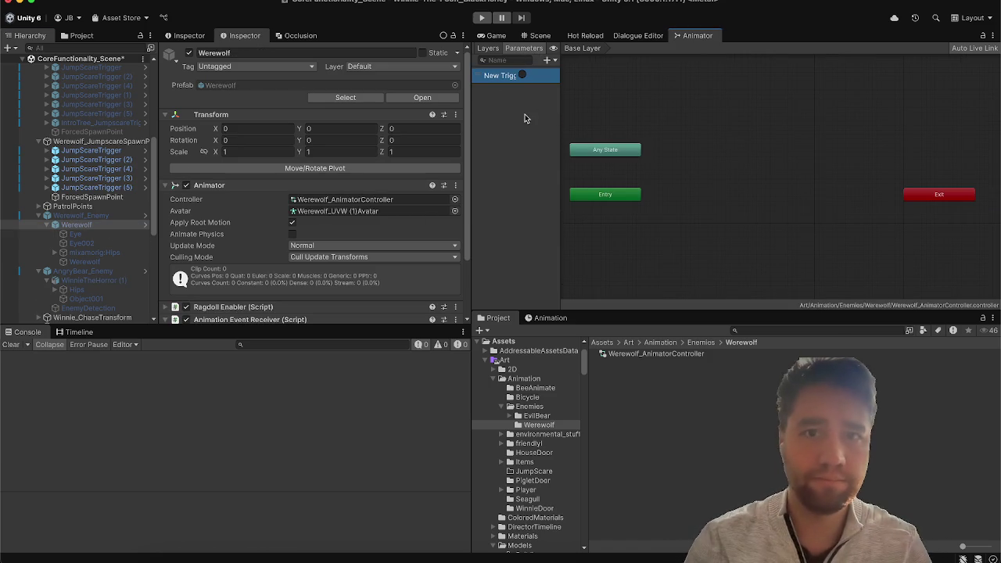
double_click(495, 77)
text(Spawn)
key(Return)
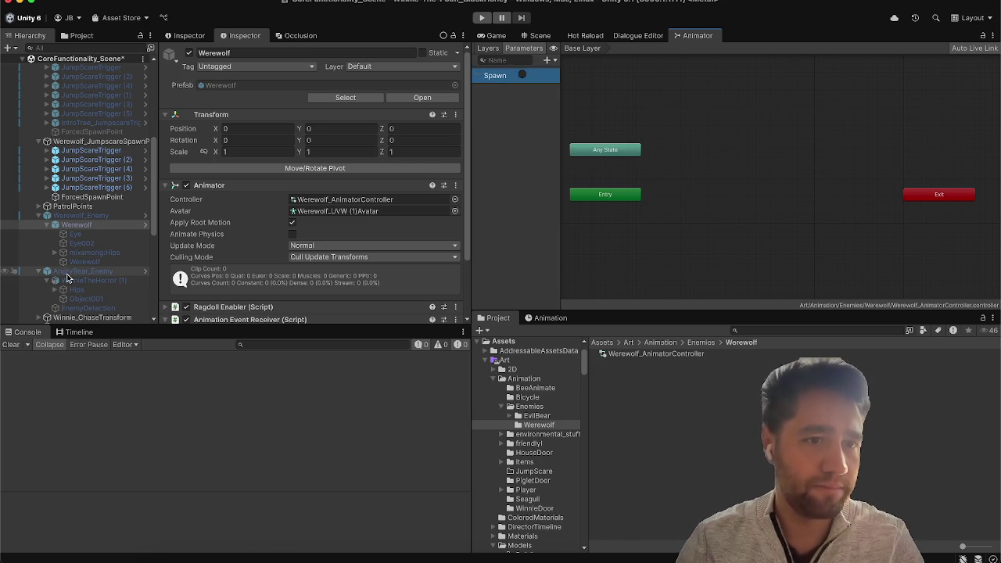
Step: Add a second trigger named LayingSel, mirroring the EvilBear's laying-seizure parameter
click(69, 280)
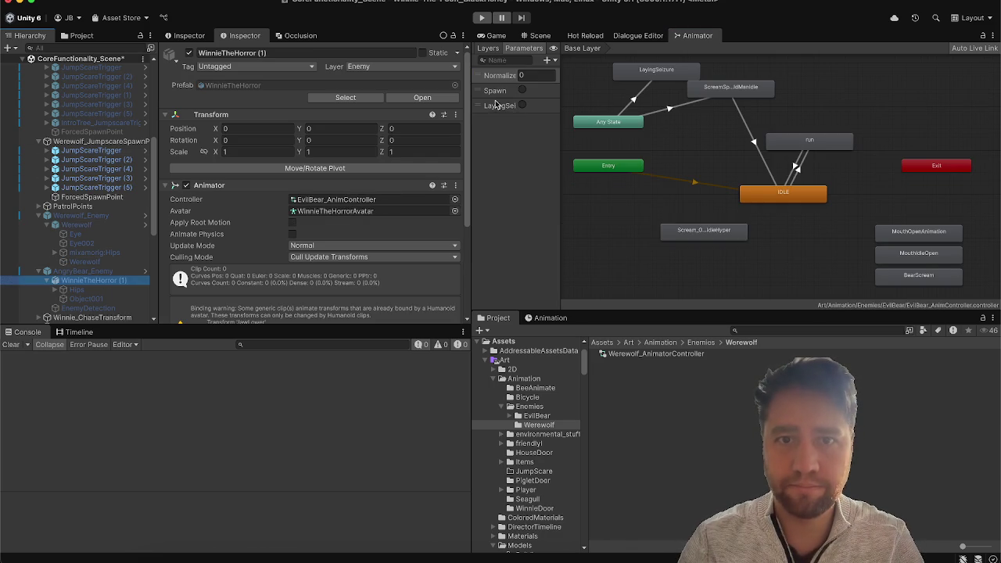
click(496, 104)
click(493, 108)
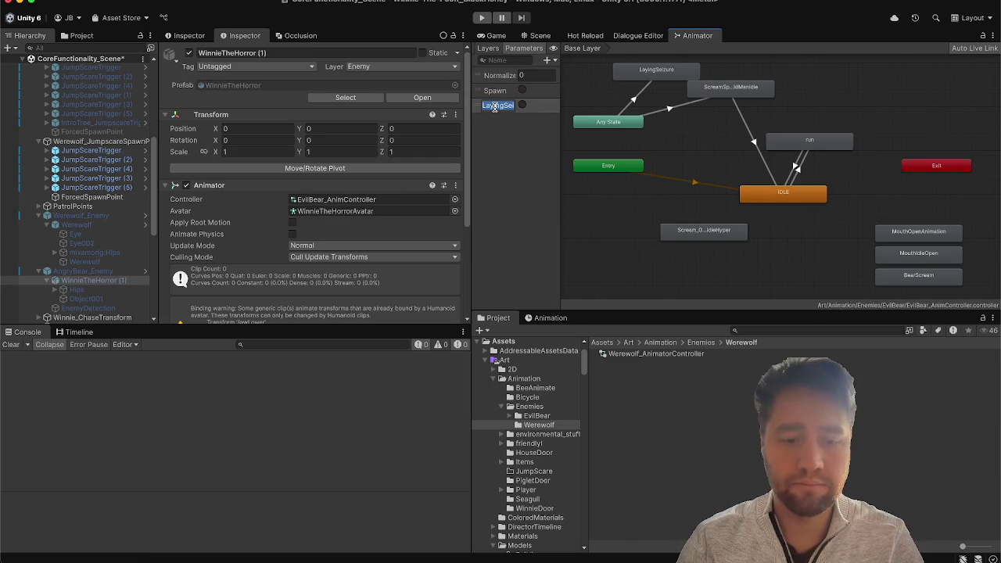
click(77, 225)
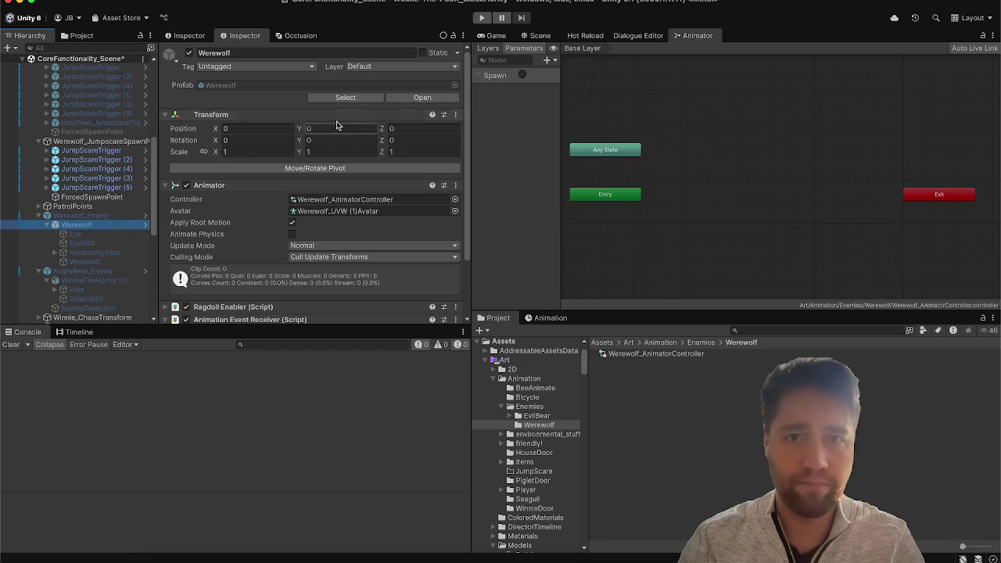
click(92, 280)
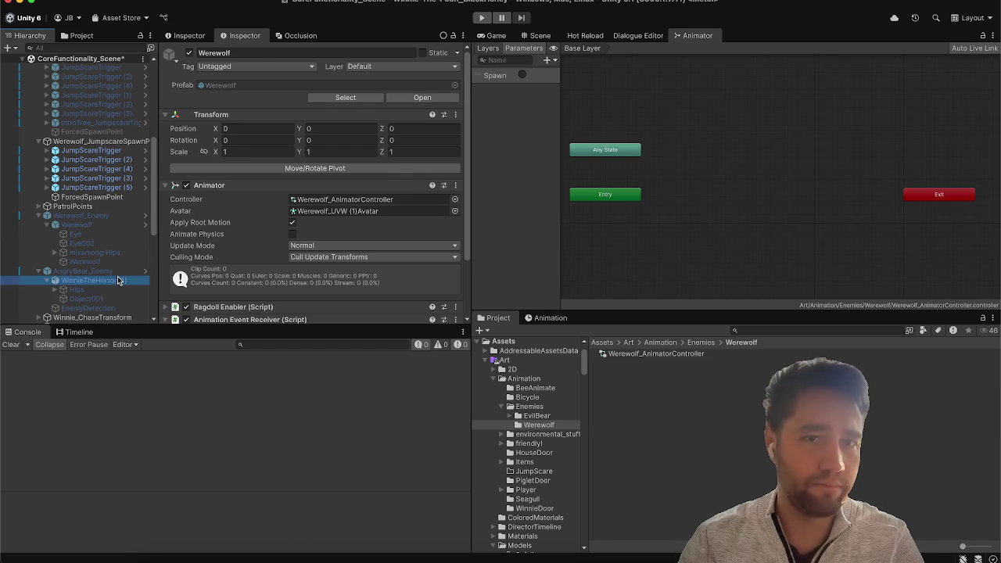
click(107, 226)
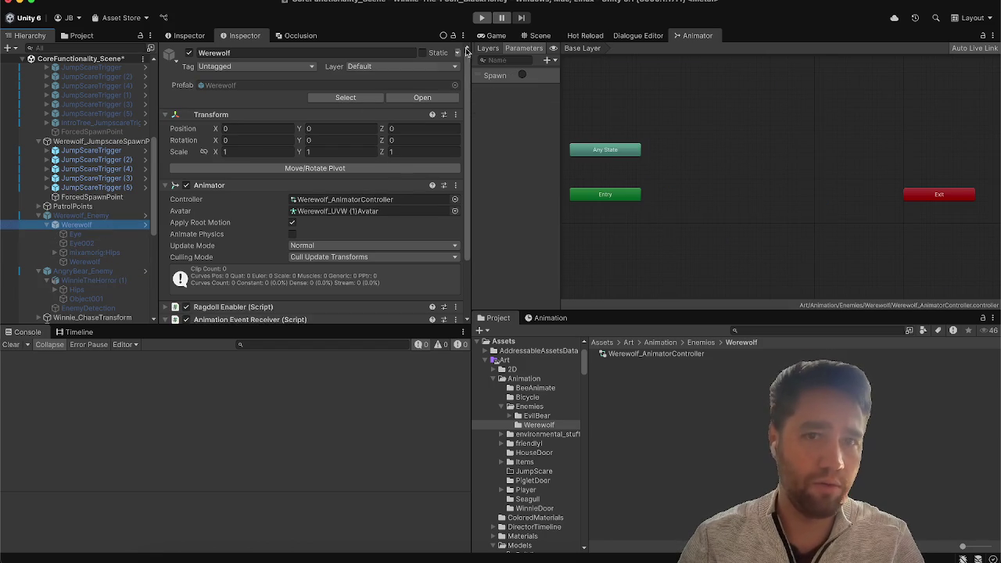
click(548, 60)
click(576, 118)
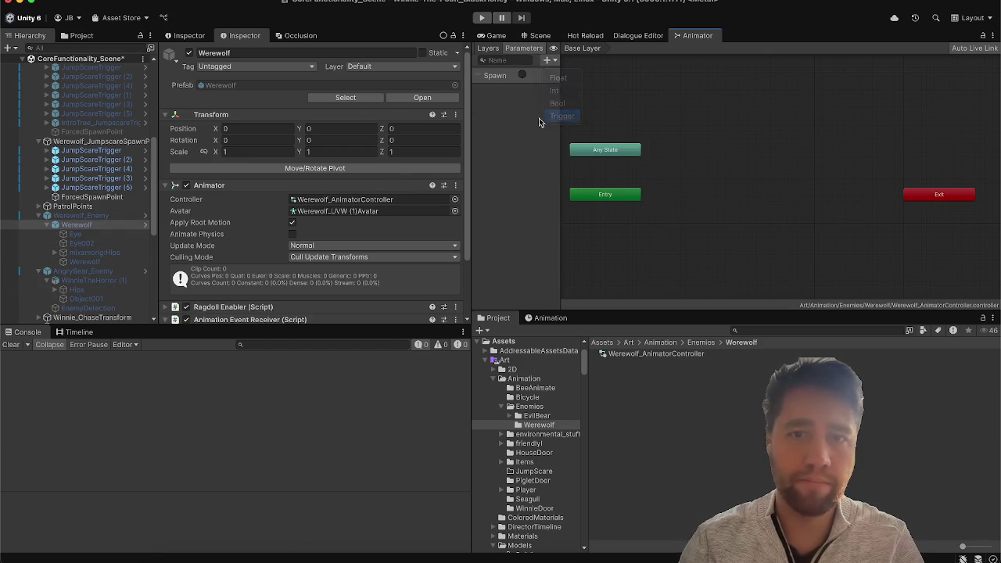
text(LayingSel)
key(Return)
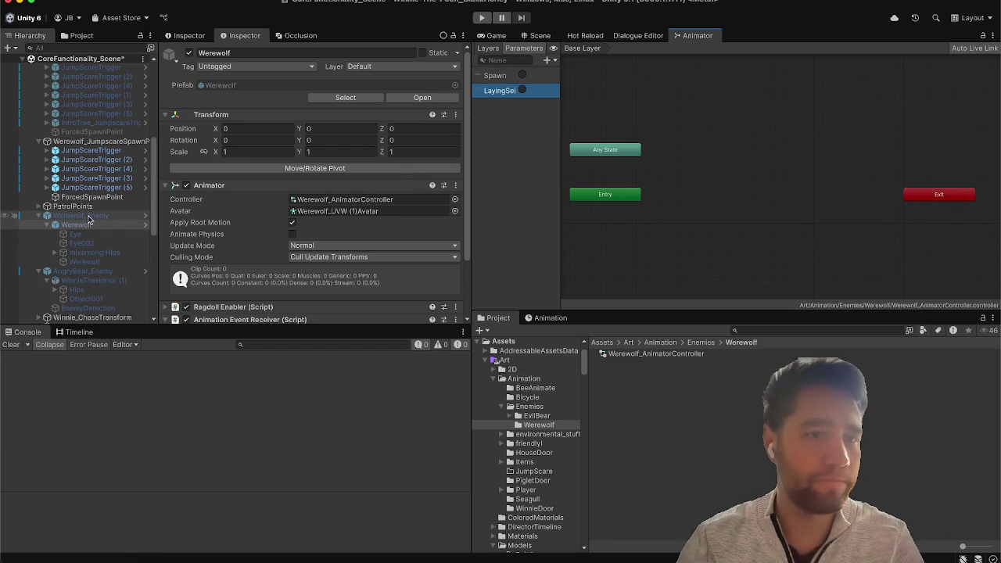
Step: Add a Normalize float parameter to the Werewolf controller, checked against the EvilBear's
click(90, 280)
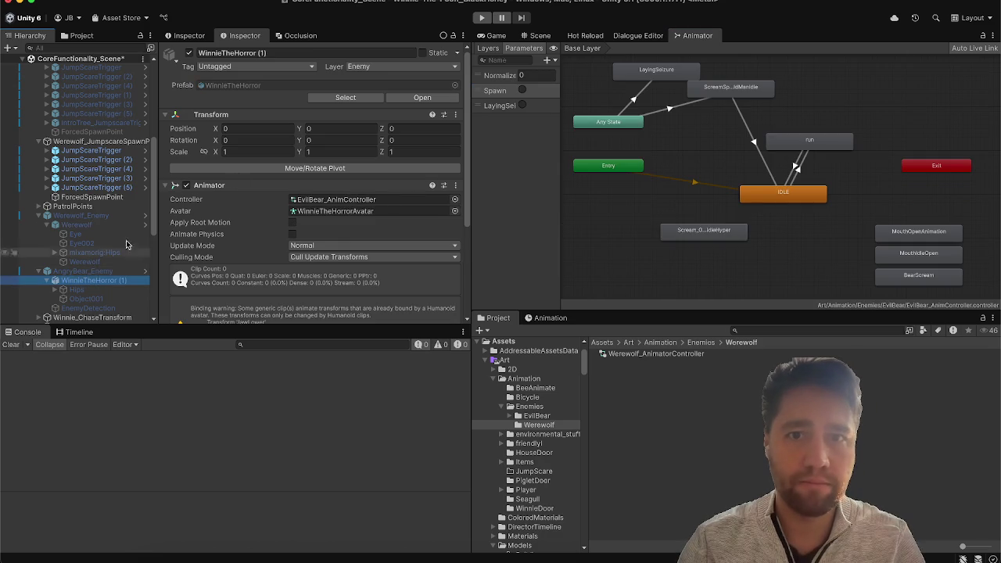
double_click(502, 75)
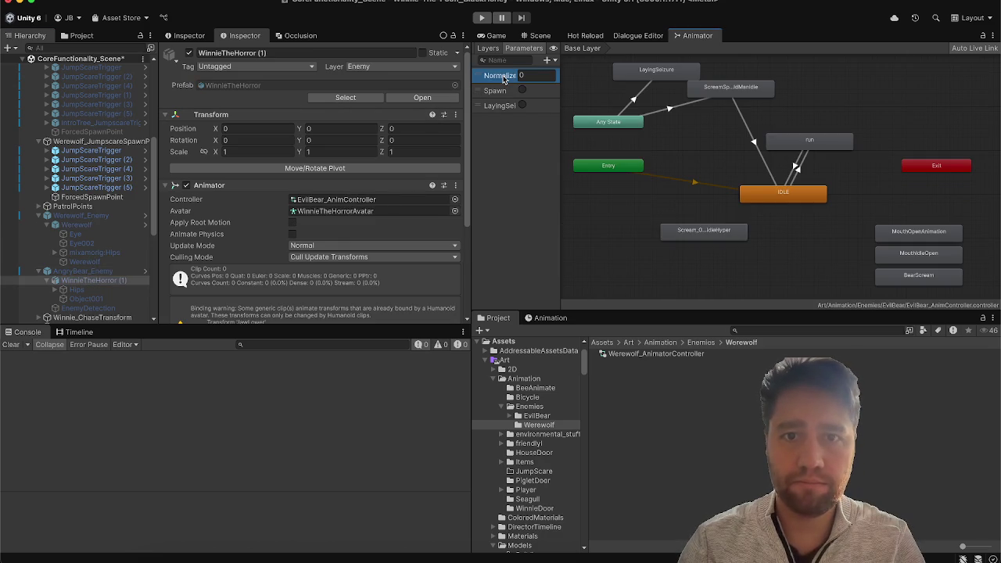
click(77, 224)
click(546, 60)
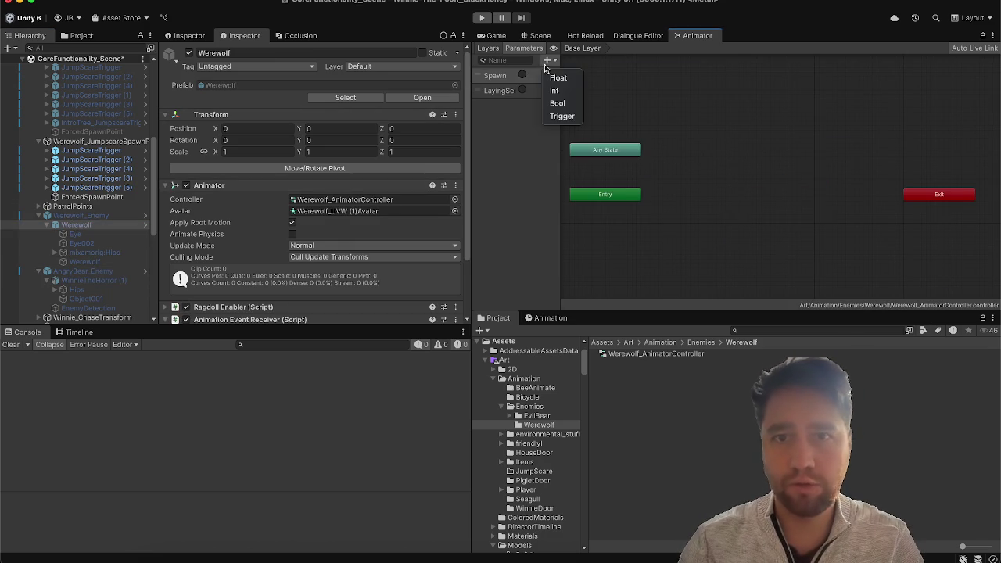
click(555, 80)
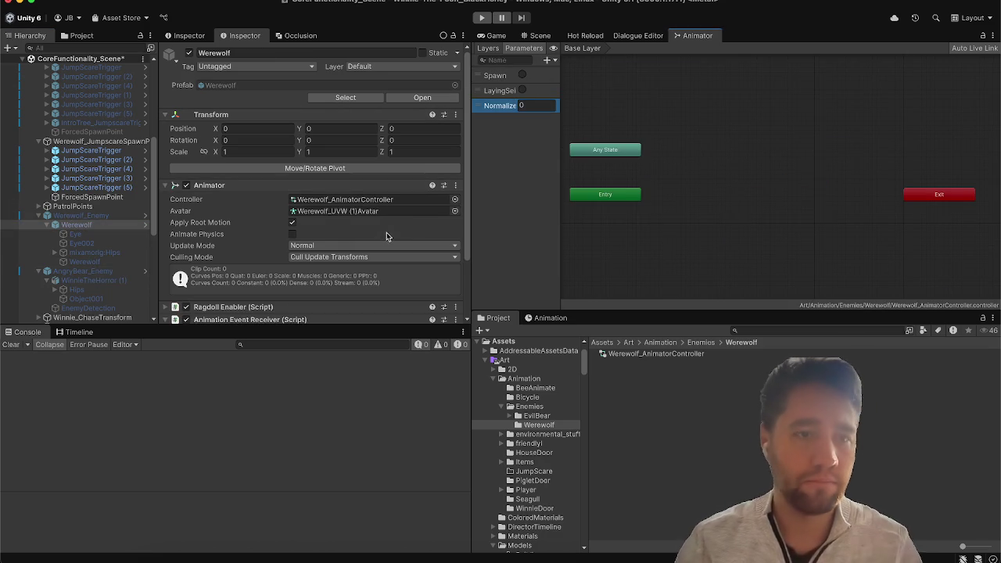
click(86, 280)
Step: Inspect the copied controller's Base Layer in the Animator window
click(488, 48)
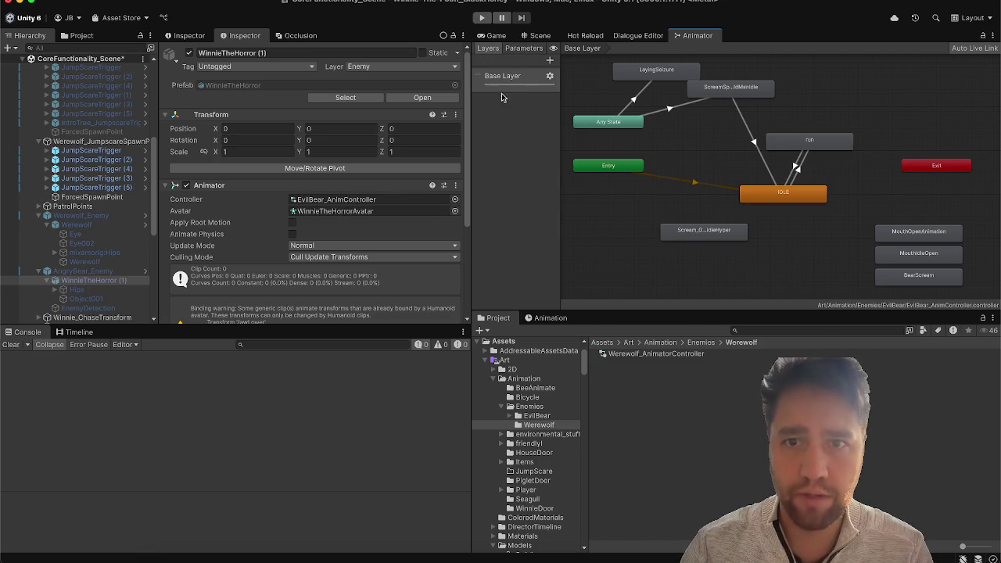
click(551, 77)
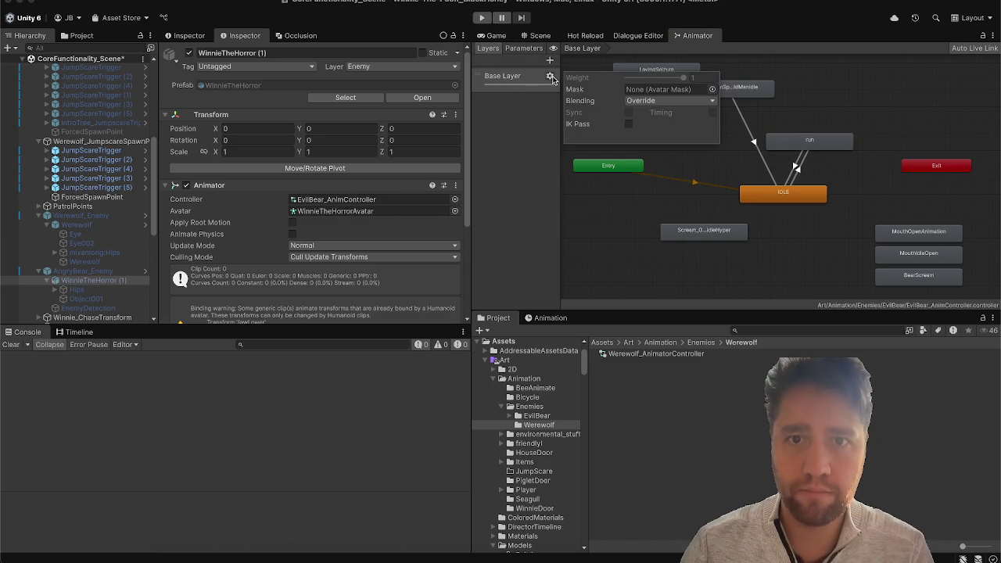
click(490, 83)
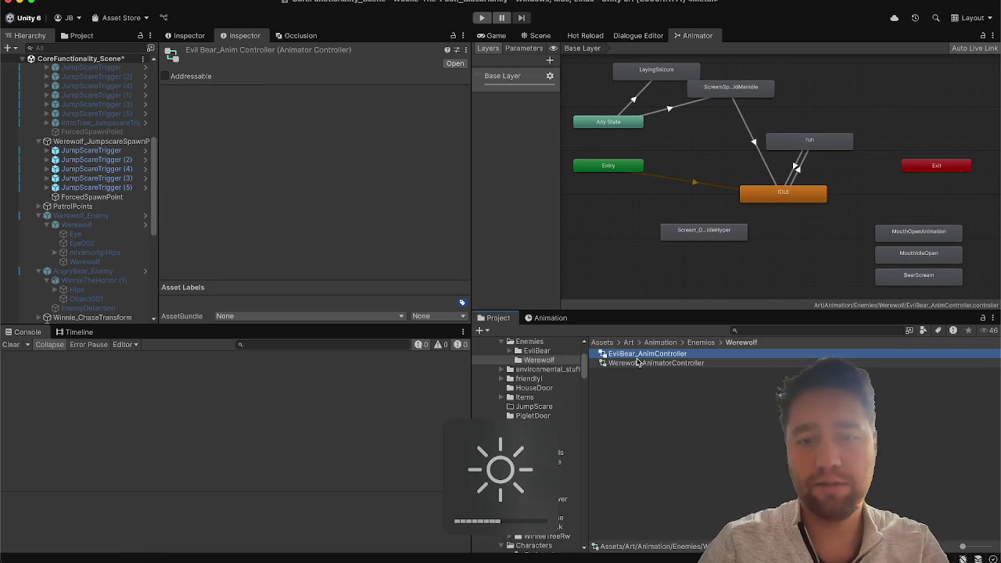
Step: Rename EvilBear_AnimController to Werewolf_AnimController
key(ctrl+Up)
key(ctrl+Up)
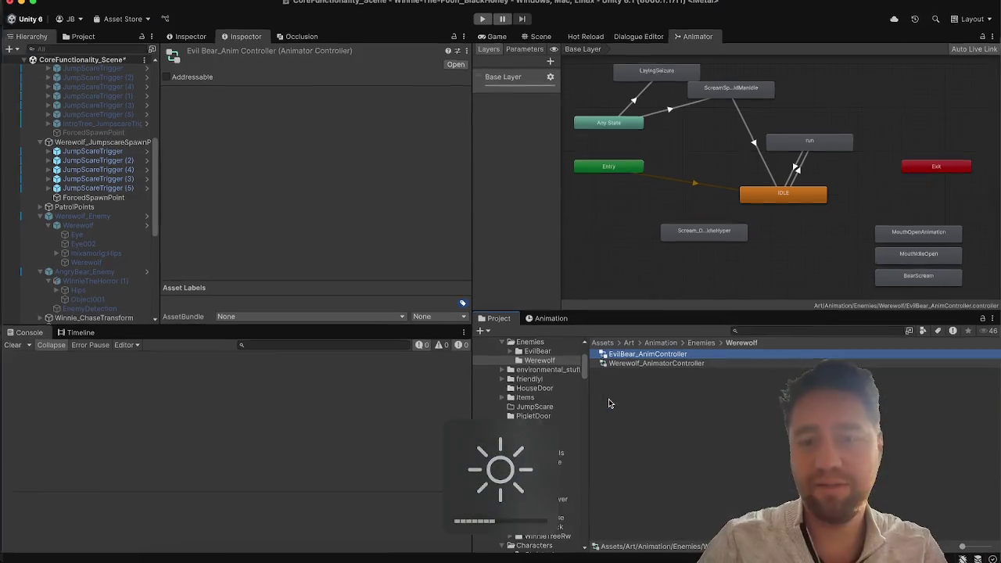
click(634, 389)
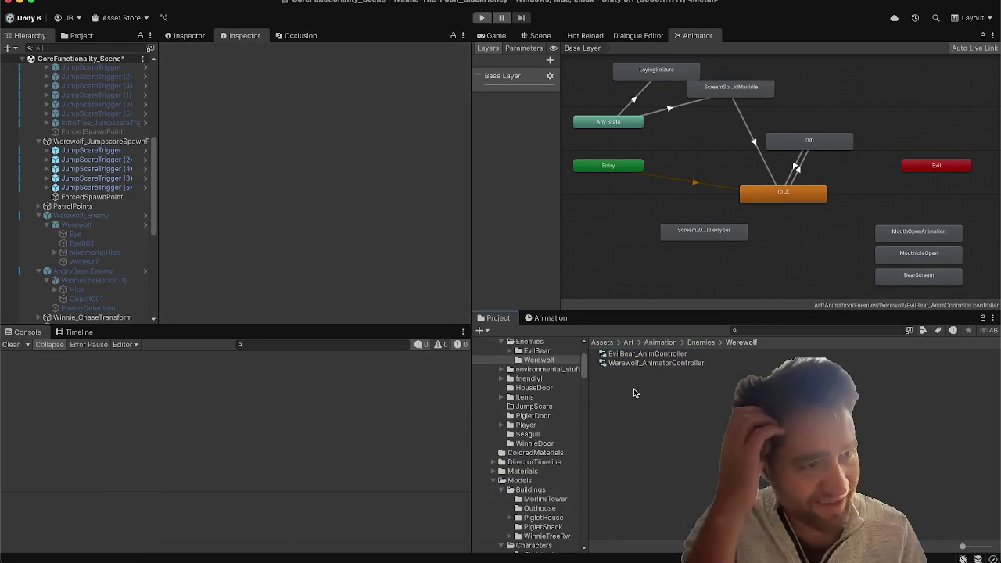
click(636, 353)
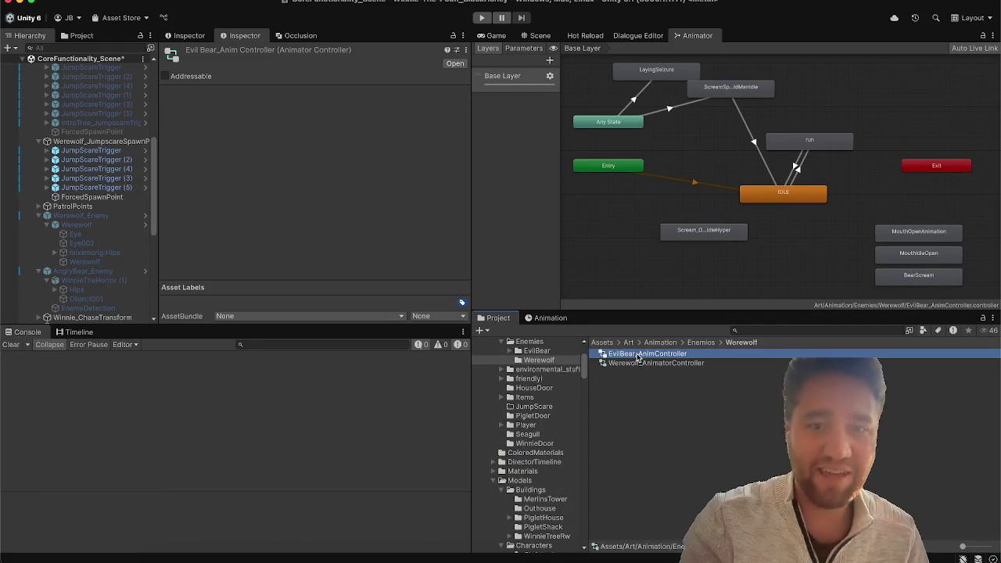
right_click(636, 354)
click(667, 279)
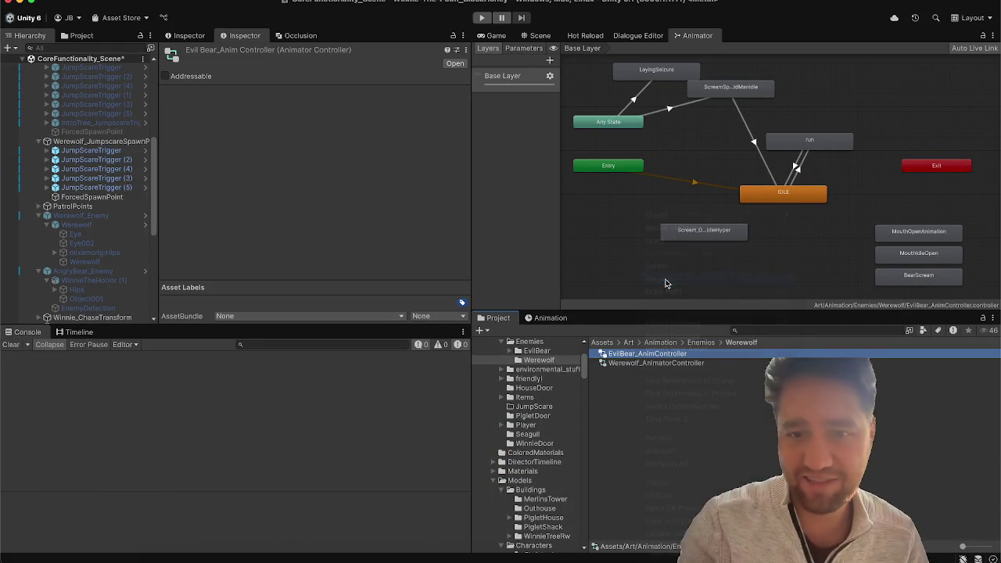
key(Left)
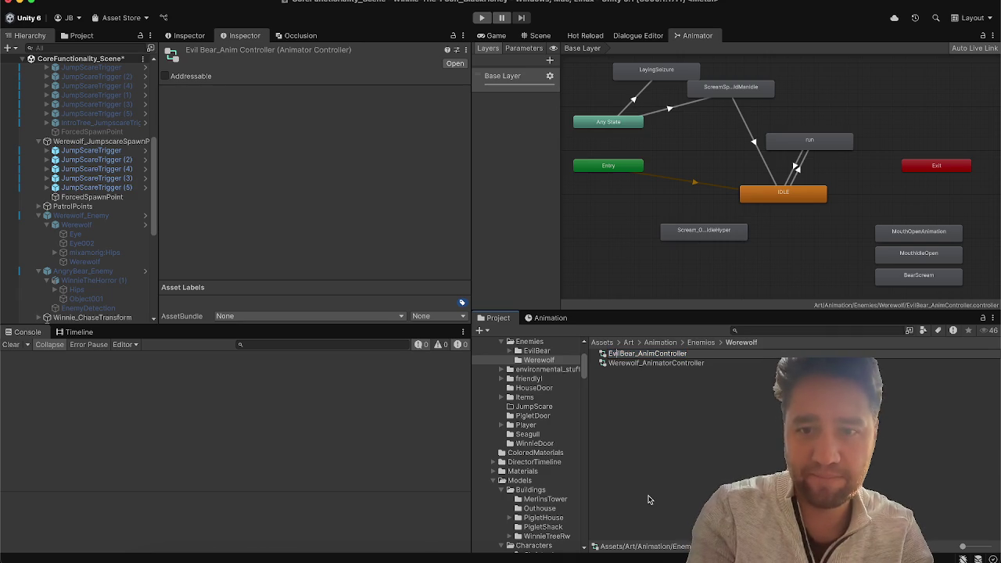
key(XF86MonBrightnessUp)
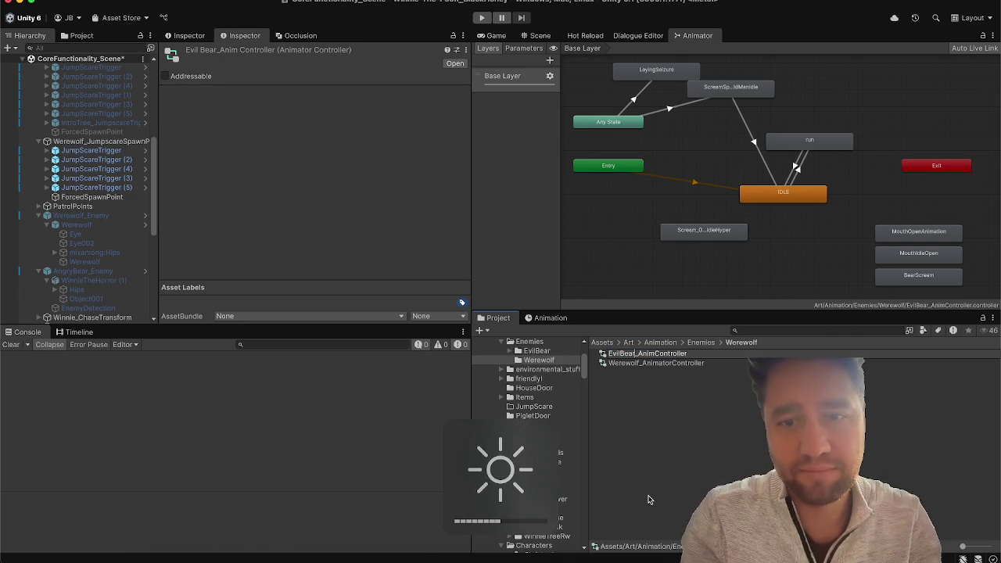
key(BackSpace)
key(BackSpace)
key(BackSpace)
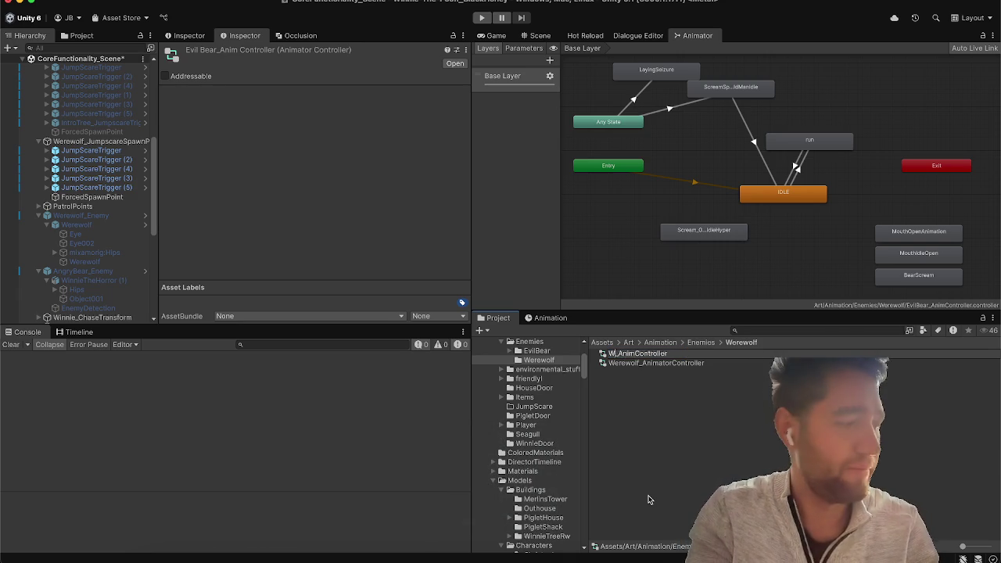
text(erewolf)
key(Return)
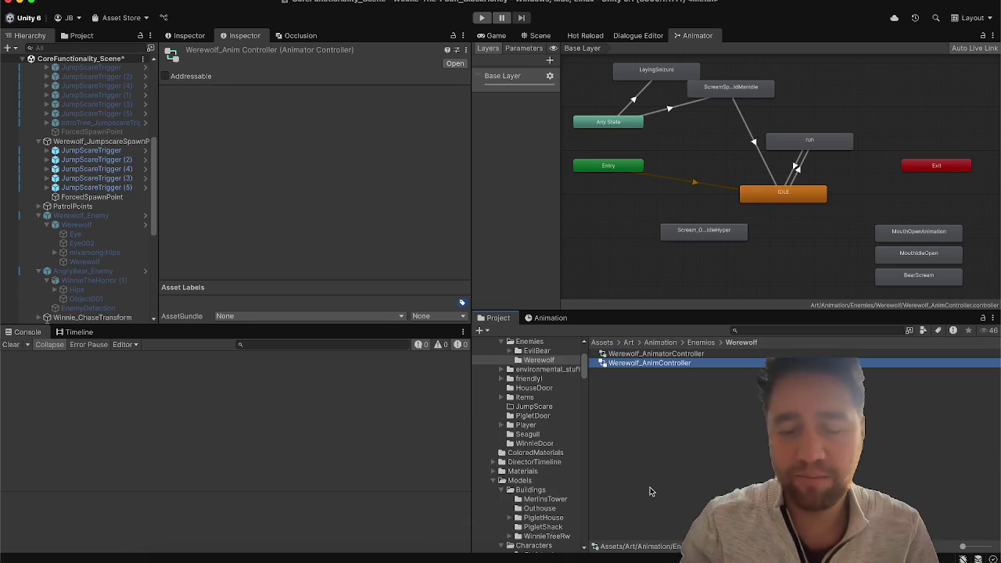
Step: Delete the empty Werewolf_AnimatorController and assign Werewolf_AnimController to the Werewolf's Animator
click(646, 354)
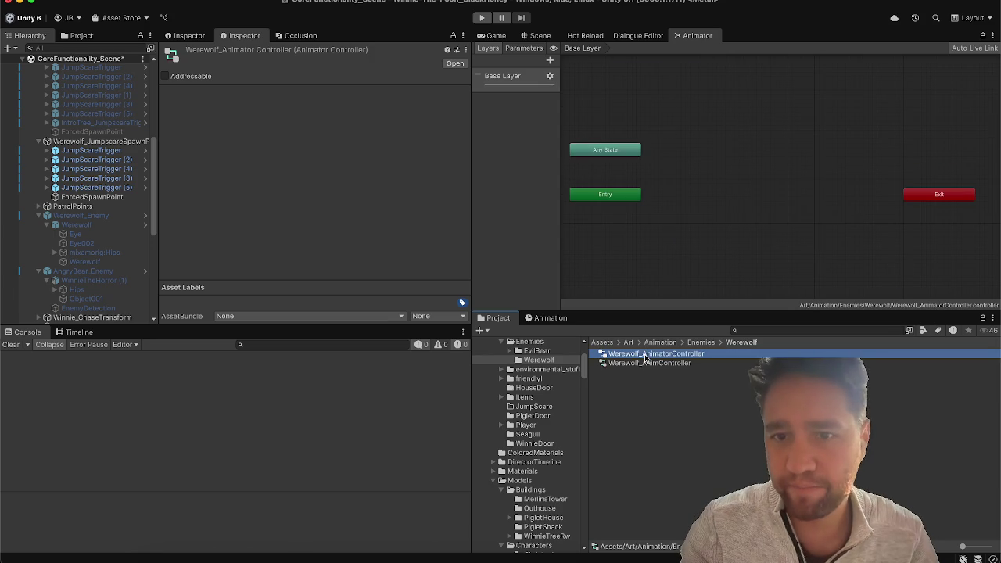
click(646, 362)
click(647, 356)
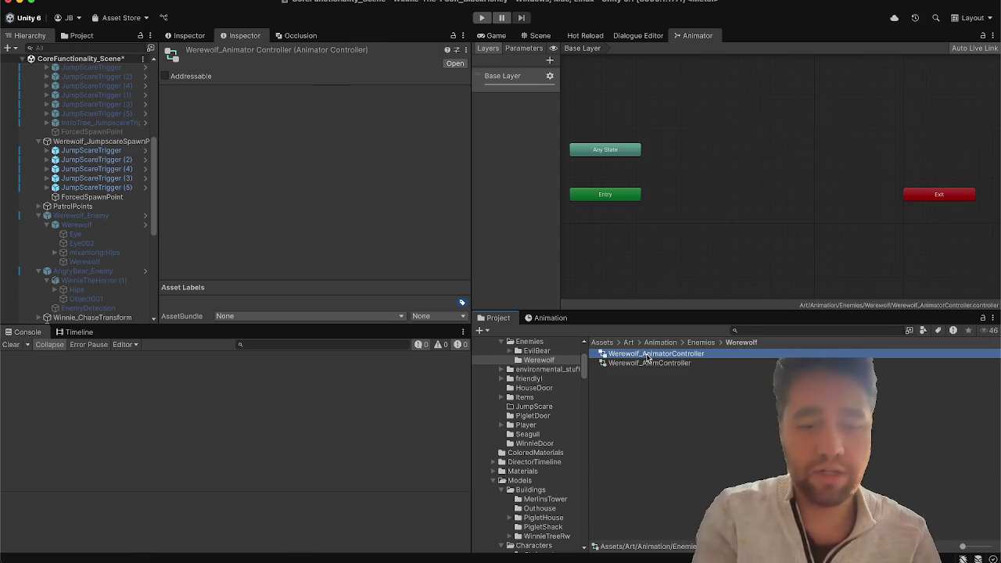
key(super+BackSpace)
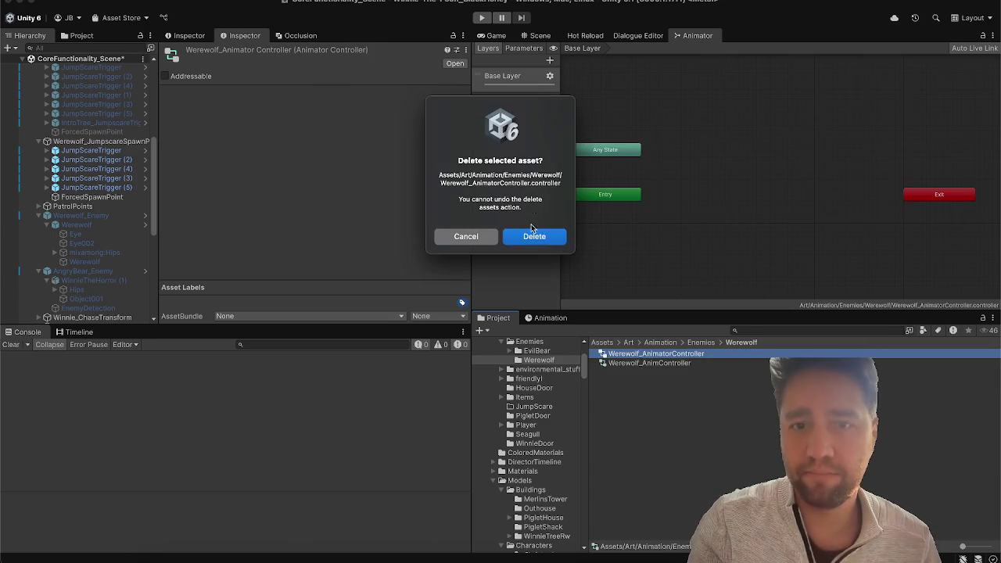
click(535, 236)
click(648, 354)
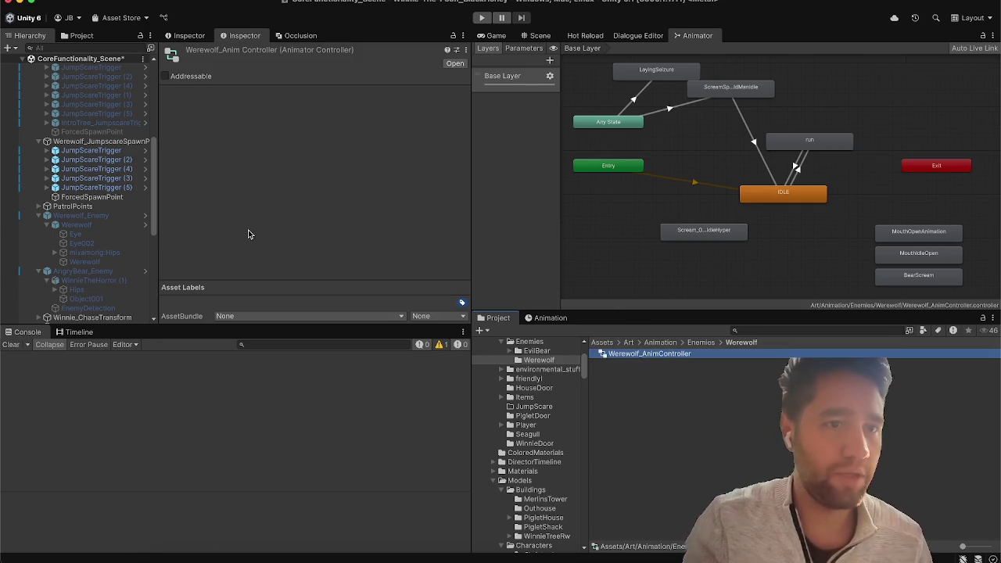
click(108, 225)
mouse_move(642, 354)
mouse_down()
mouse_move(608, 414)
mouse_move(387, 200)
mouse_up()
Step: Skip forward two tracks in Spotify so PRESSURE by mgk plays
click(496, 557)
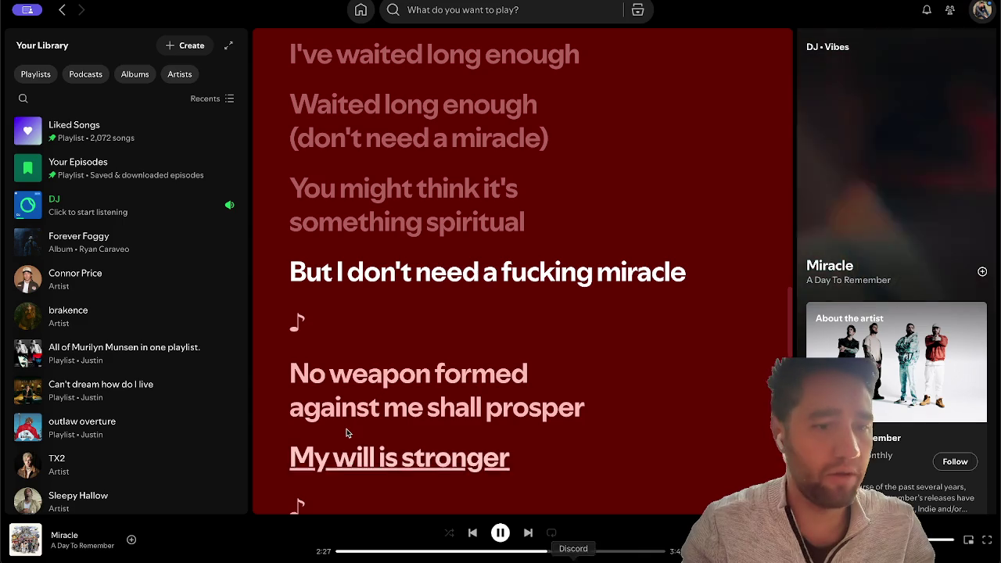
click(528, 533)
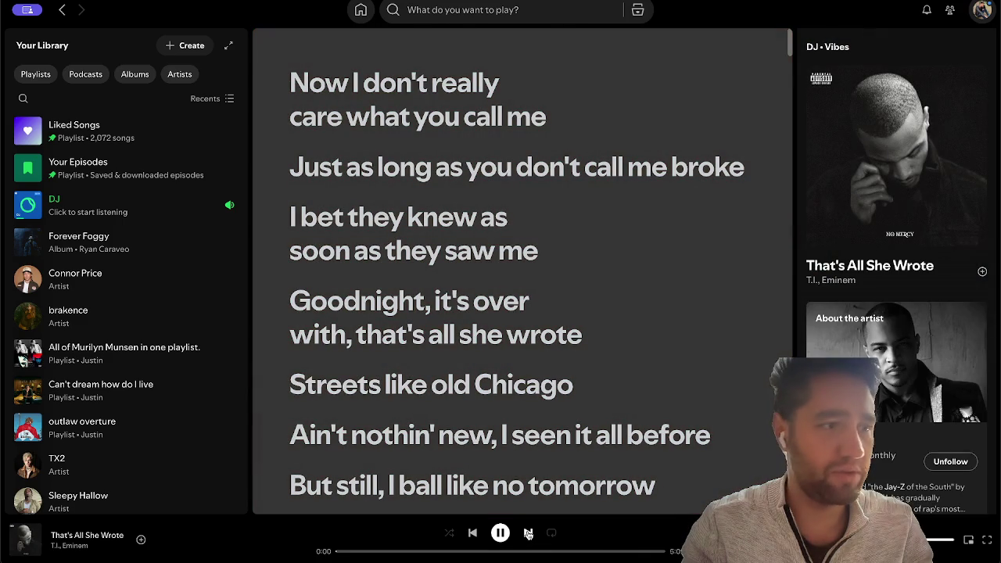
click(528, 534)
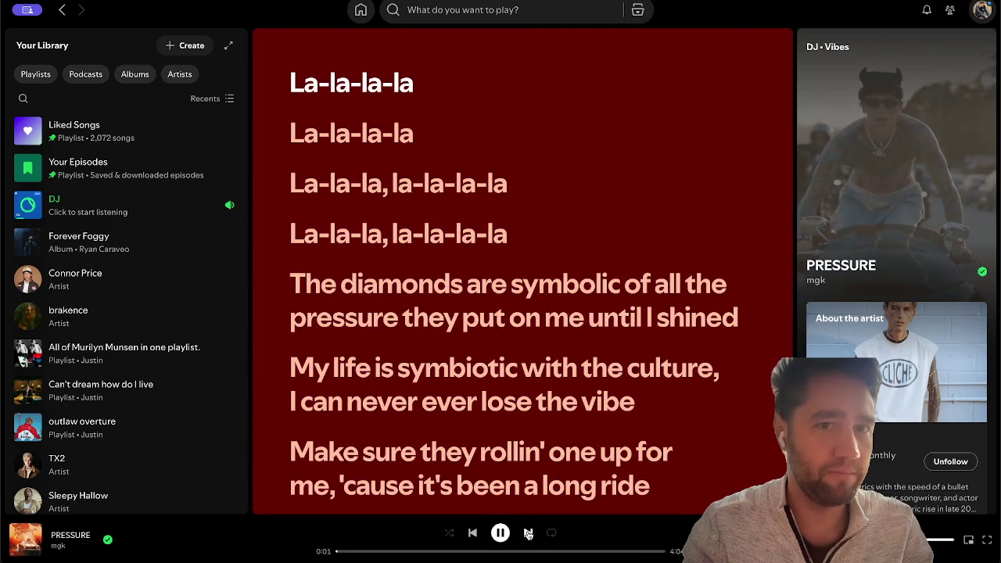
mouse_move(855, 82)
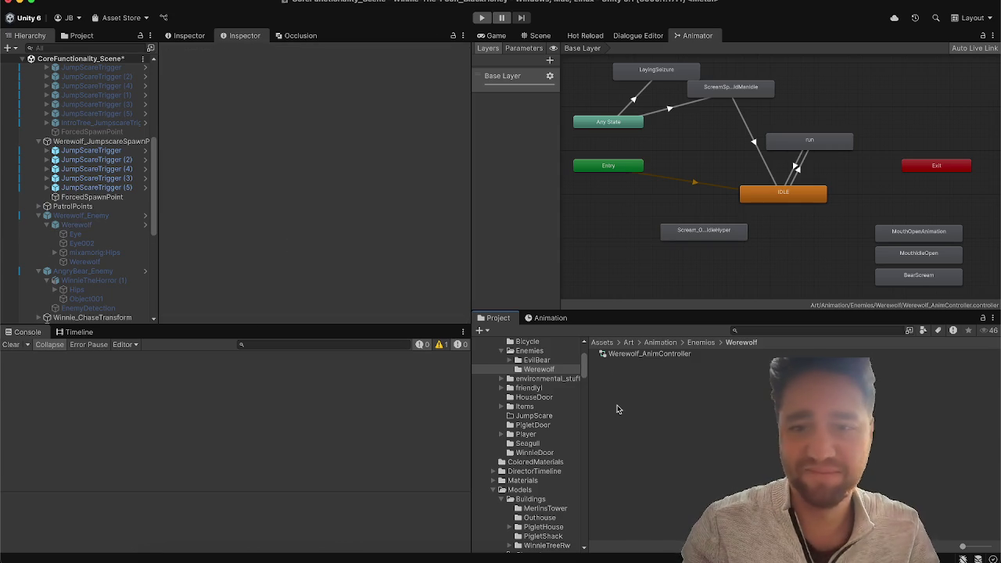
Step: Check that the Werewolf's Animator uses Werewolf_AnimController
click(75, 226)
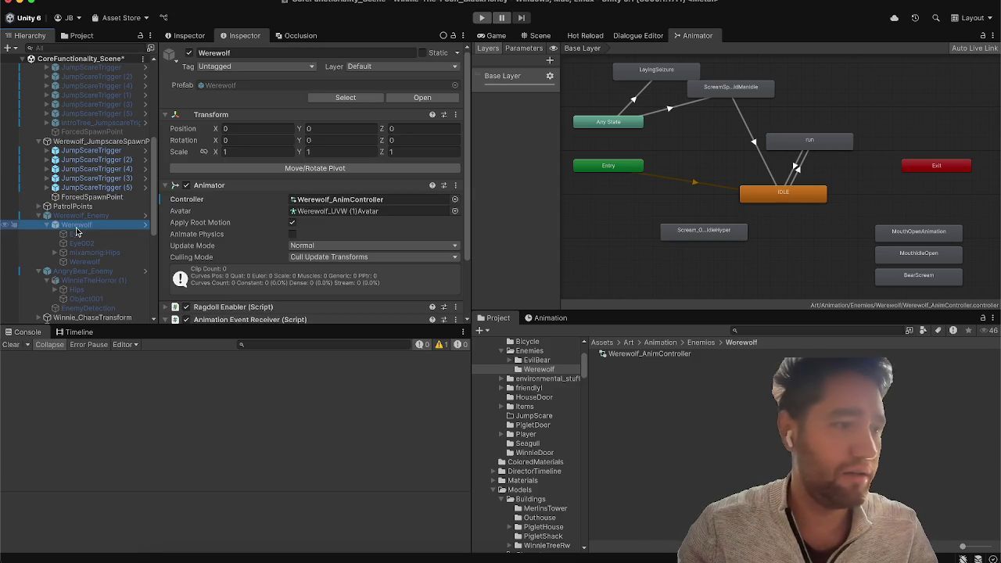
scroll(284, 170, down, 3)
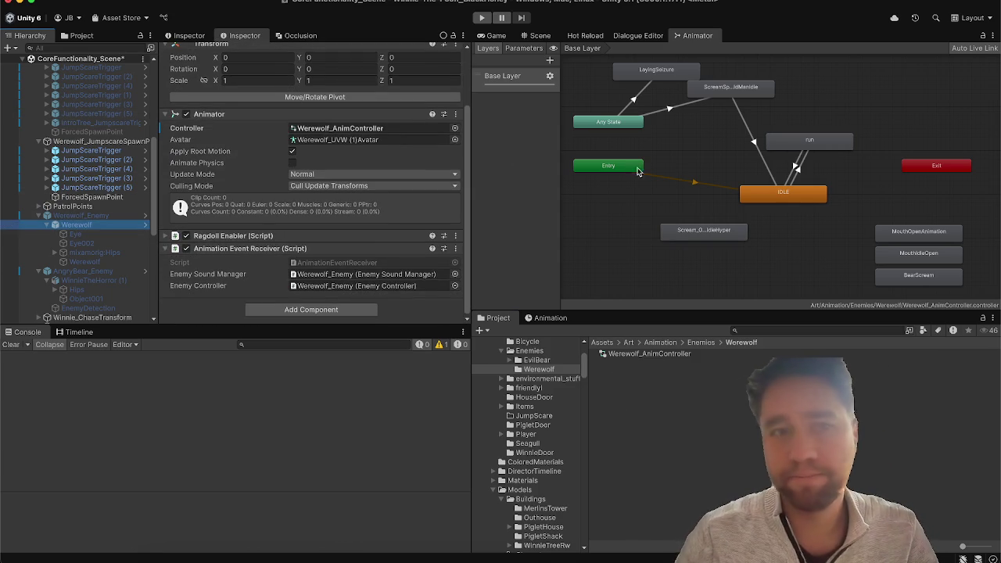
click(294, 127)
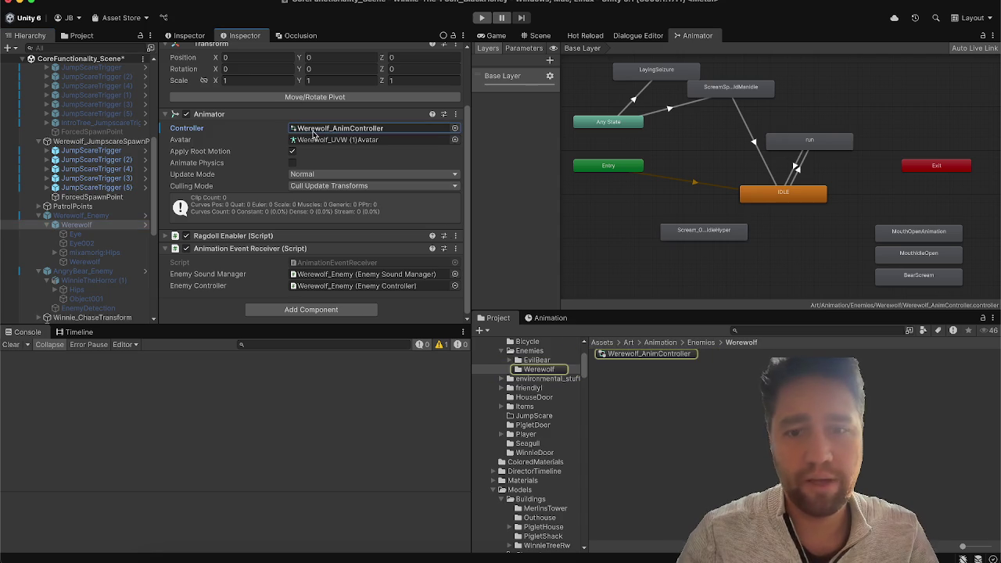
Step: Link Werewolf to Animator and Ragdoll Enabler, and Werewolf_Enemy to the remaining Enemy Controller references
click(85, 216)
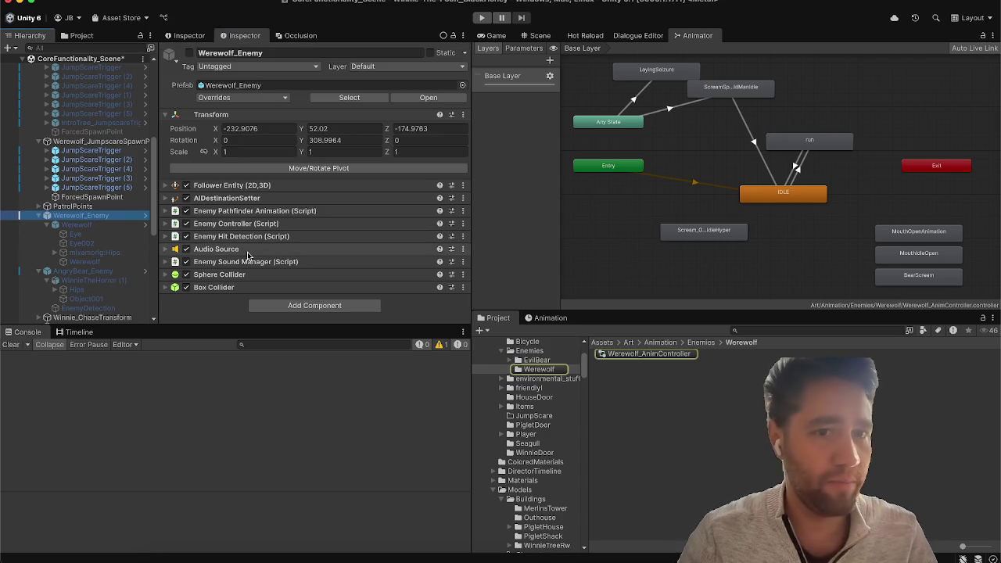
click(251, 222)
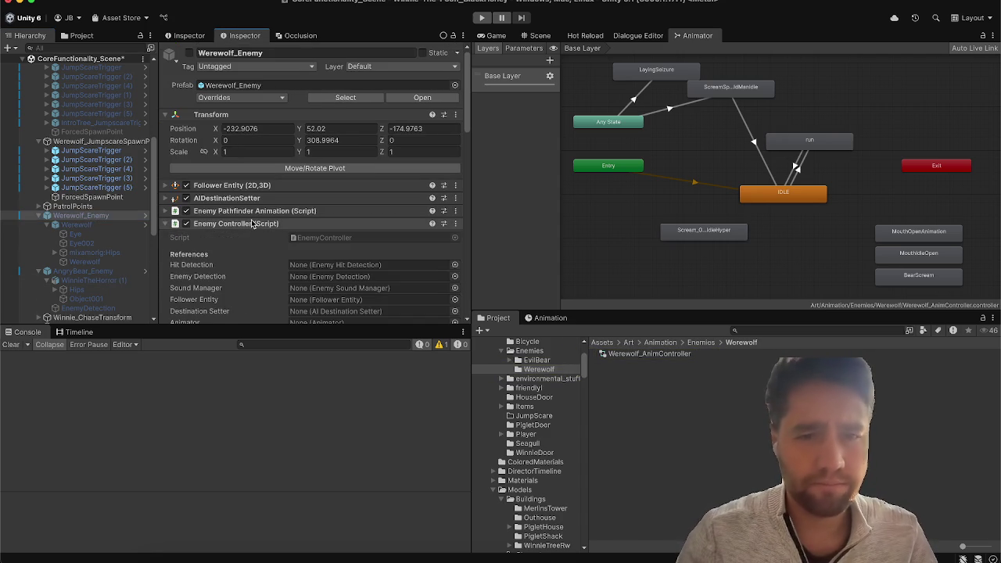
scroll(262, 269, down, 5)
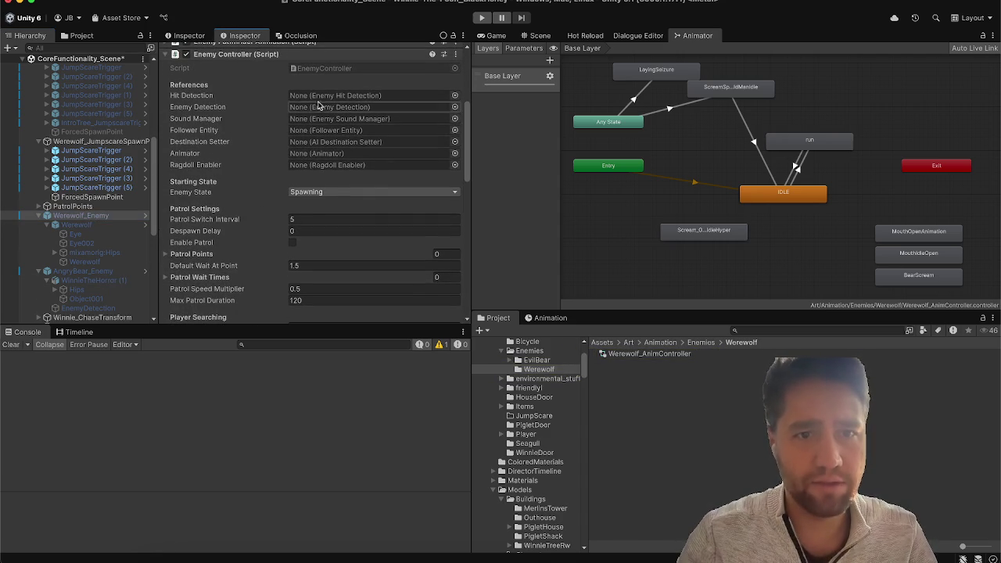
drag(70, 225, 313, 153)
mouse_move(71, 227)
mouse_down()
mouse_move(312, 190)
mouse_move(313, 165)
mouse_up()
drag(101, 215, 317, 100)
mouse_move(109, 216)
mouse_down()
mouse_move(360, 106)
mouse_move(350, 119)
mouse_up()
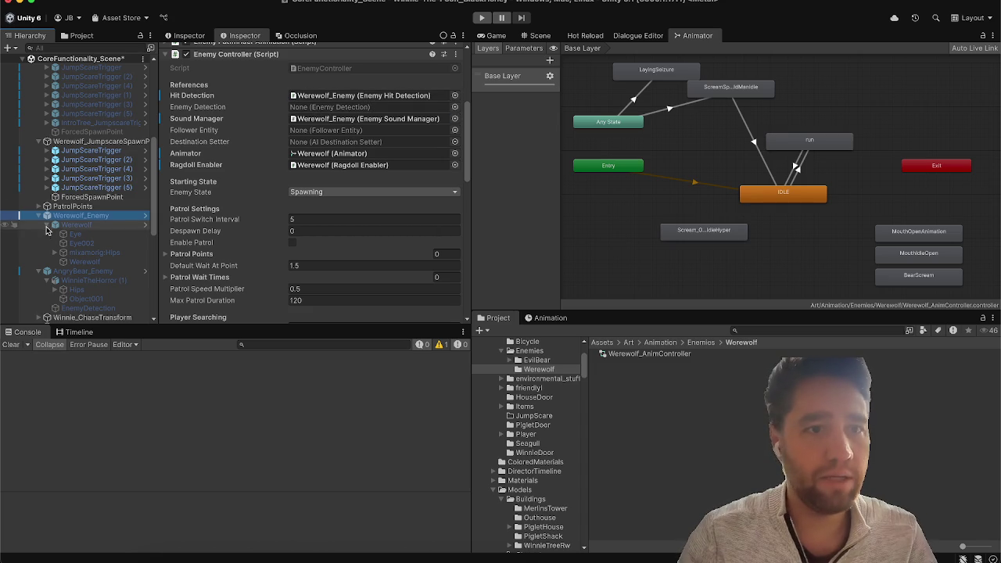
drag(291, 173, 341, 132)
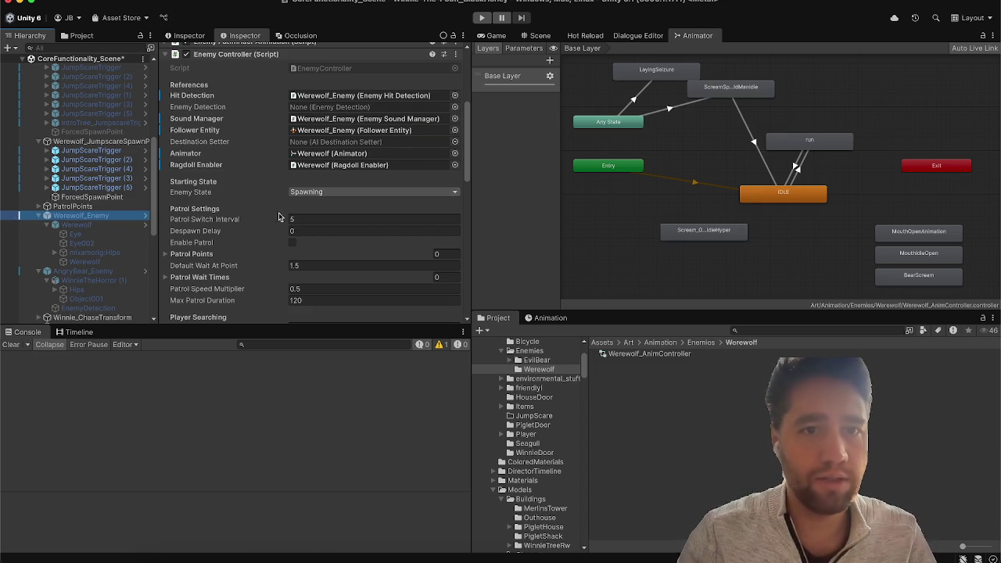
mouse_move(111, 223)
mouse_down()
mouse_move(360, 145)
mouse_move(395, 144)
mouse_up()
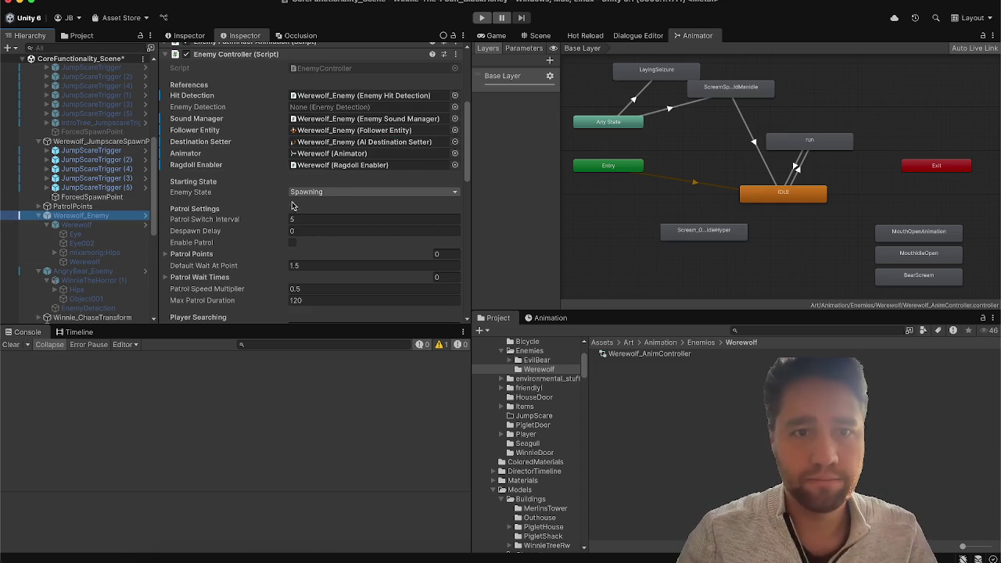
Step: Verify the AI Destination Setter targets Werewolf_ChaseTransform
scroll(248, 243, down, 5)
scroll(248, 242, down, 10)
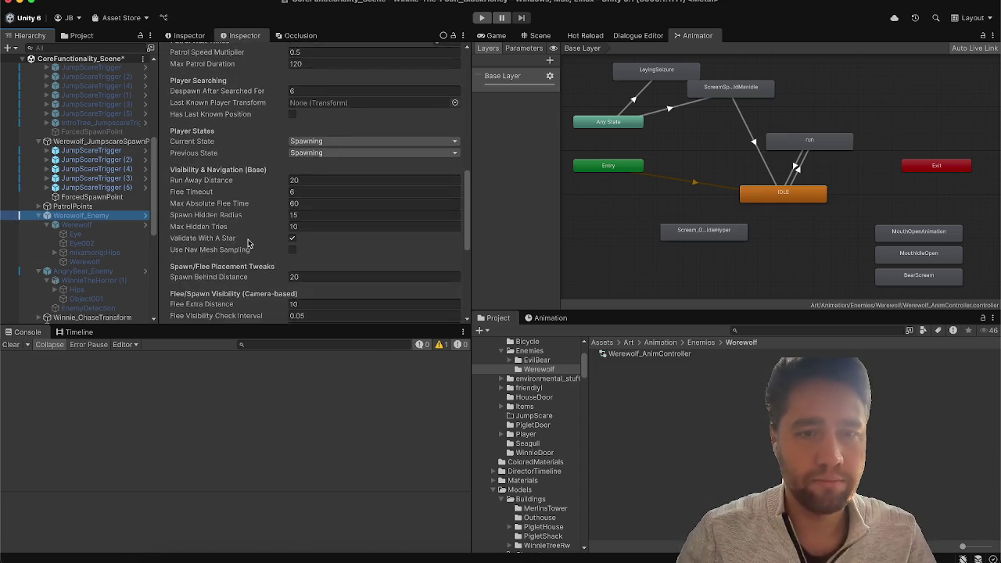
scroll(248, 242, up, 10)
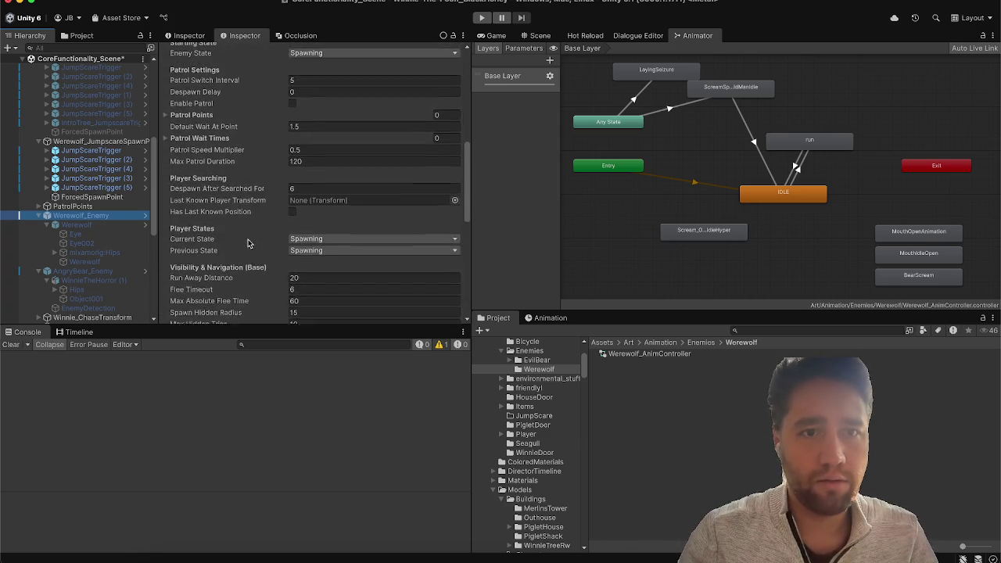
scroll(228, 228, up, 5)
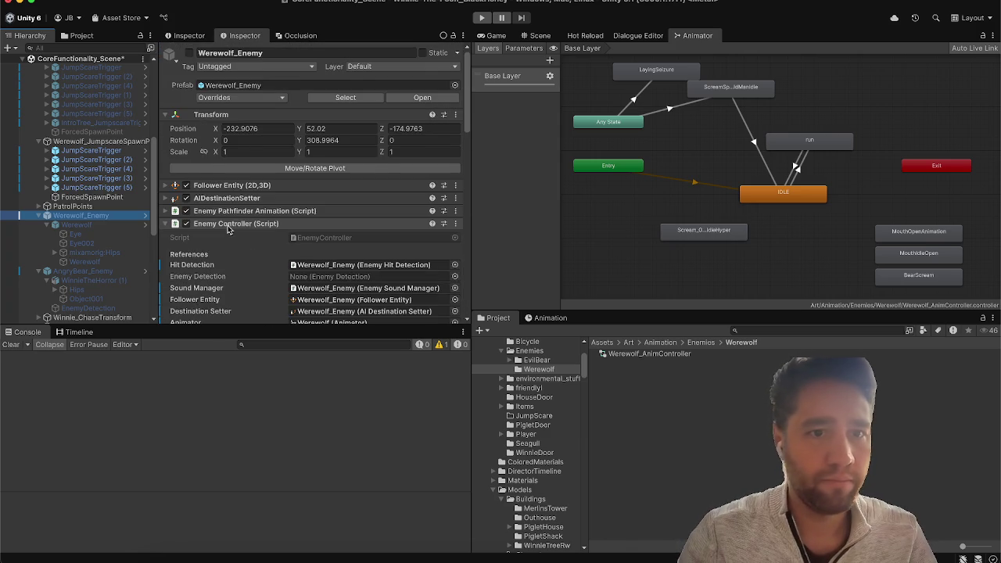
click(220, 195)
click(360, 208)
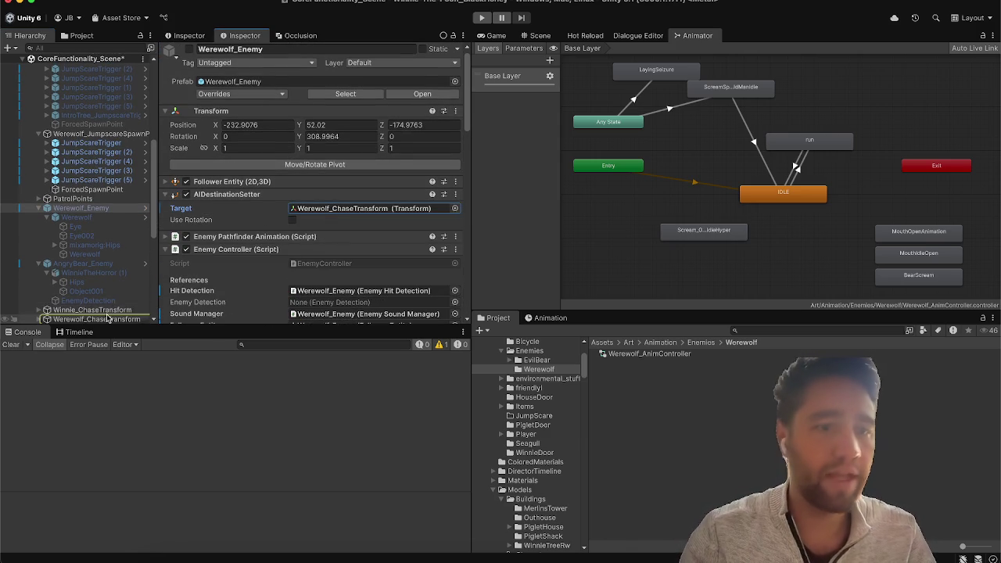
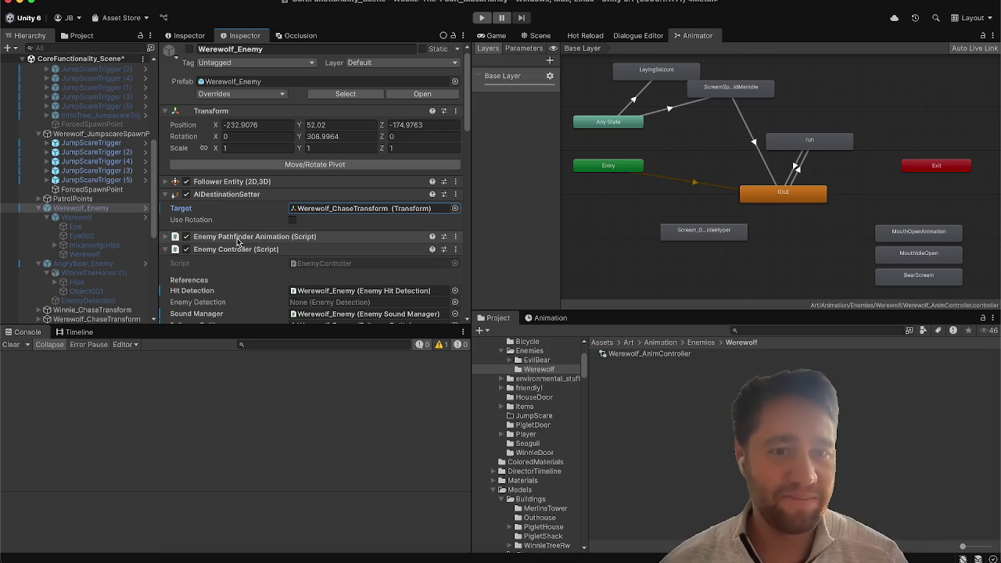
Step: Inspect AngryBear_Enemy's EnemyDetection child, collapse its Enemy Detection script, and show the Scene view
mouse_move(276, 224)
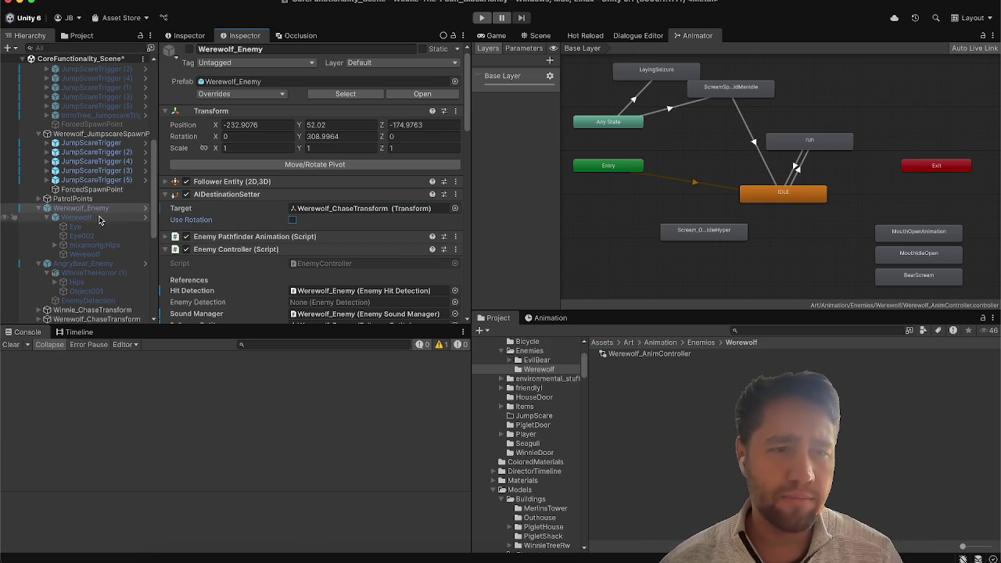
click(81, 272)
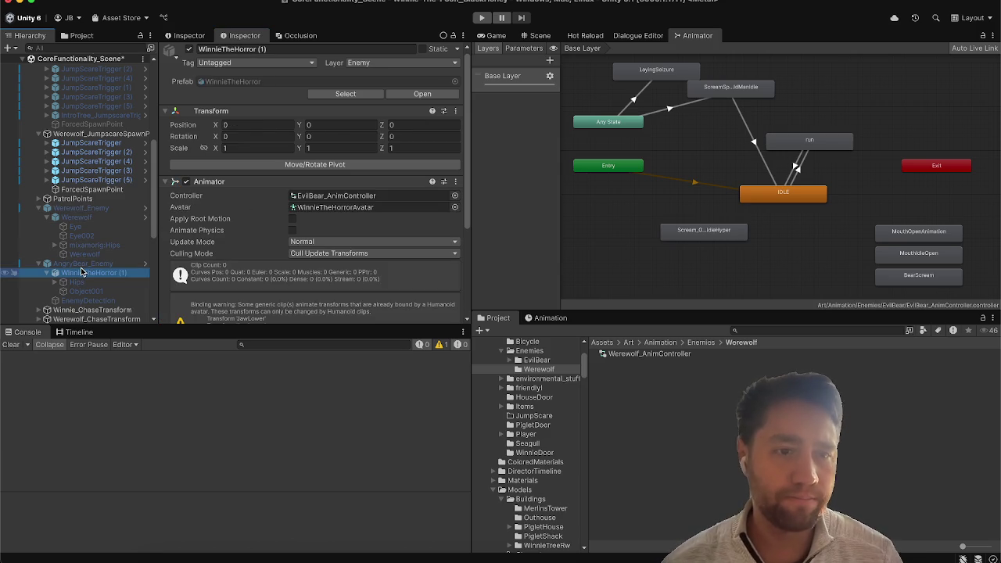
click(82, 264)
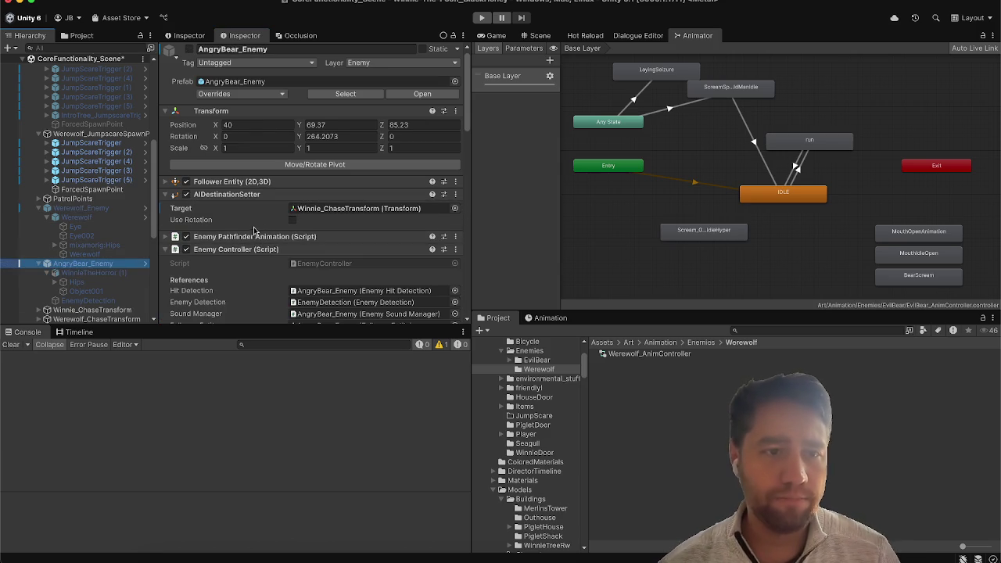
click(119, 300)
click(265, 166)
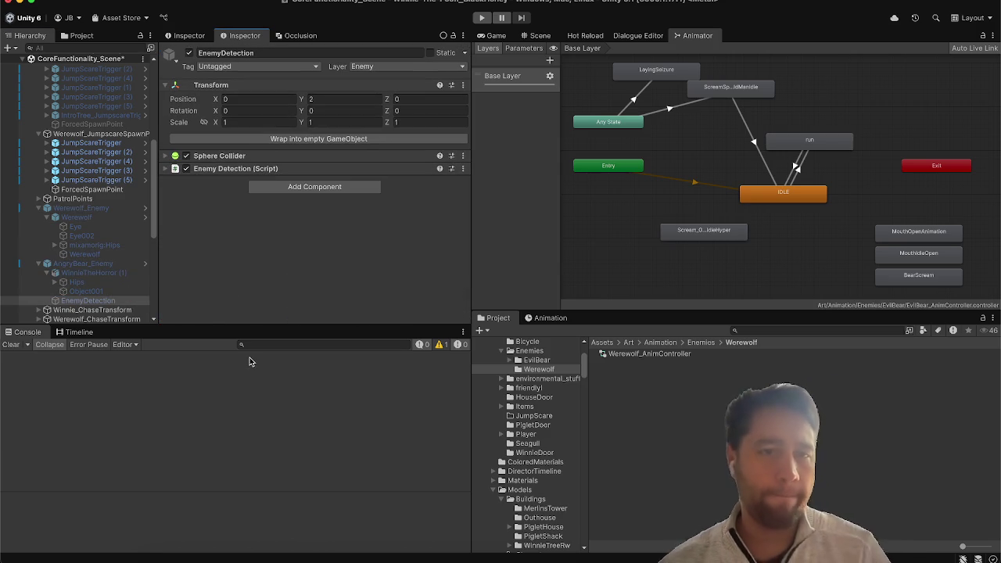
click(539, 36)
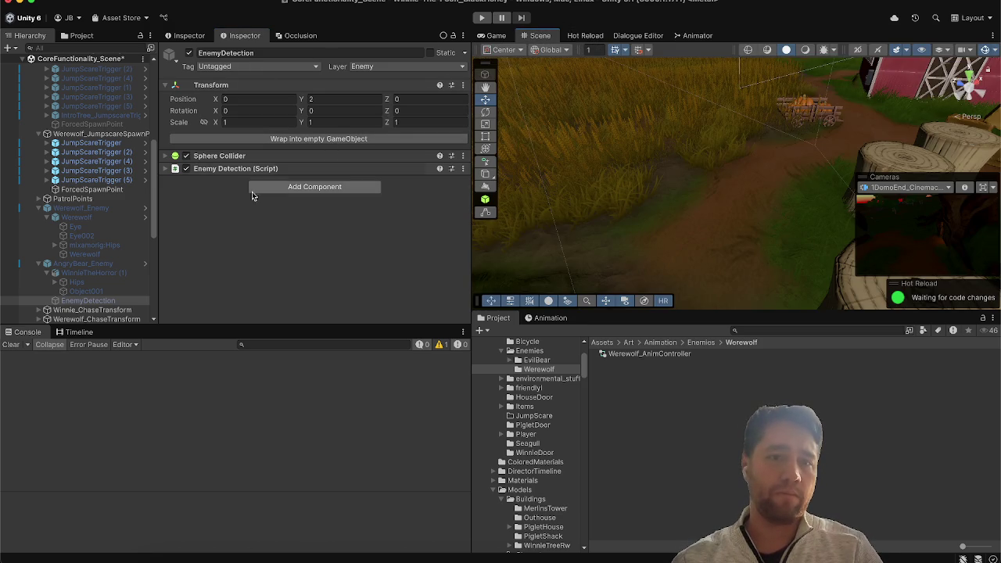
Step: Create an empty child under Werewolf_Enemy named EnemyDetection
click(82, 209)
right_click(82, 208)
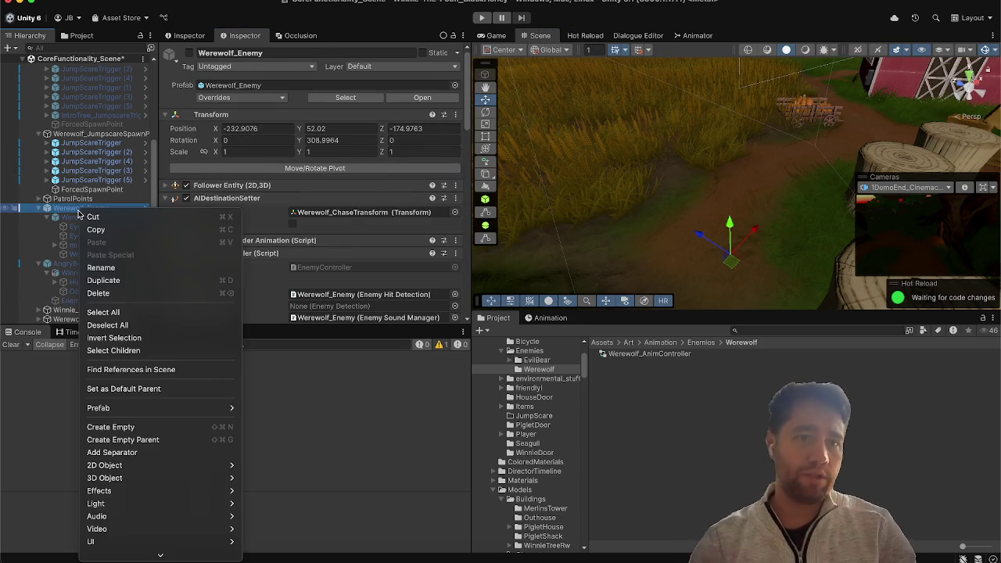
mouse_move(134, 403)
click(113, 426)
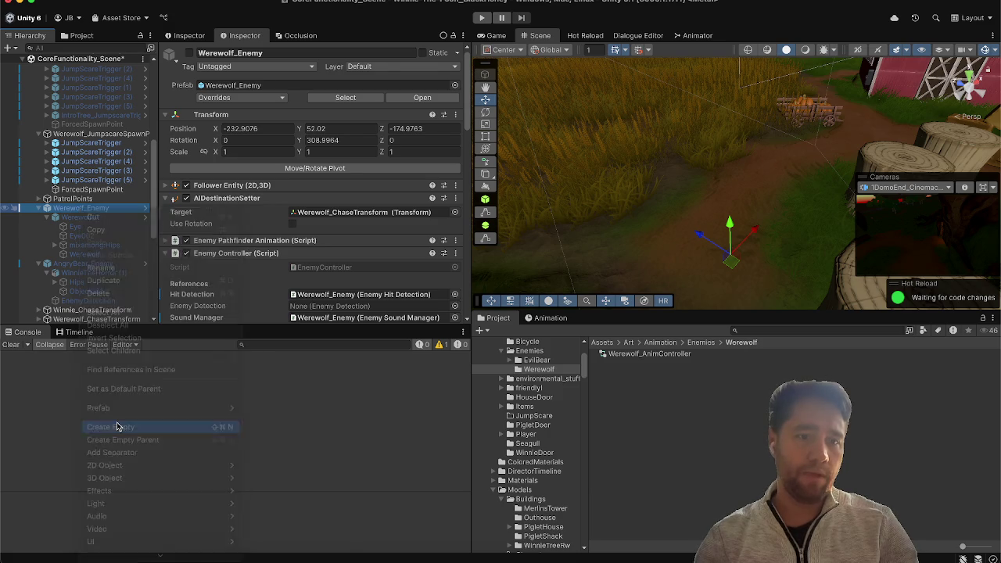
text(EnemyDetection)
key(Return)
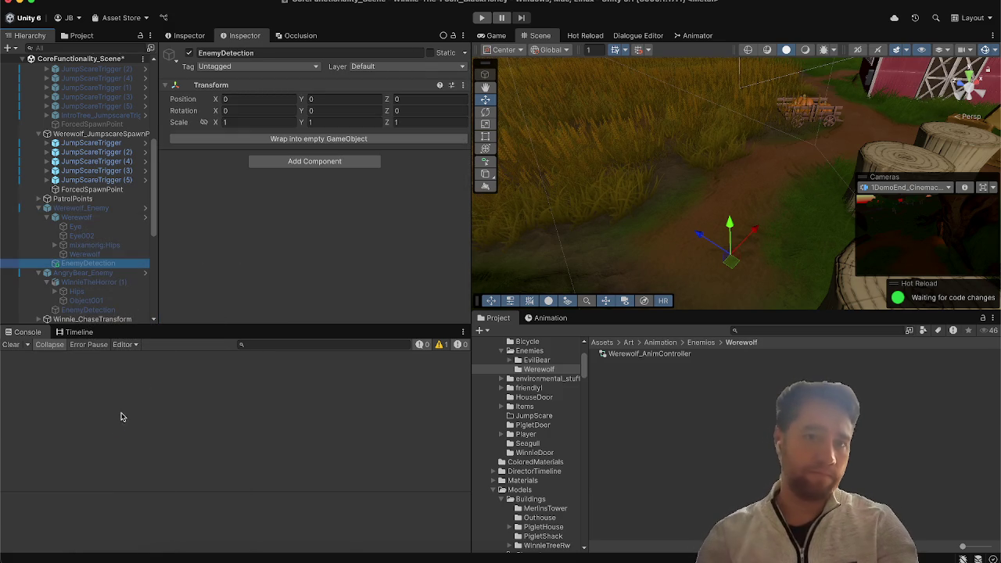
Step: Add the Enemy Detection script and a Sphere Collider to the new EnemyDetection object
click(319, 163)
text(enemyd)
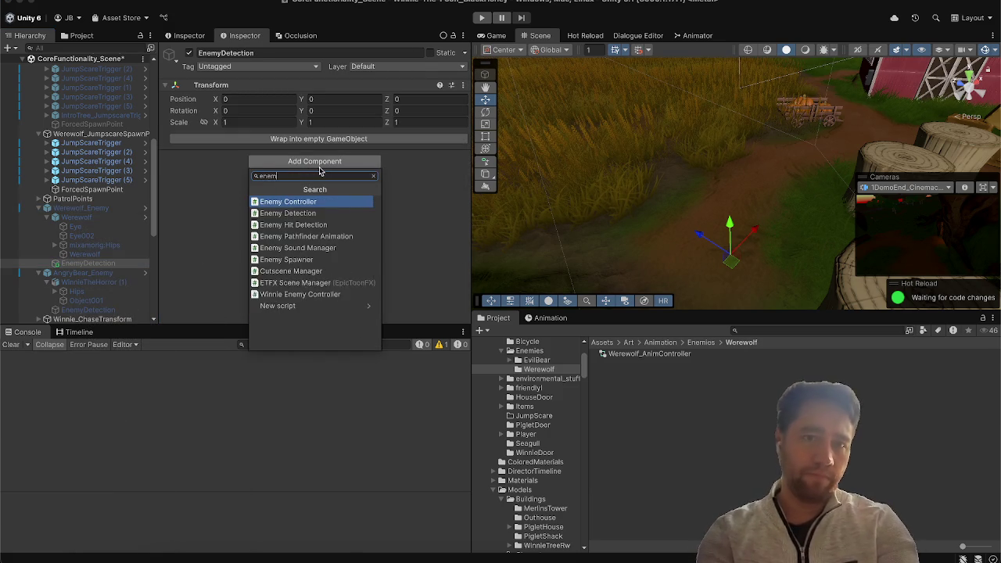
key(Return)
click(319, 172)
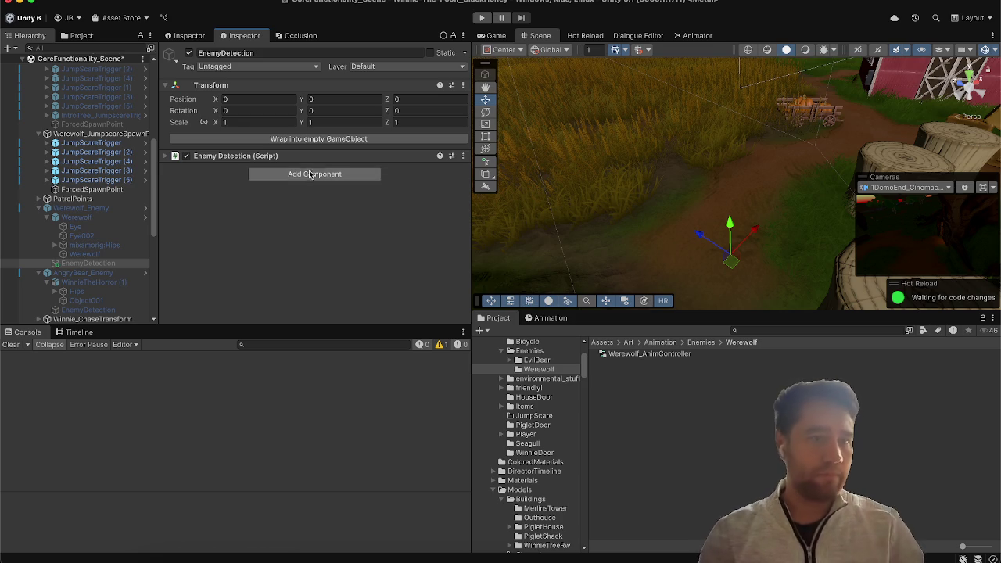
text(sphere)
key(Return)
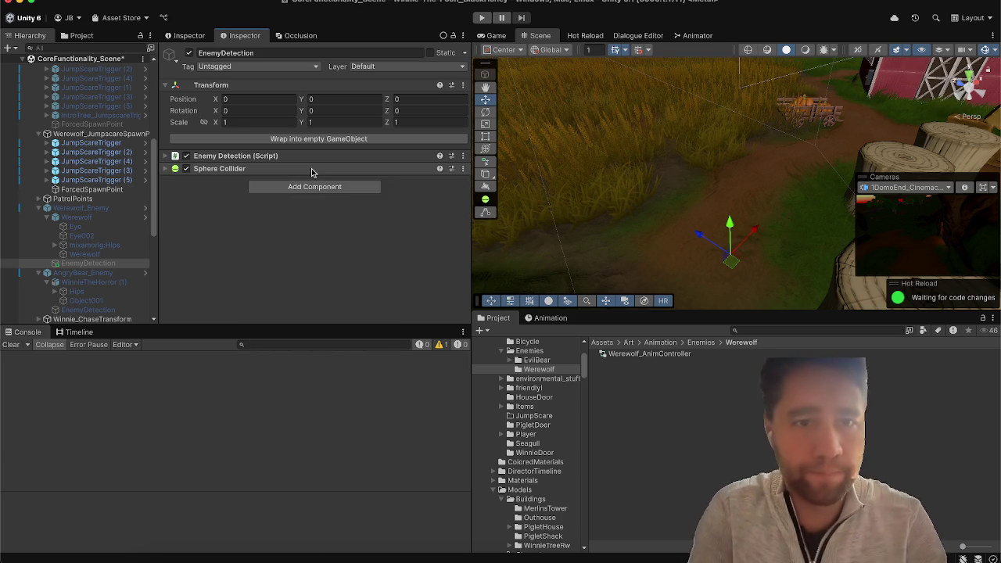
Step: Compare the werewolf's new Sphere Collider with AngryBear's EnemyDetection sphere and frame it
click(117, 310)
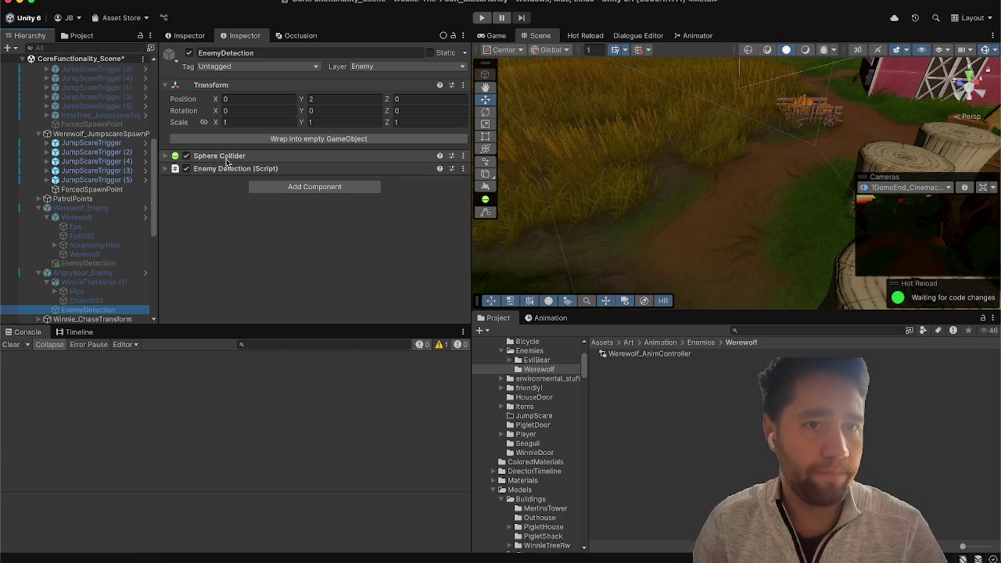
click(167, 157)
click(167, 157)
click(82, 255)
click(86, 264)
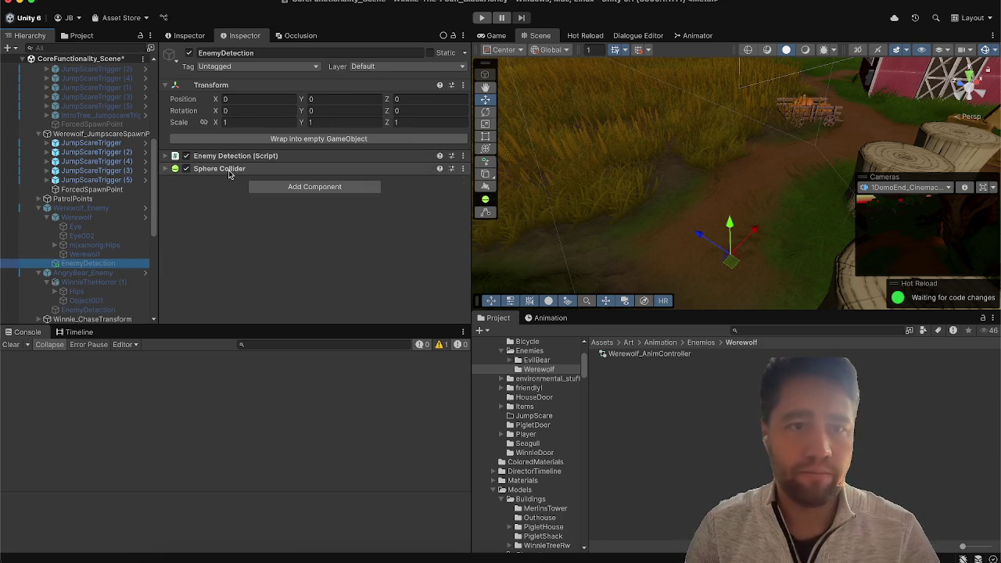
click(227, 169)
click(82, 272)
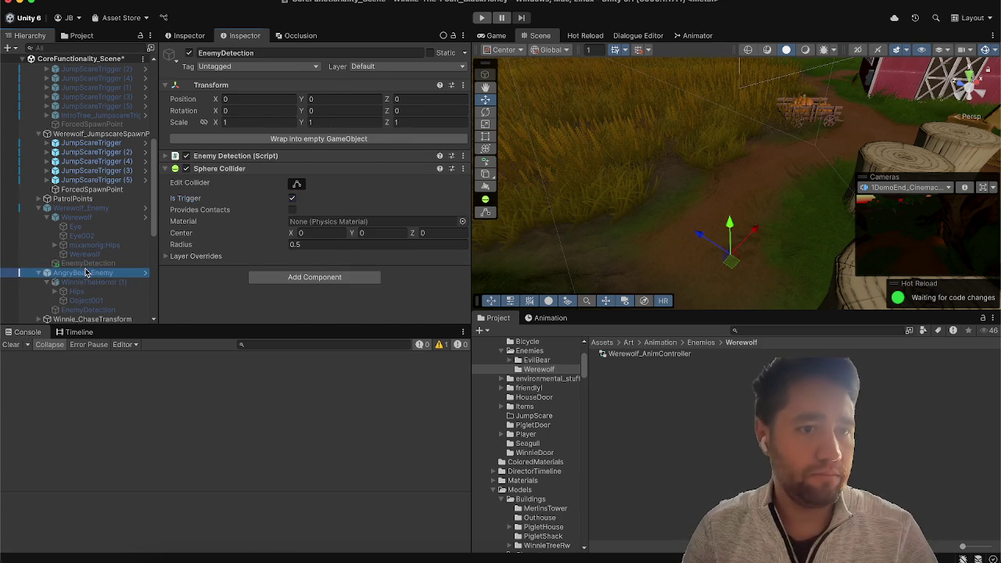
click(189, 53)
click(88, 310)
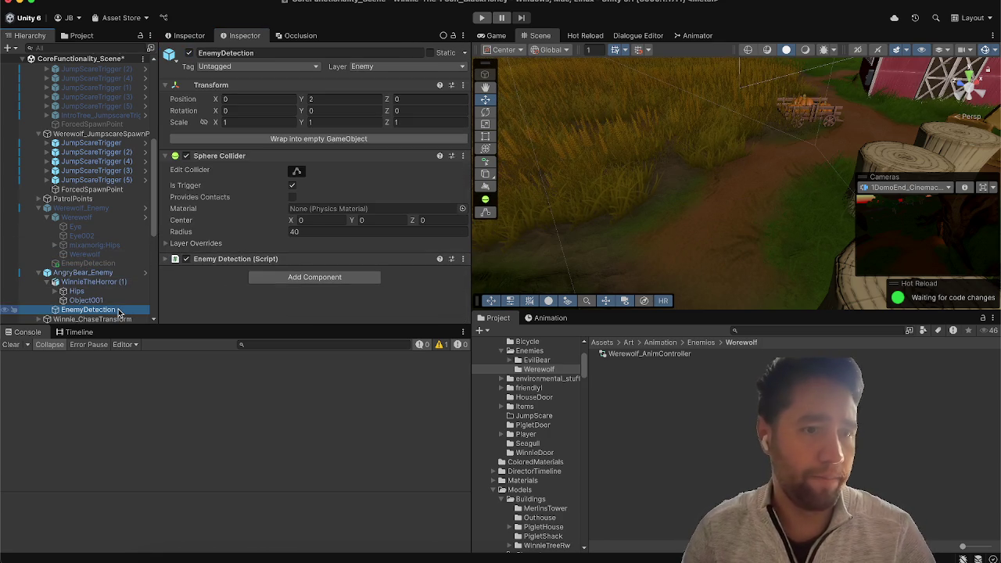
key(f)
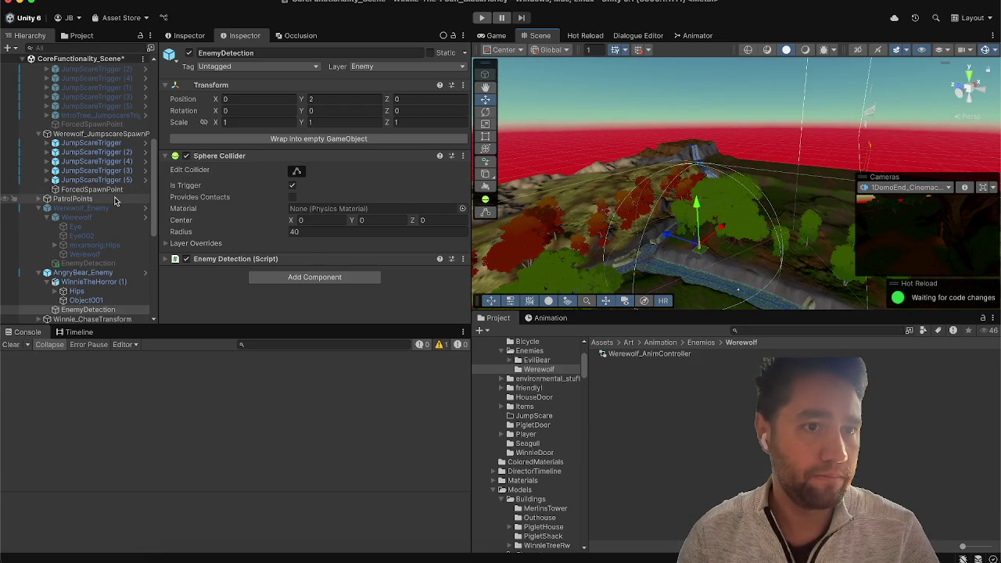
Step: Set the Werewolf's EnemyDetection Sphere Collider radius to 40
click(117, 273)
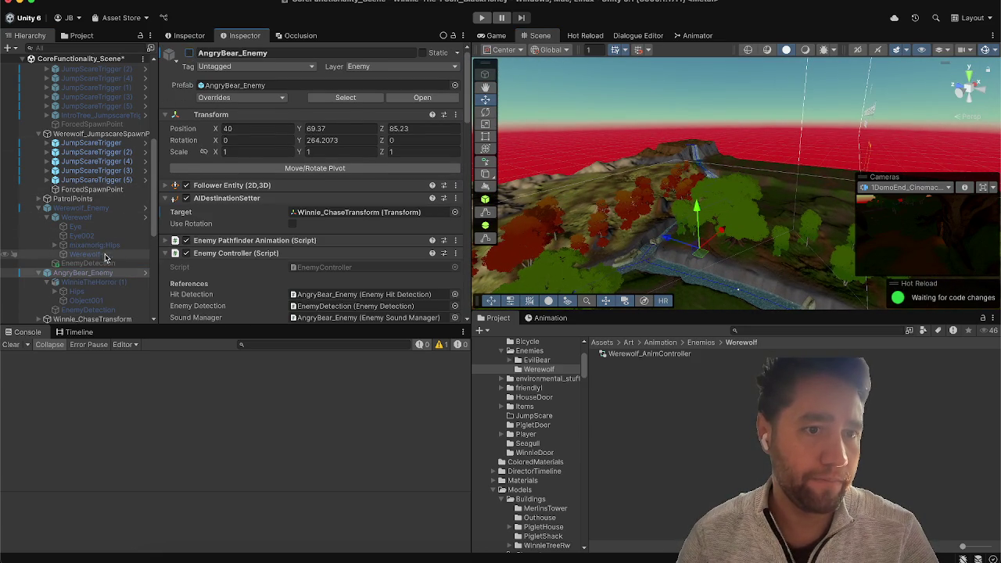
click(103, 264)
click(297, 244)
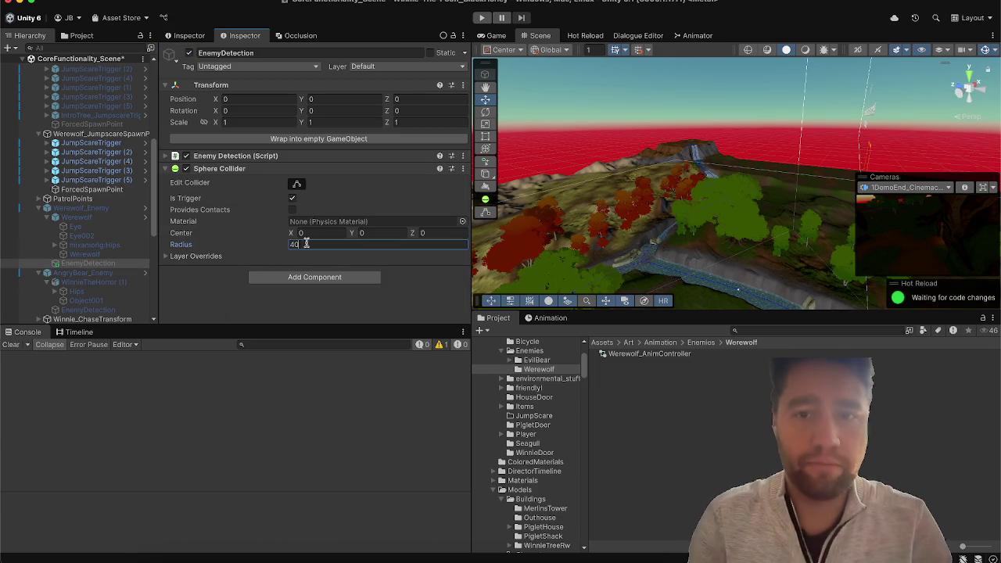
Step: Frame Werewolf_Enemy in the Scene view and orbit out to overview the farm
click(50, 210)
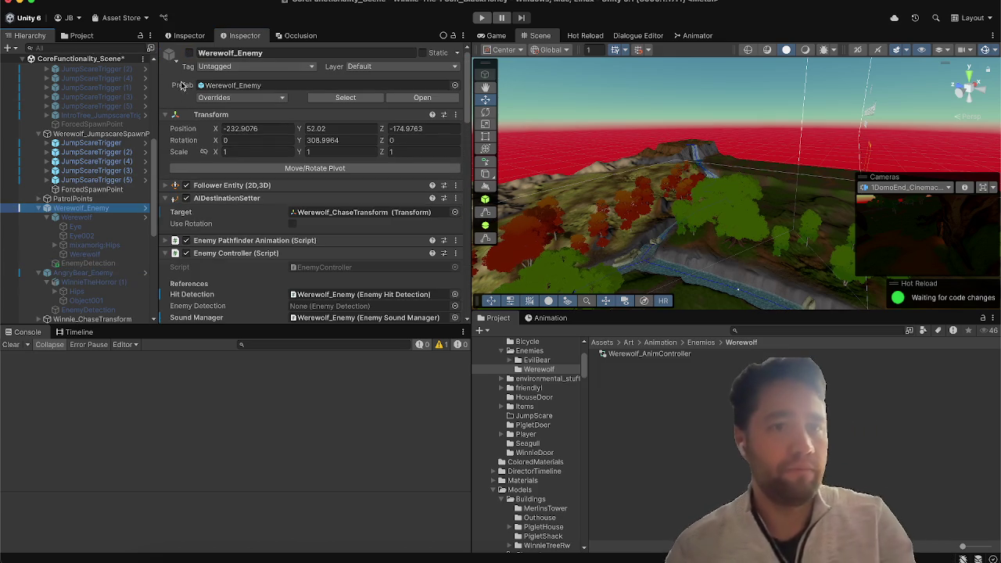
key(f)
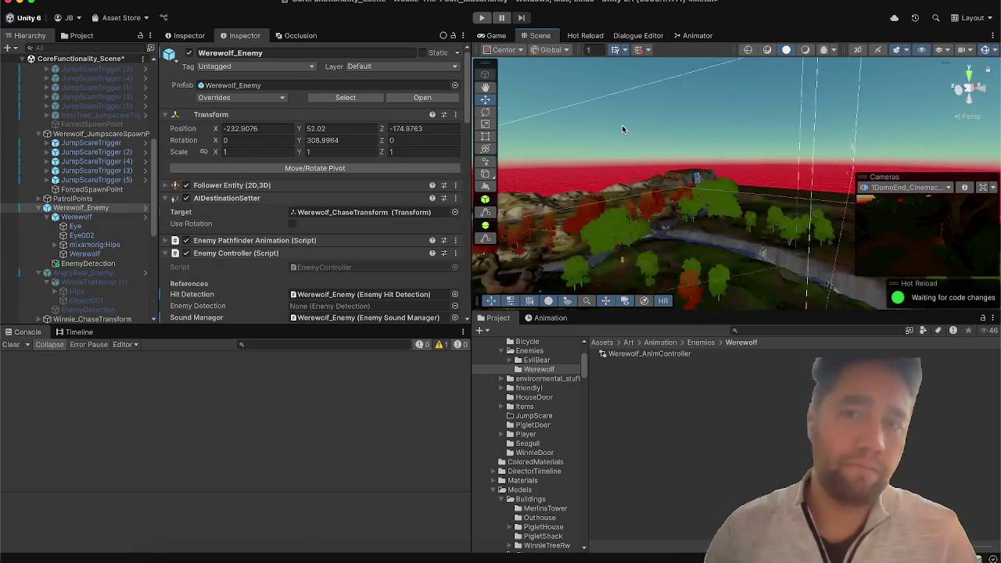
drag(623, 129, 614, 112)
drag(613, 108, 546, 174)
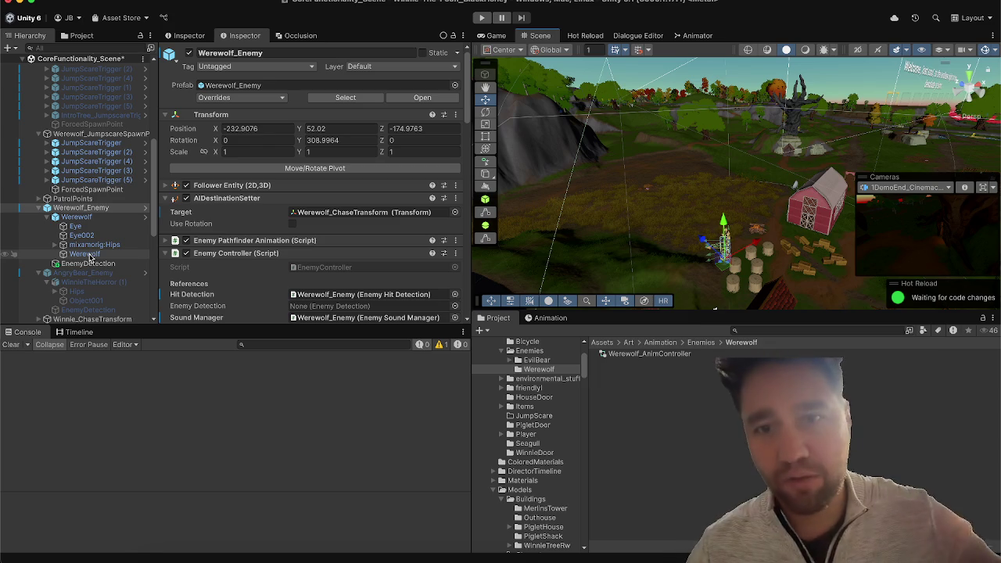
Step: Expand the Werewolf EnemyDetection's Enemy Detection script and open a second Inspector panel
scroll(238, 249, down, 5)
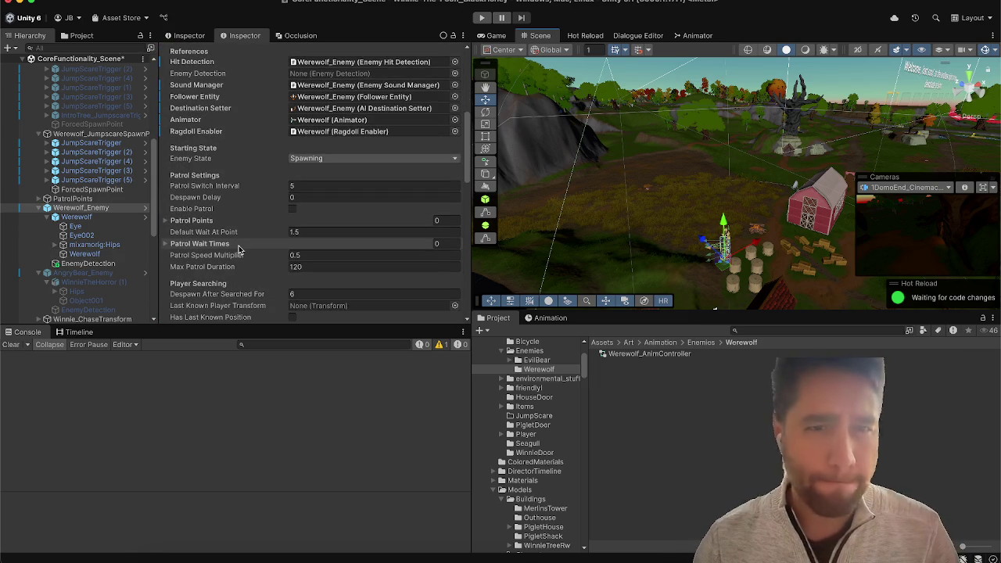
scroll(239, 248, down, 5)
click(91, 262)
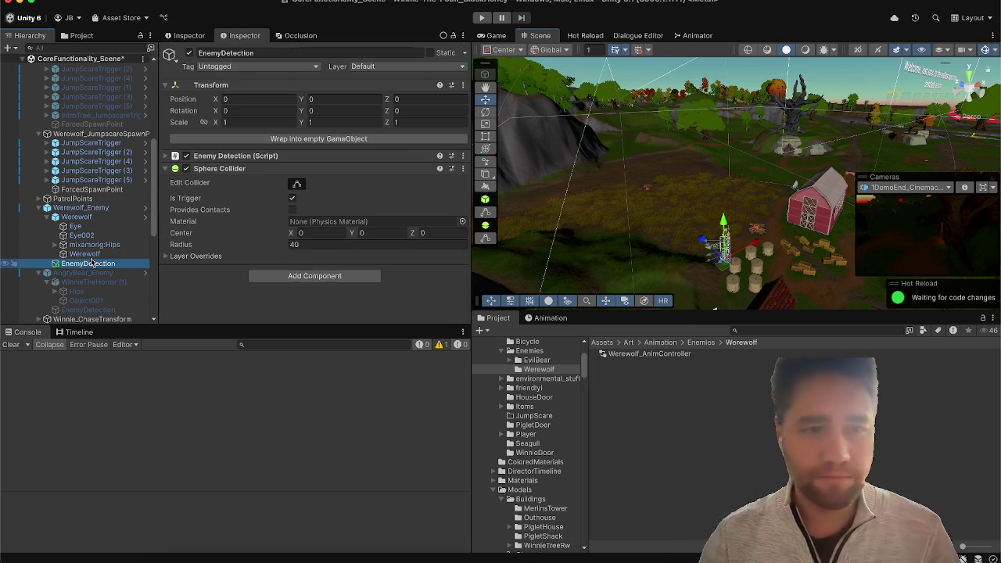
click(281, 157)
scroll(201, 292, down, 4)
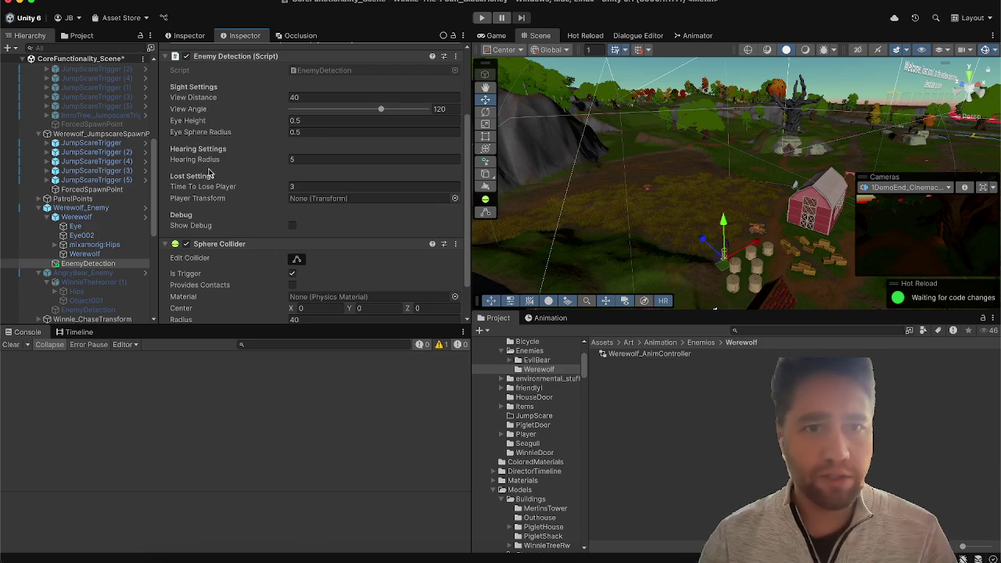
scroll(71, 238, down, 4)
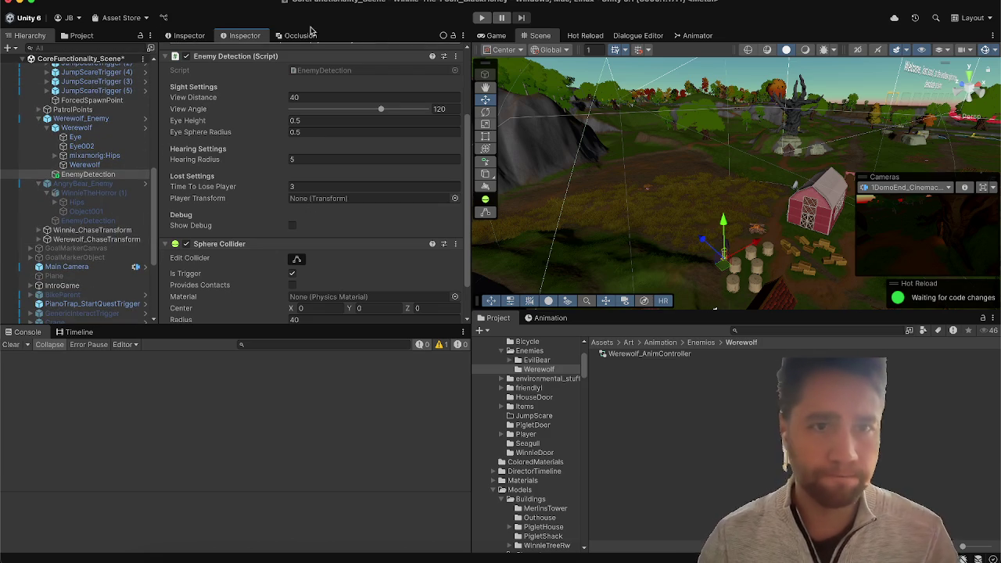
drag(258, 35, 422, 125)
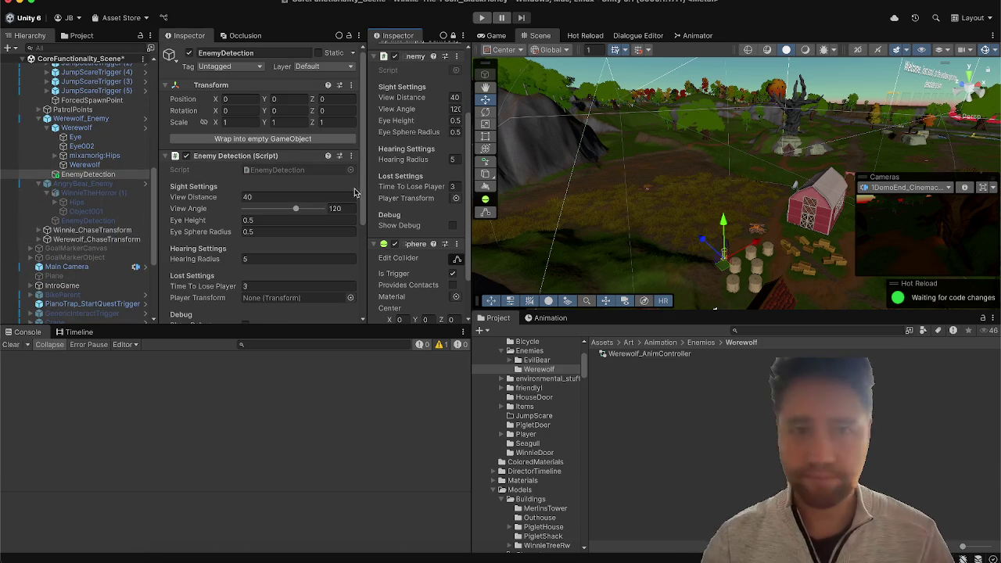
Step: Load AngryBear's EnemyDetection in the other Inspector beside the werewolf's settings
drag(362, 188, 317, 186)
scroll(190, 241, down, 1)
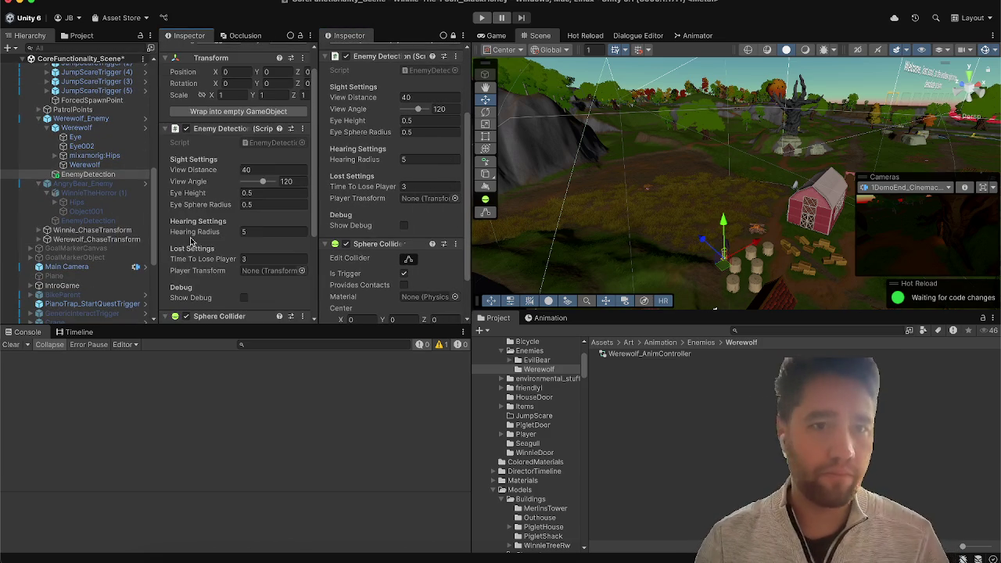
click(86, 222)
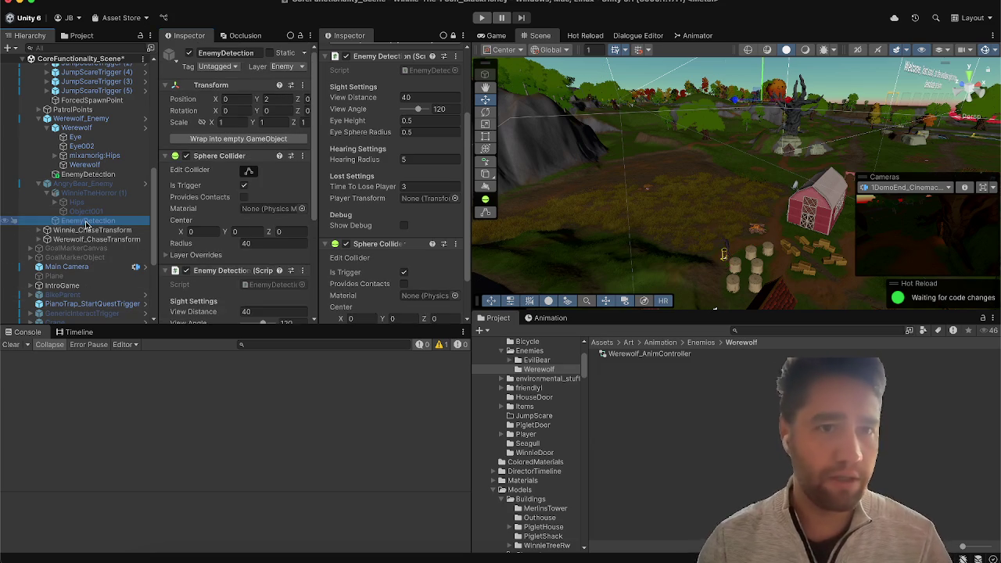
scroll(241, 194, down, 5)
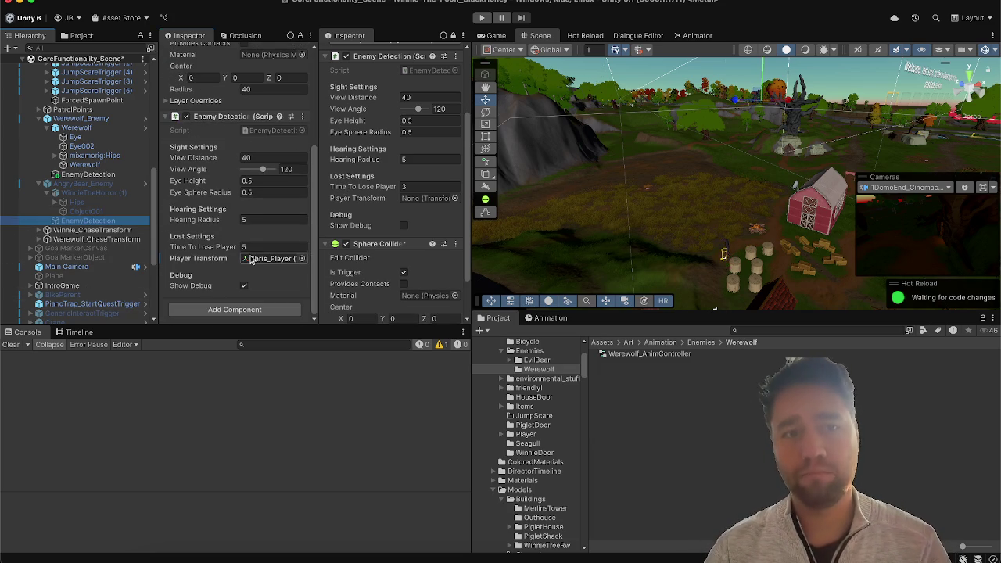
Step: Set the Werewolf's Time To Lose Player to 5 and untick AngryBear's Show Debug
click(416, 187)
text(5)
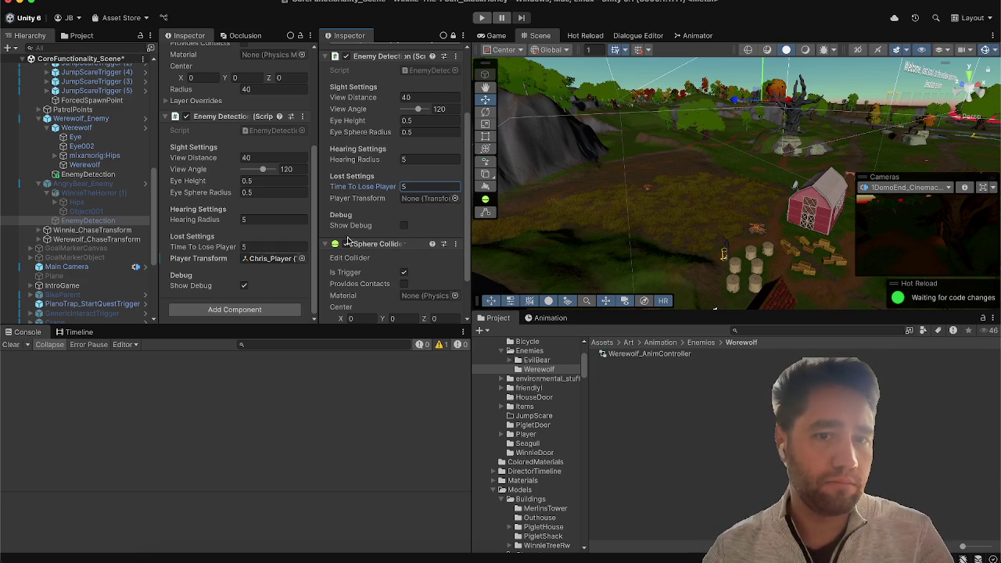
scroll(374, 281, down, 3)
click(243, 286)
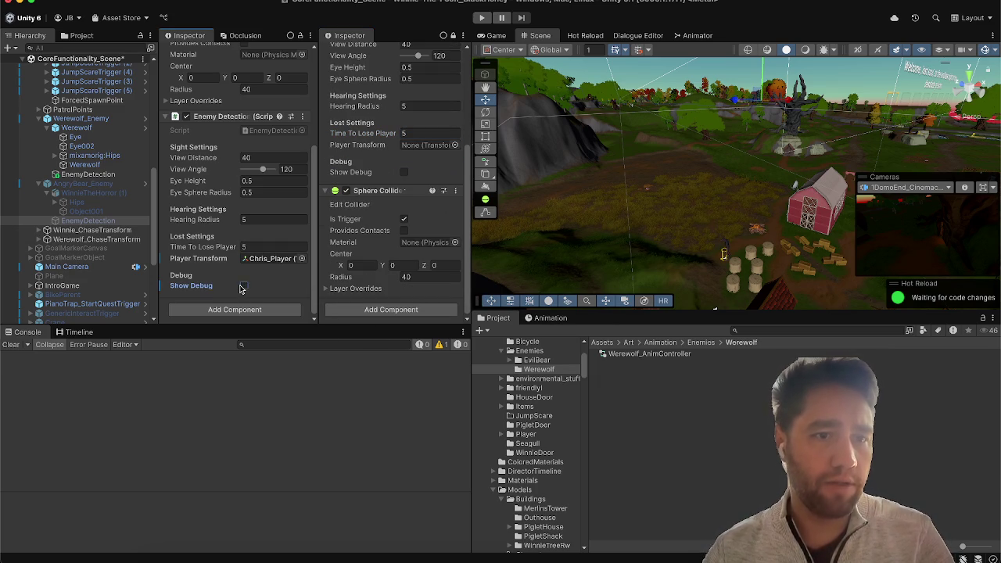